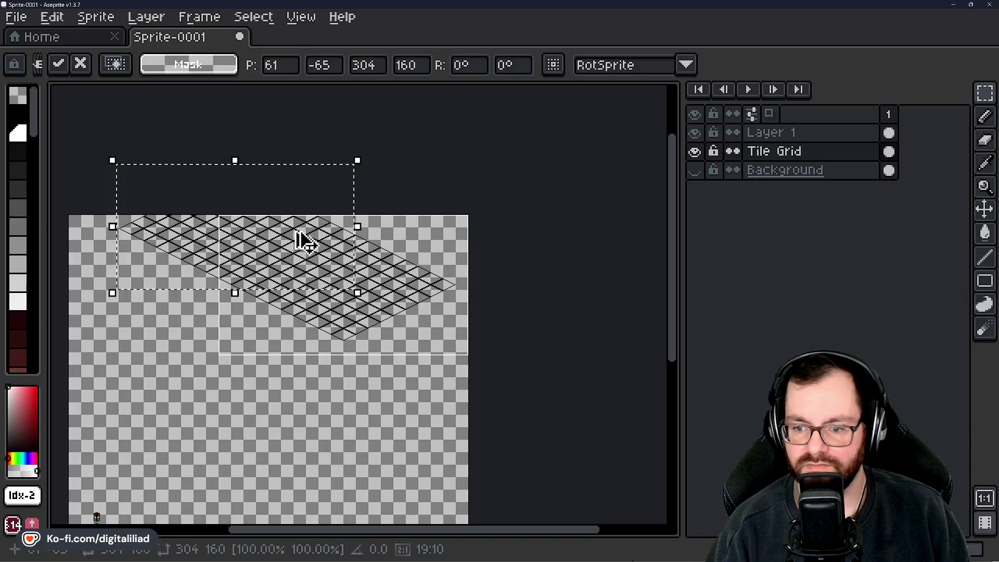
# Move the pasted grid copy up-left onto the existing grid and commit its placement.
pyautogui.scroll(3, 238, 330)
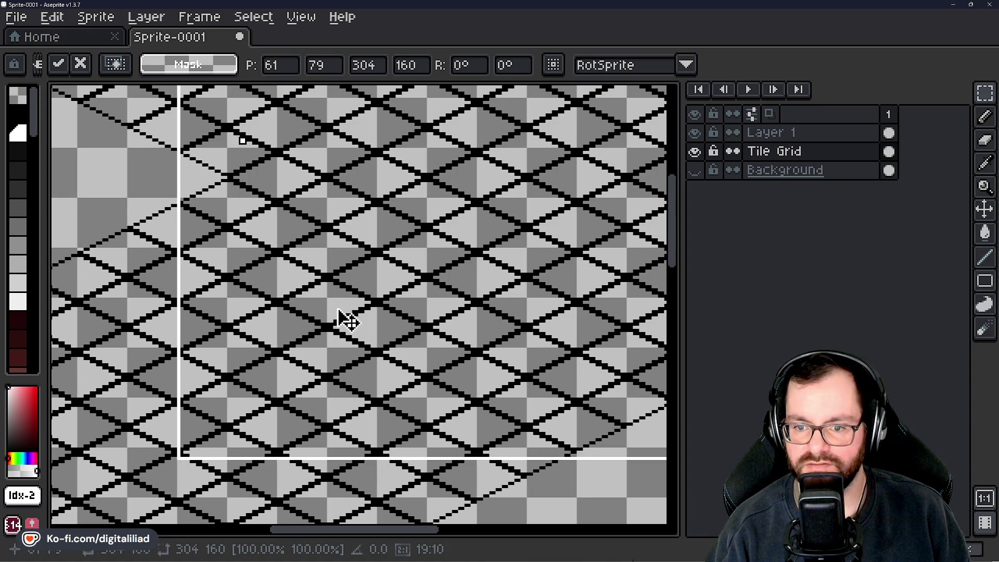
pyautogui.scroll(-3, 338, 310)
pyautogui.scroll(3, 406, 323)
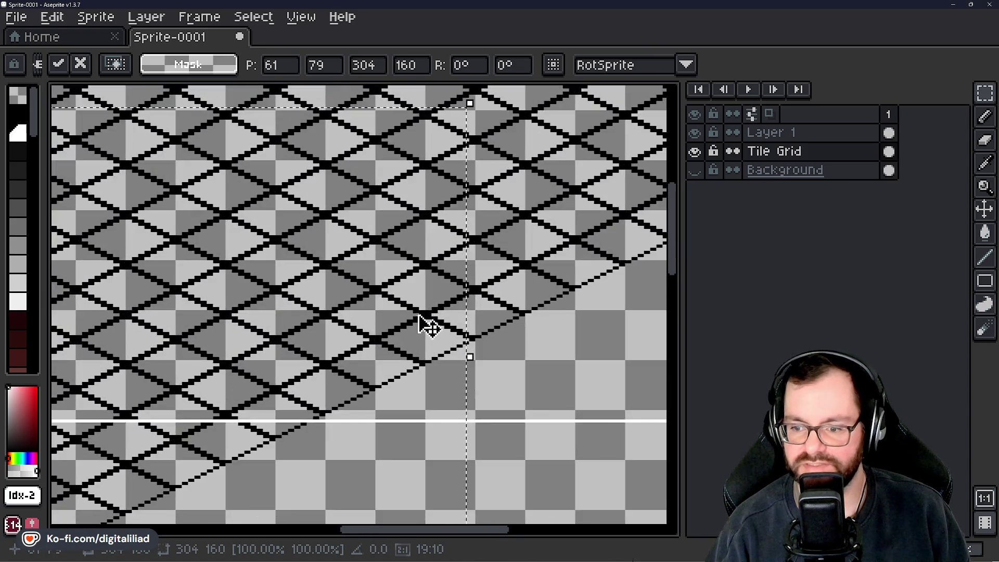
pyautogui.scroll(-3, 364, 283)
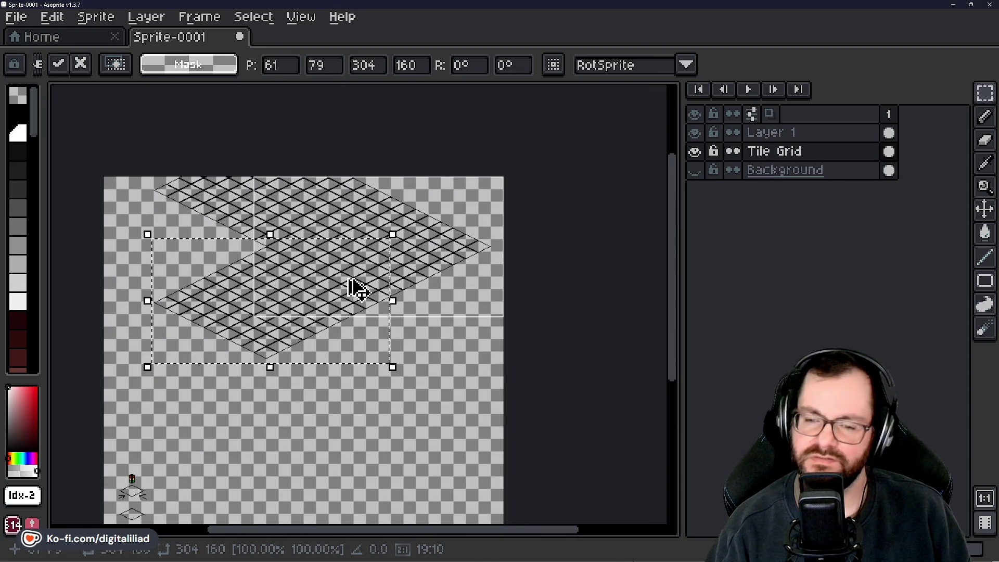
pyautogui.moveTo(326, 296)
pyautogui.mouseDown()
pyautogui.moveTo(217, 263)
pyautogui.moveTo(206, 242)
pyautogui.mouseUp()
pyautogui.scroll(2, 260, 255)
pyautogui.press('Return')
# Shift the grid copy further up-left and make the Background layer visible.
pyautogui.scroll(-1, 292, 262)
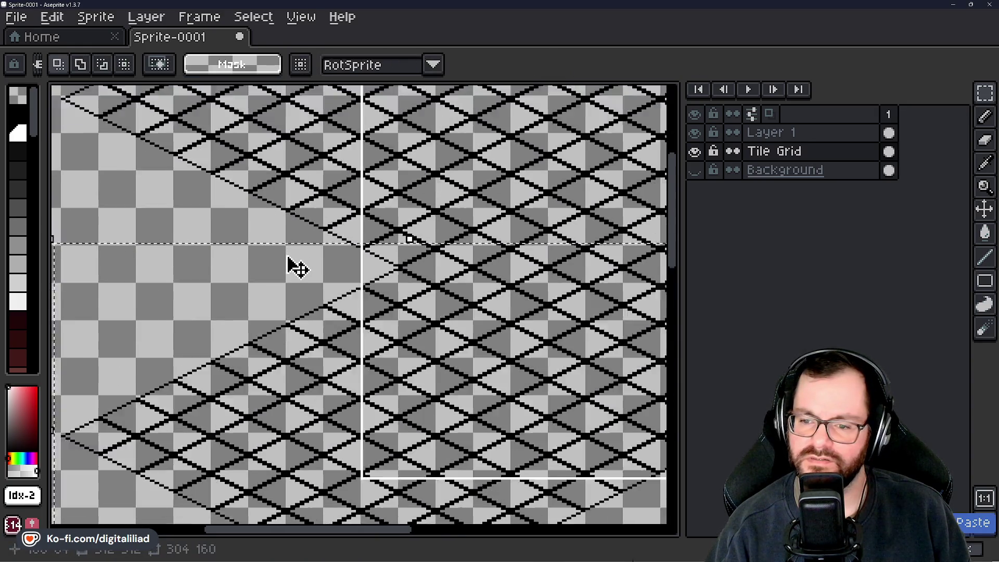
pyautogui.moveTo(424, 364)
pyautogui.mouseDown()
pyautogui.moveTo(216, 256)
pyautogui.moveTo(191, 255)
pyautogui.moveTo(196, 263)
pyautogui.mouseUp()
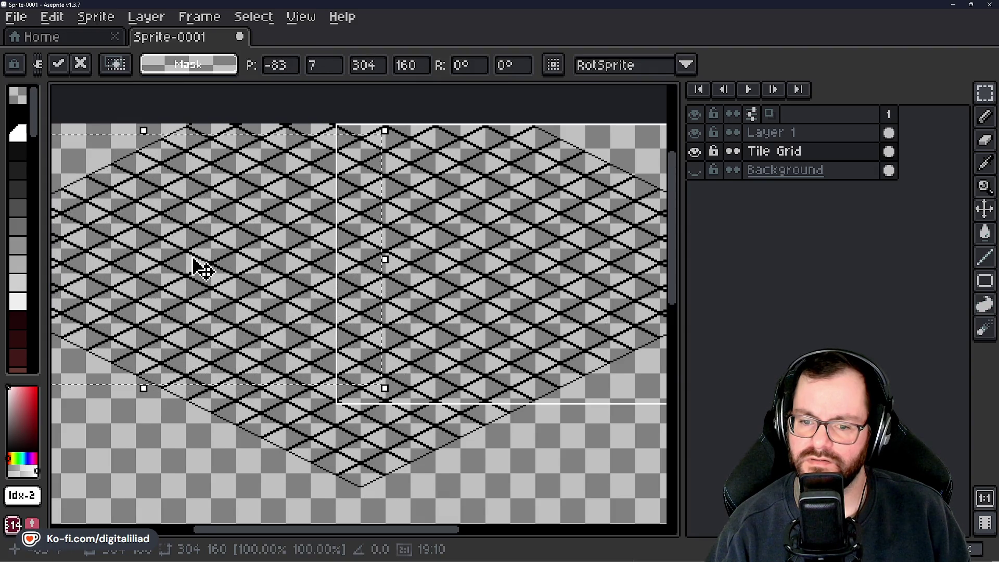
pyautogui.scroll(-2, 195, 259)
pyautogui.hscroll(1, 322, 279)
pyautogui.click(695, 170)
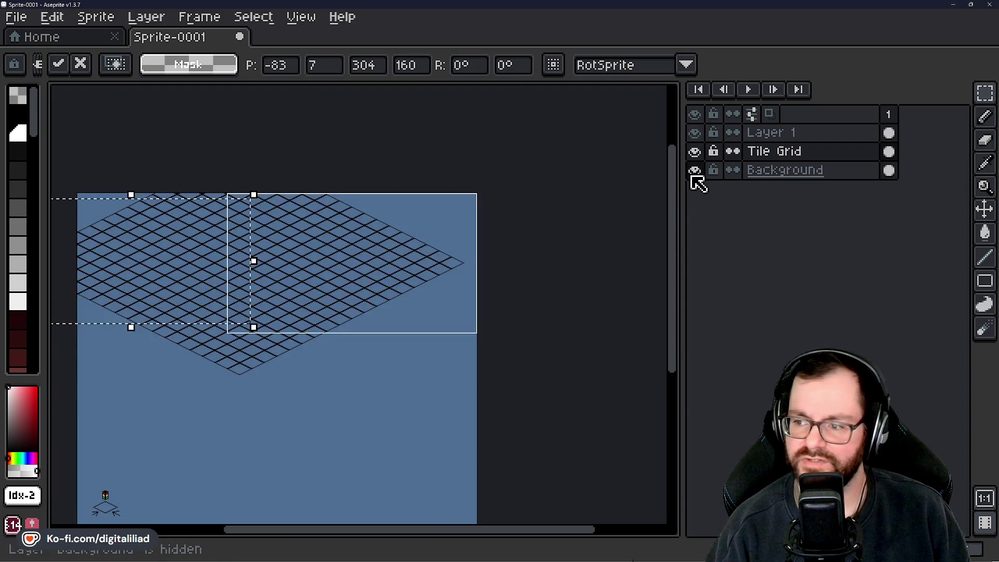
# Drag the floating grid copy around the canvas, trying positions toward the grid's right side.
pyautogui.scroll(1, 416, 288)
pyautogui.moveTo(368, 292); pyautogui.dragTo(445, 286)
pyautogui.scroll(-1, 446, 285)
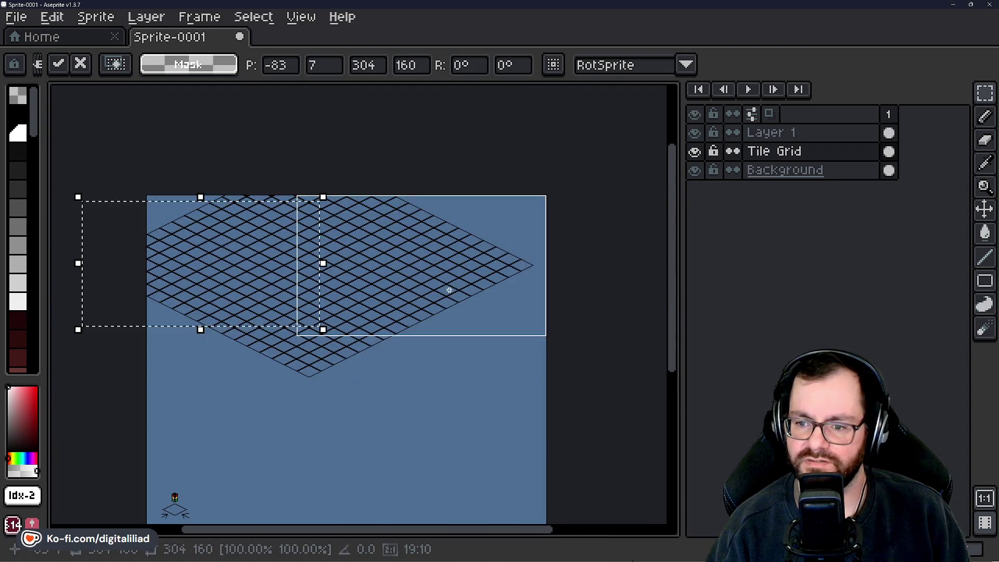
pyautogui.moveTo(276, 274)
pyautogui.mouseDown()
pyautogui.moveTo(390, 334)
pyautogui.moveTo(549, 250)
pyautogui.moveTo(593, 203)
pyautogui.moveTo(603, 211)
pyautogui.moveTo(572, 188)
pyautogui.moveTo(528, 177)
pyautogui.moveTo(535, 183)
pyautogui.mouseUp()
pyautogui.scroll(4, 529, 182)
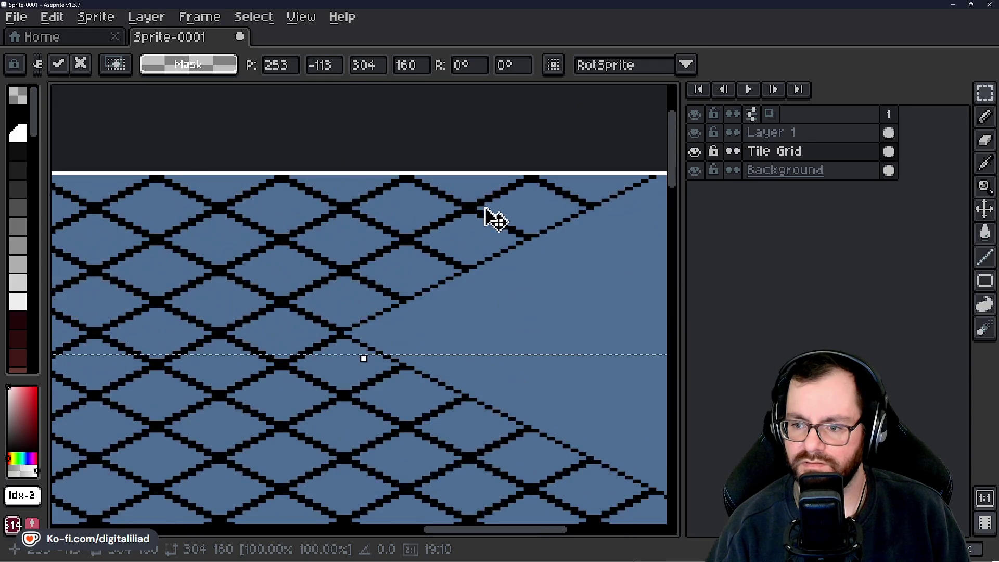
pyautogui.scroll(-3, 455, 270)
pyautogui.moveTo(354, 101)
pyautogui.mouseDown()
pyautogui.moveTo(294, 407)
pyautogui.moveTo(408, 289)
pyautogui.mouseUp()
pyautogui.moveTo(616, 309)
pyautogui.mouseDown()
pyautogui.moveTo(665, 259)
pyautogui.moveTo(664, 240)
pyautogui.moveTo(648, 243)
pyautogui.mouseUp()
pyautogui.scroll(-1, 495, 292)
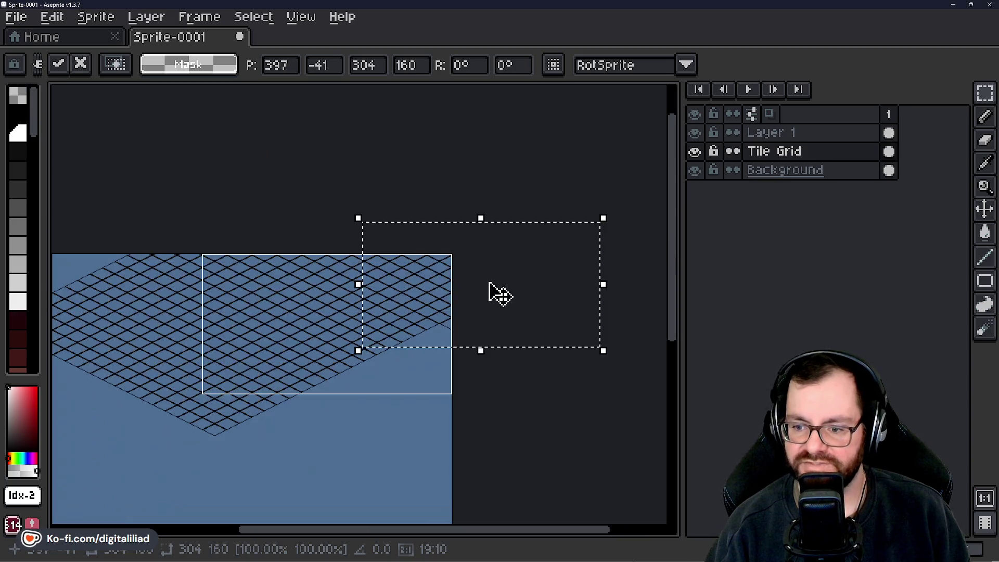
pyautogui.scroll(2, 463, 308)
pyautogui.scroll(-4, 489, 294)
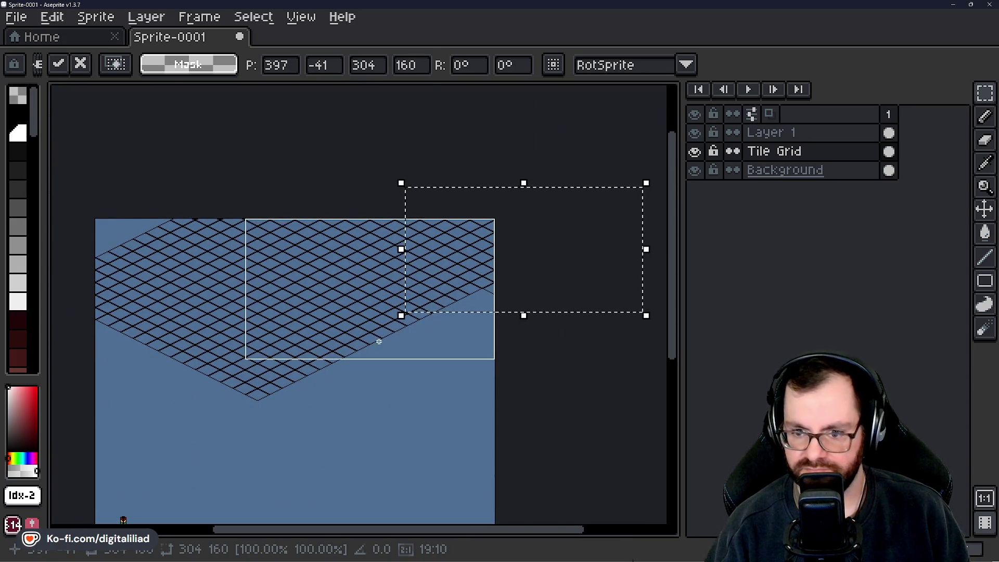
pyautogui.scroll(2, 392, 323)
pyautogui.scroll(-2, 394, 323)
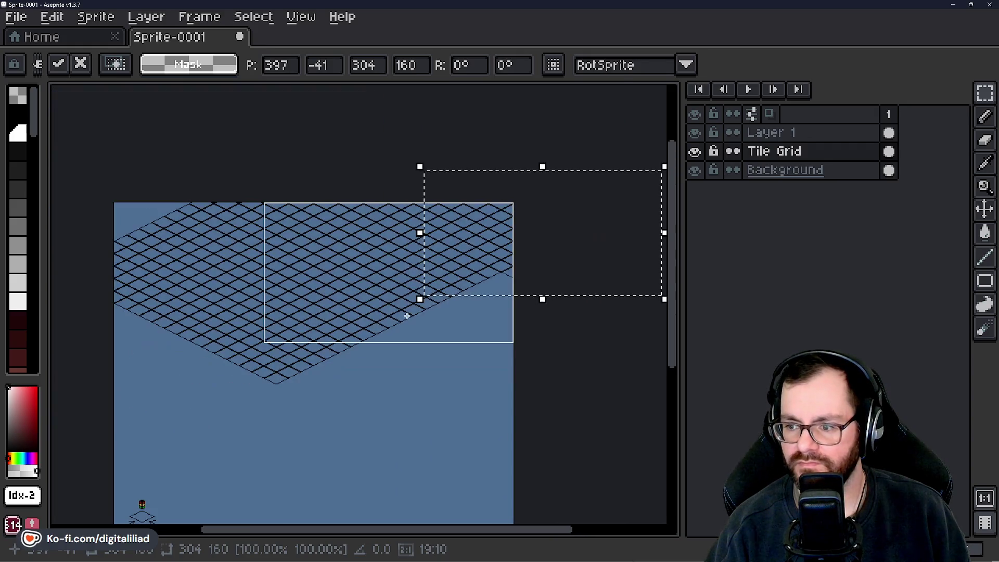
pyautogui.scroll(4, 515, 258)
pyautogui.scroll(-4, 517, 251)
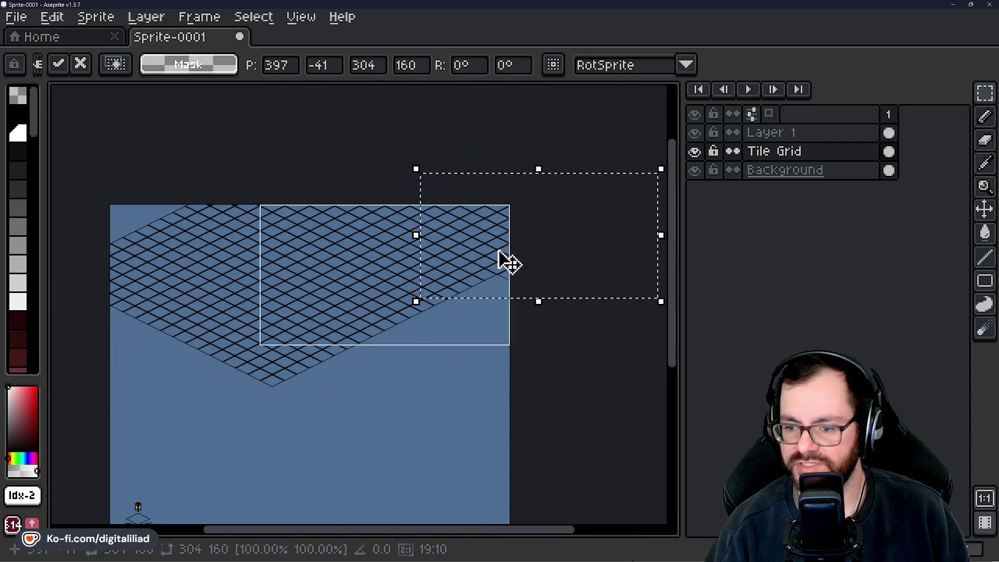
# Cancel the move, then undo and re-paste the grid copy, discarding the misplaced attempts.
pyautogui.press('Escape')
pyautogui.moveTo(359, 325)
pyautogui.mouseDown()
pyautogui.moveTo(555, 339)
pyautogui.moveTo(566, 331)
pyautogui.mouseUp()
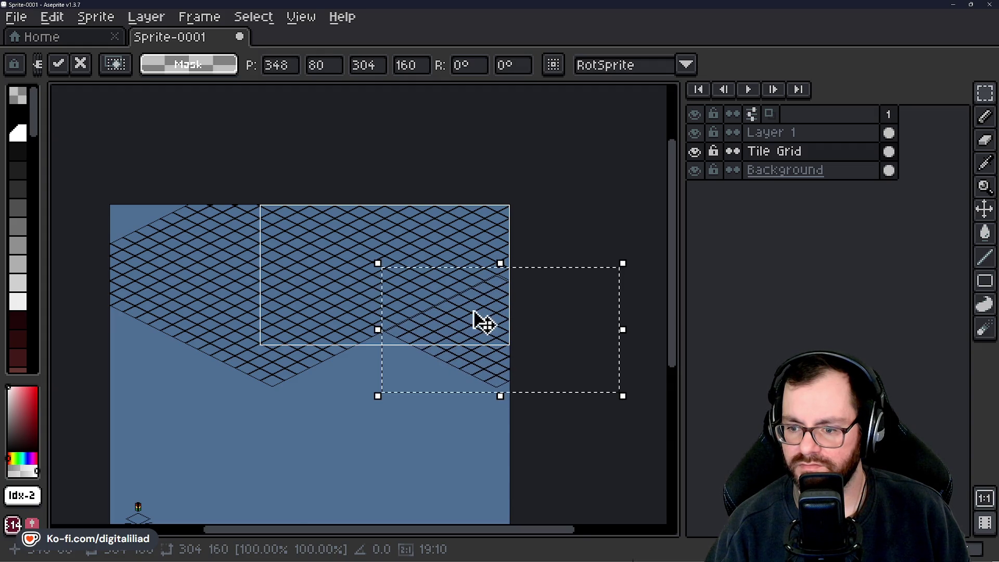
pyautogui.scroll(5, 480, 319)
pyautogui.hotkey('ctrl', 'z')
pyautogui.hotkey('ctrl', 'v')
pyautogui.moveTo(499, 323)
pyautogui.mouseDown()
pyautogui.moveTo(671, 410)
pyautogui.moveTo(513, 390)
pyautogui.moveTo(520, 358)
pyautogui.mouseUp()
pyautogui.scroll(-4, 507, 357)
pyautogui.hotkey('ctrl', 'z')
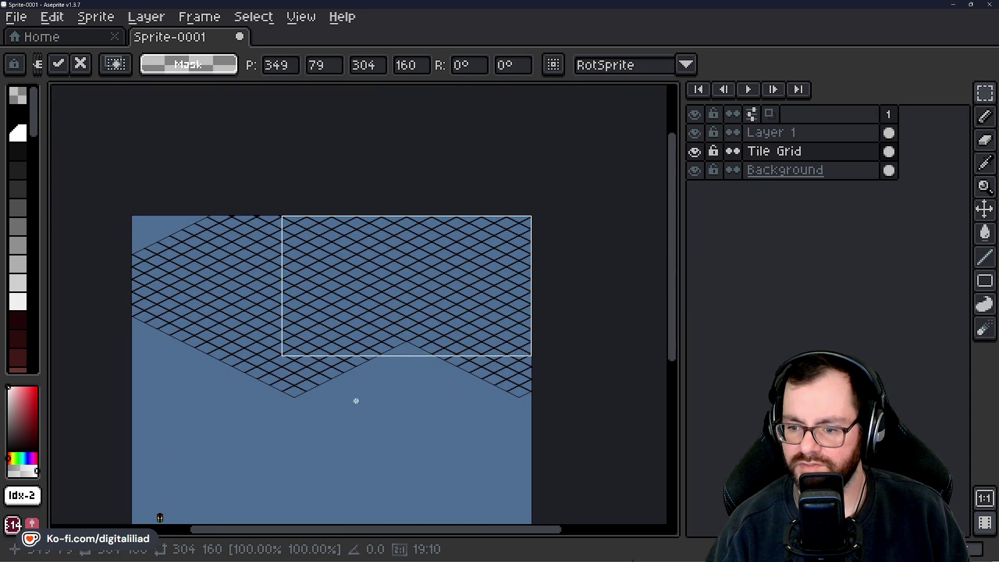
# Paste the grid copy again, place it lower right, and commit it.
pyautogui.moveTo(379, 392); pyautogui.dragTo(394, 330)
pyautogui.hotkey('ctrl', 'v')
pyautogui.moveTo(299, 270)
pyautogui.mouseDown()
pyautogui.moveTo(412, 336)
pyautogui.moveTo(431, 322)
pyautogui.moveTo(428, 307)
pyautogui.mouseUp()
pyautogui.scroll(4, 440, 344)
pyautogui.scroll(-4, 428, 317)
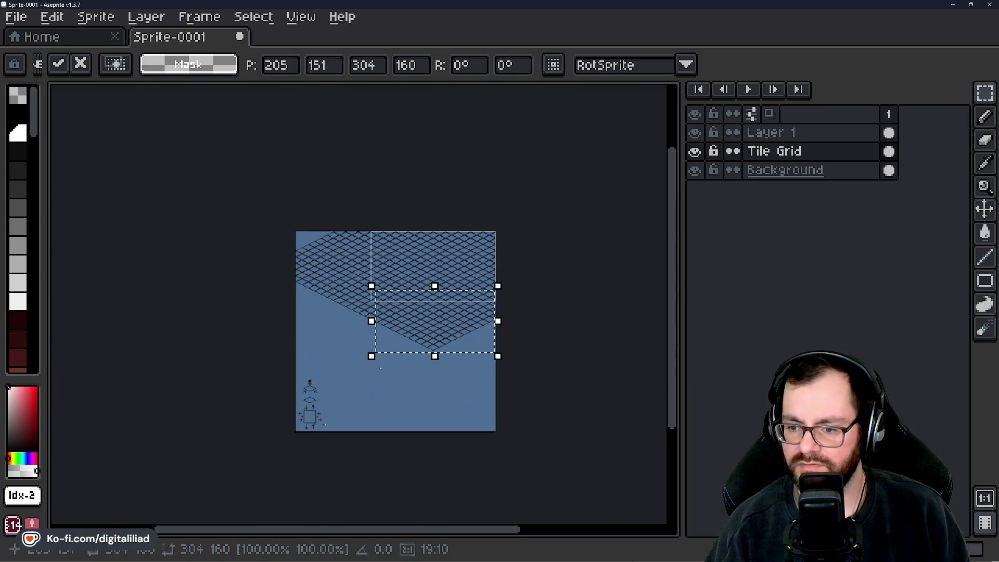
pyautogui.scroll(4, 368, 363)
pyautogui.click(245, 318)
pyautogui.scroll(-4, 245, 318)
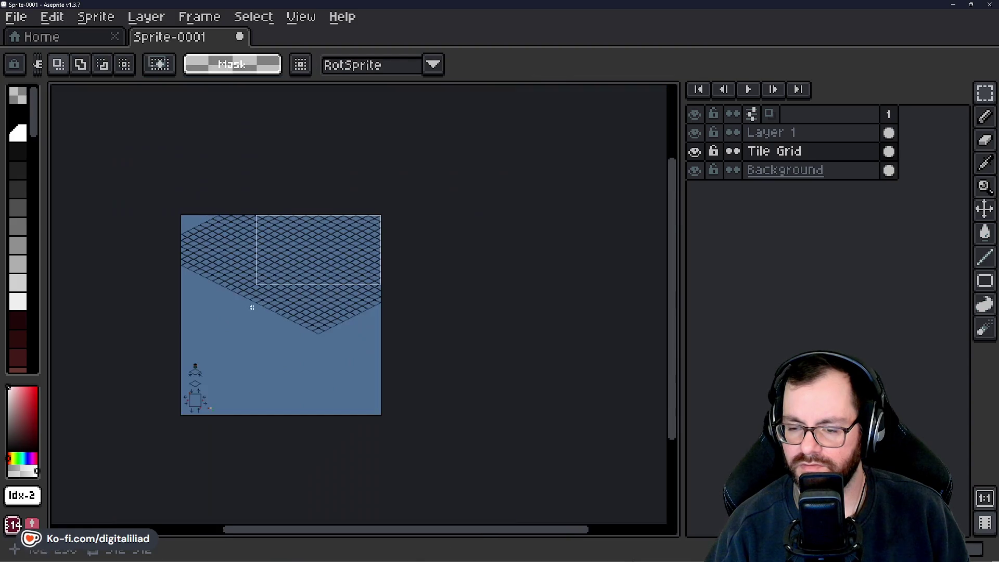
# Select the whole grid area and drag its content to the right.
pyautogui.moveTo(197, 229); pyautogui.dragTo(304, 291)
pyautogui.click(338, 359)
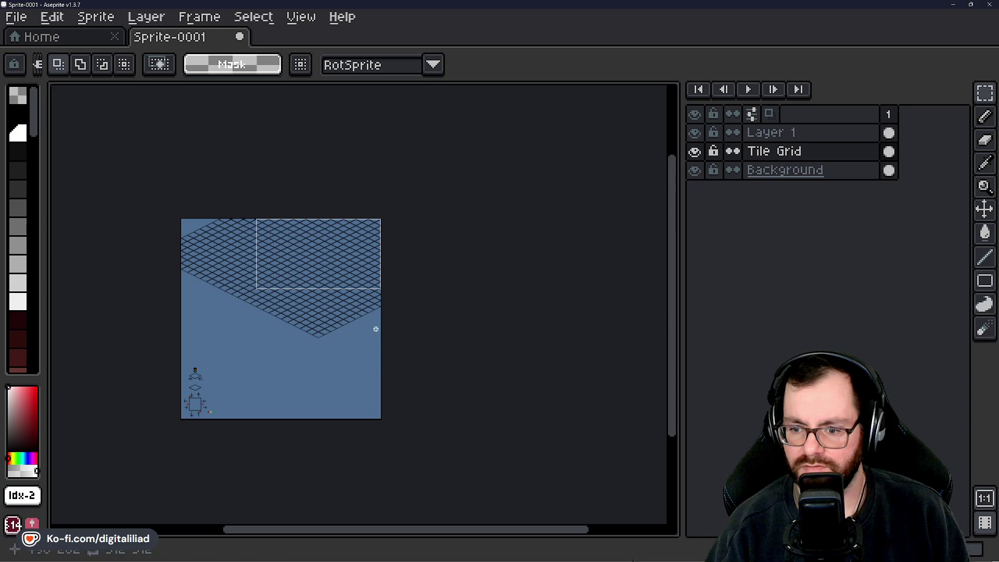
pyautogui.moveTo(376, 336)
pyautogui.mouseDown()
pyautogui.moveTo(238, 277)
pyautogui.moveTo(167, 216)
pyautogui.mouseUp()
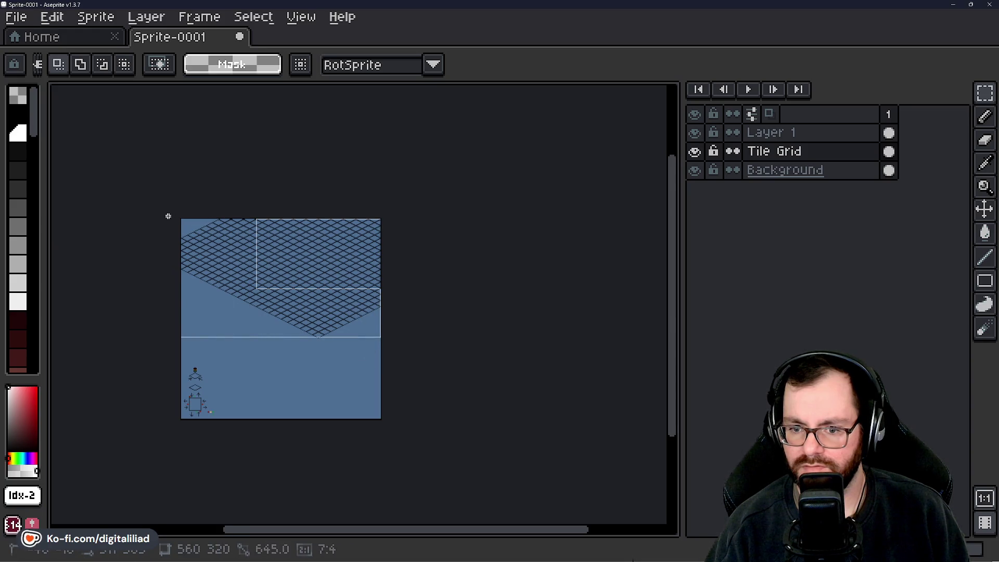
pyautogui.scroll(4, 291, 228)
pyautogui.moveTo(282, 218)
pyautogui.mouseDown()
pyautogui.moveTo(473, 326)
pyautogui.moveTo(467, 343)
pyautogui.mouseUp()
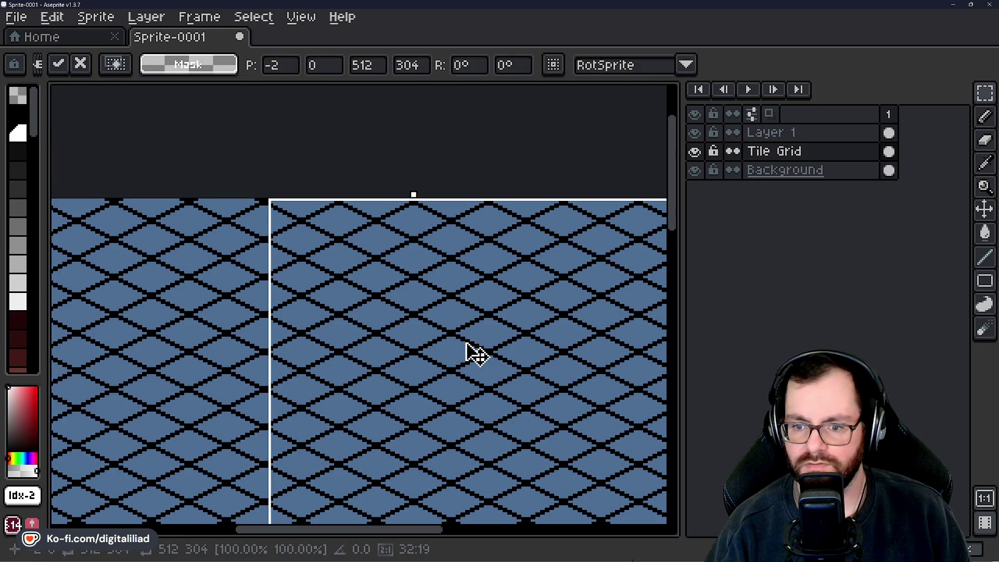
pyautogui.scroll(-2, 380, 357)
pyautogui.scroll(4, 651, 329)
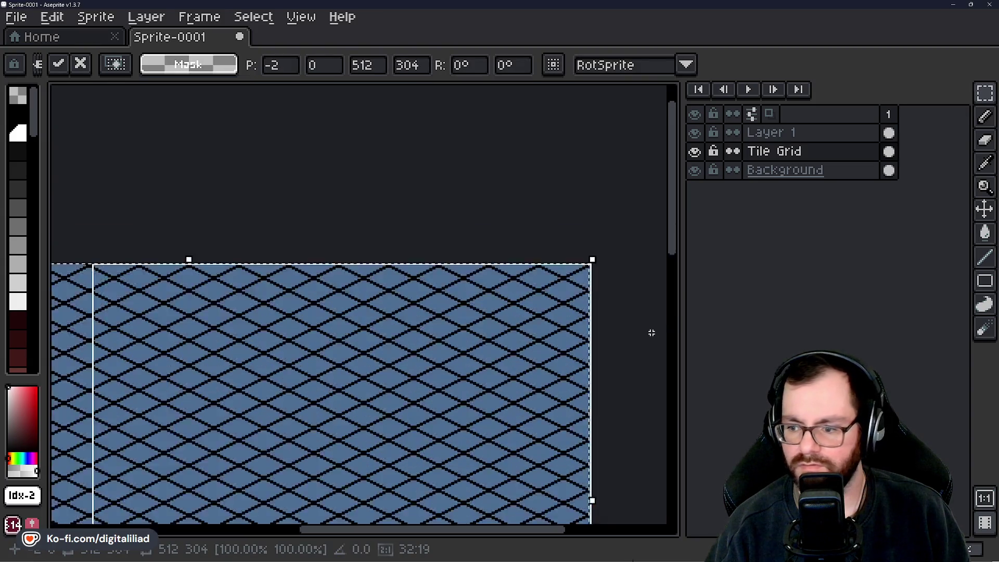
pyautogui.scroll(3, 584, 291)
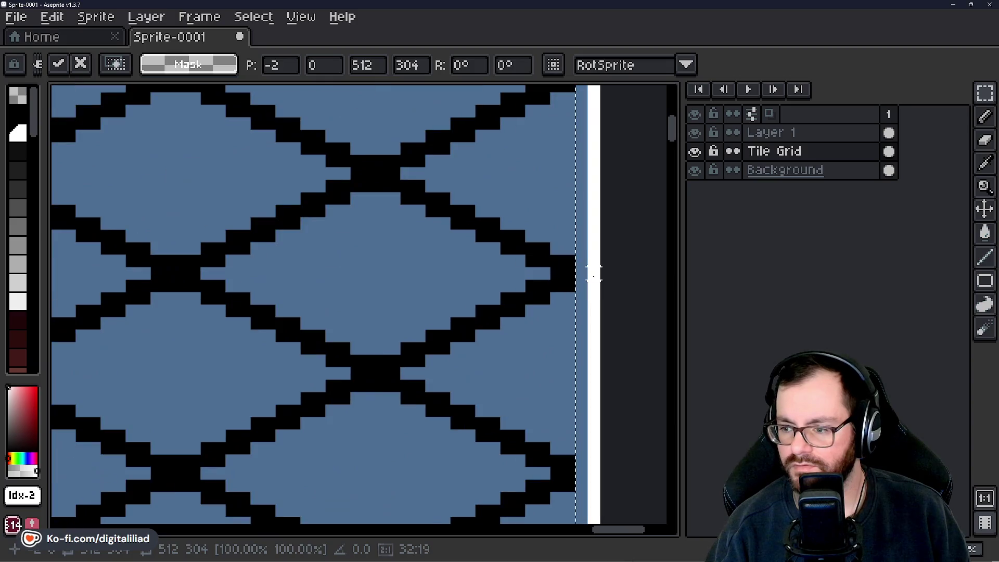
pyautogui.scroll(-2, 572, 273)
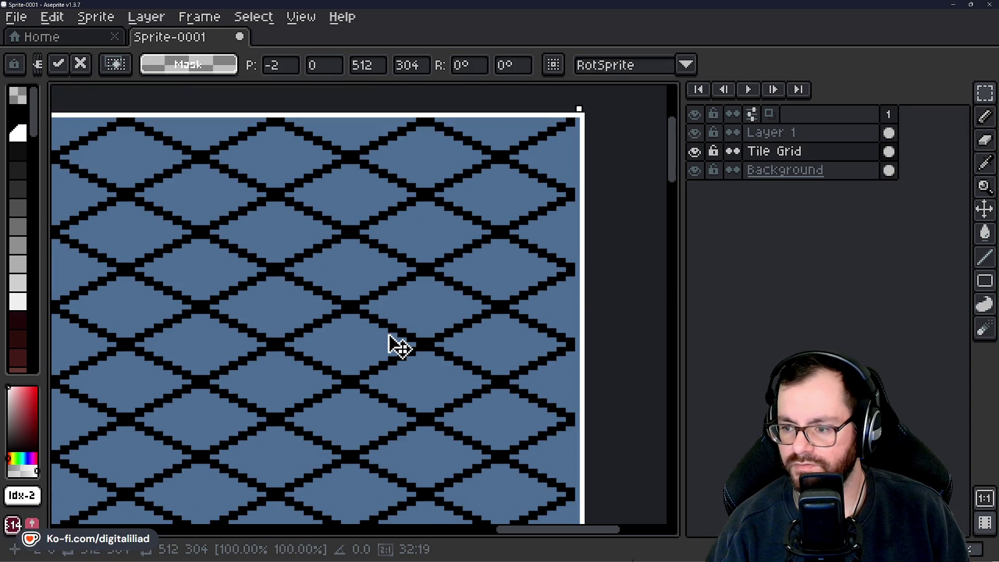
# Nudge the selected grid two pixels to the right.
pyautogui.press('Right')
pyautogui.scroll(-3, 401, 339)
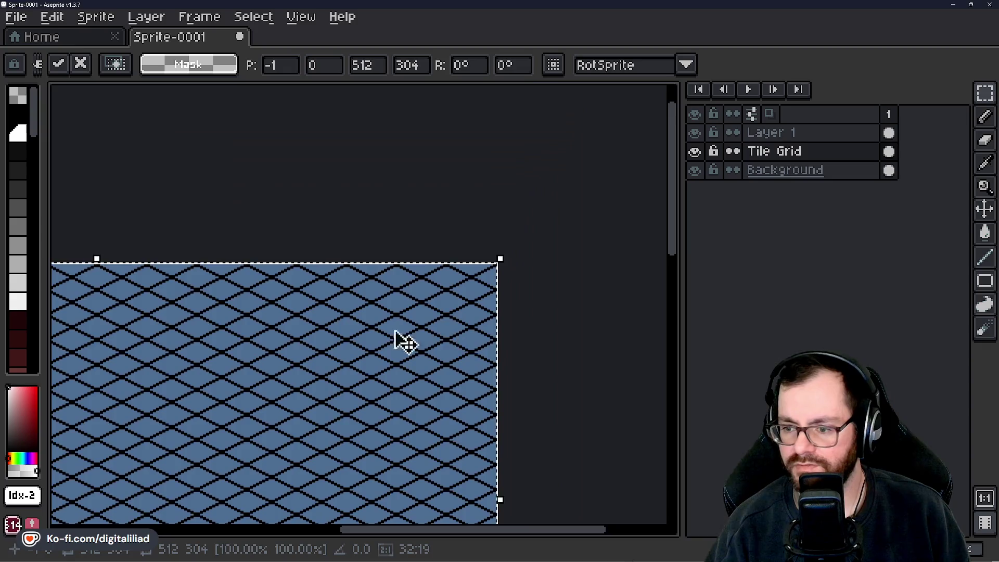
pyautogui.scroll(5, 289, 334)
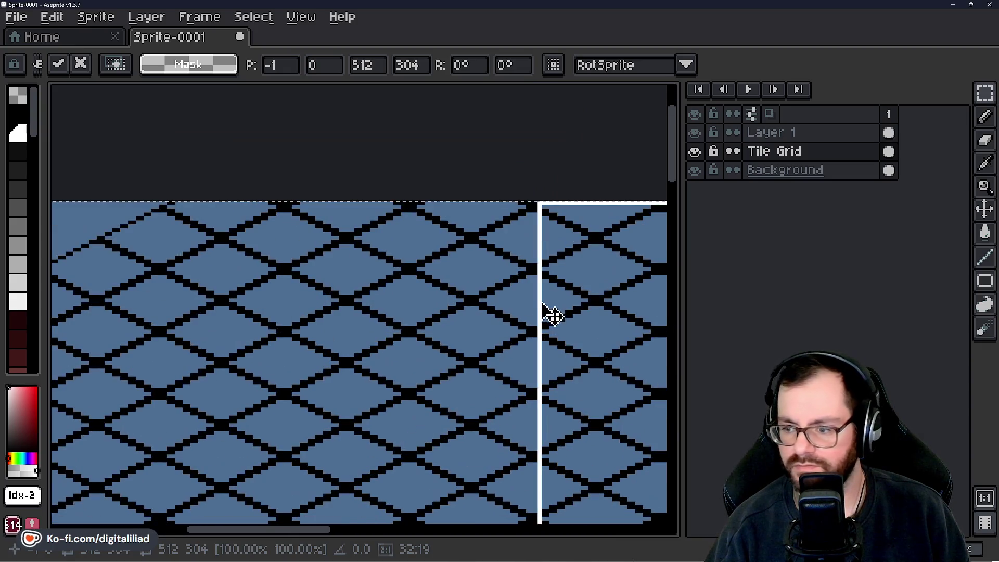
pyautogui.scroll(1, 583, 294)
pyautogui.press('Right')
pyautogui.scroll(-4, 299, 327)
pyautogui.scroll(4, 572, 338)
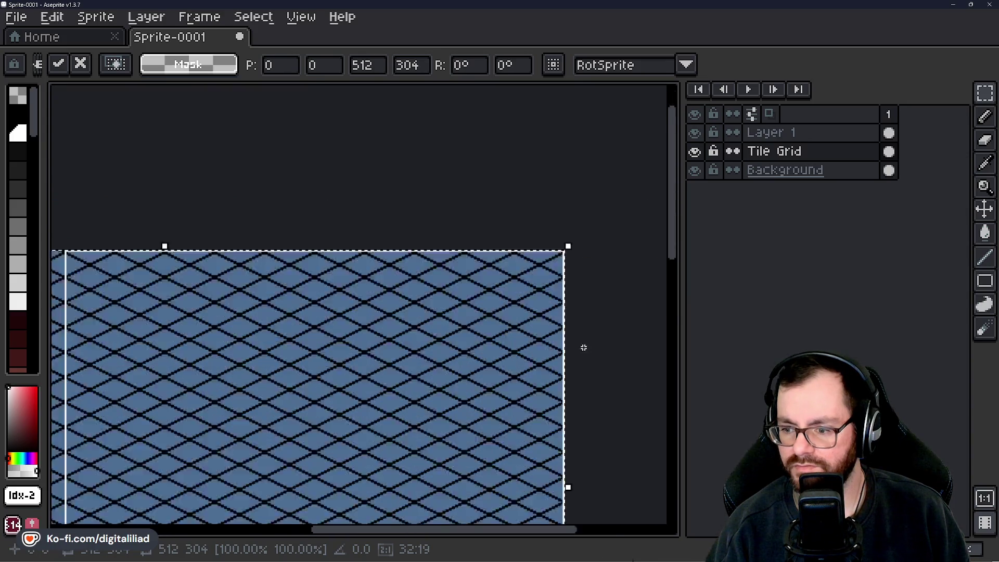
pyautogui.scroll(-4, 530, 260)
pyautogui.scroll(4, 412, 303)
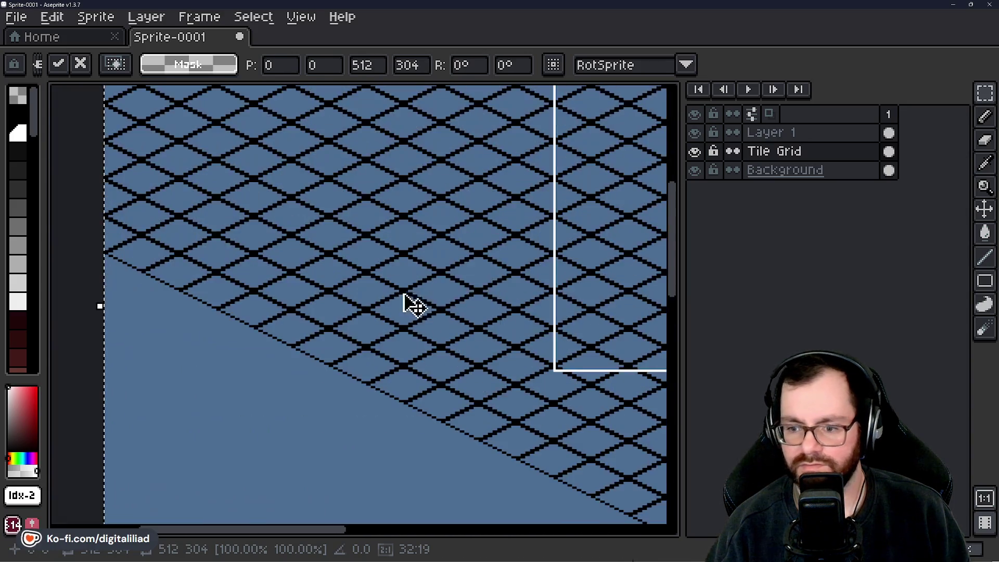
# Nudge the grid down one pixel, then back up one pixel, and apply the move.
pyautogui.moveTo(536, 295); pyautogui.dragTo(292, 296)
pyautogui.moveTo(425, 300); pyautogui.dragTo(330, 350)
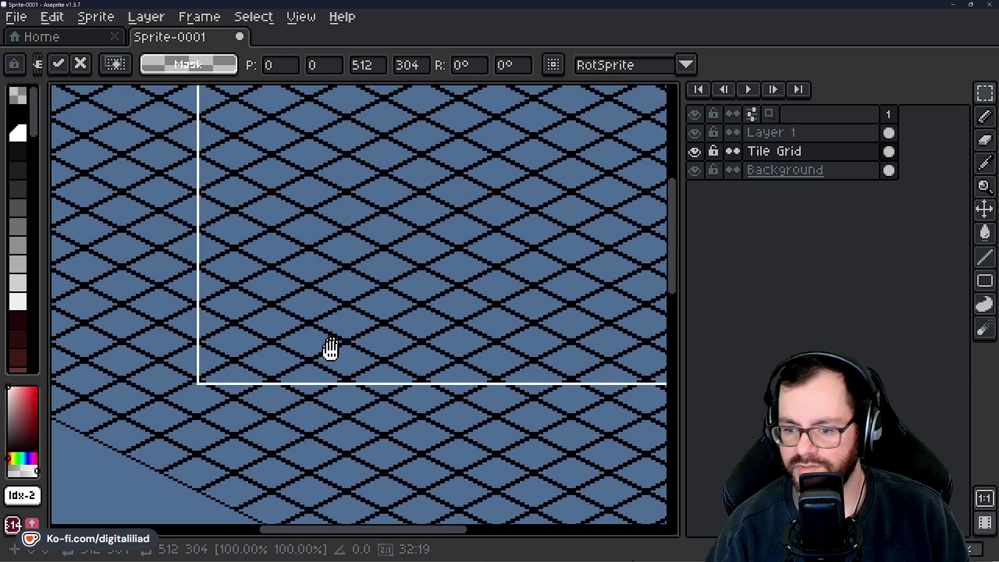
pyautogui.scroll(5, 408, 250)
pyautogui.scroll(-1, 382, 311)
pyautogui.scroll(-1, 376, 301)
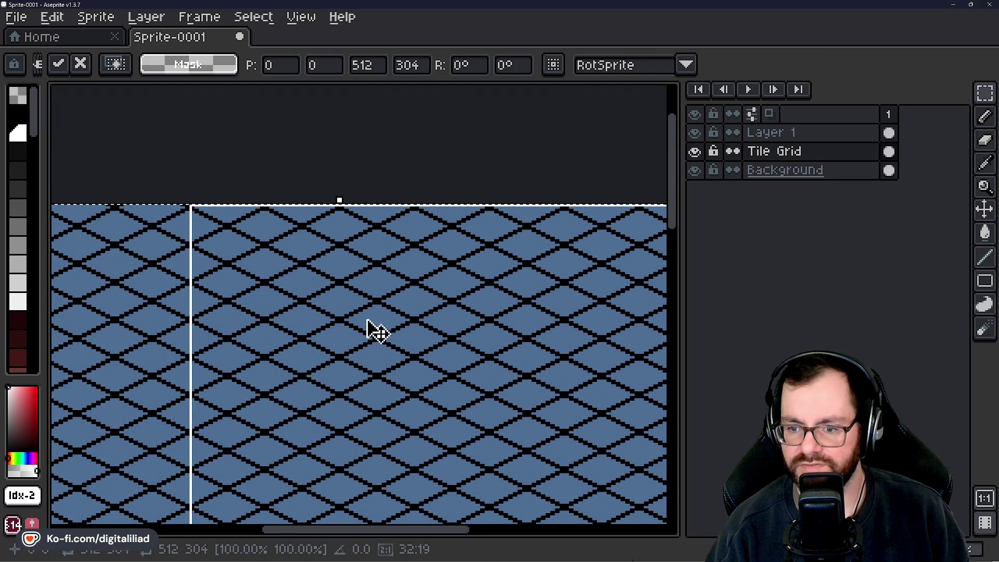
pyautogui.press('Down')
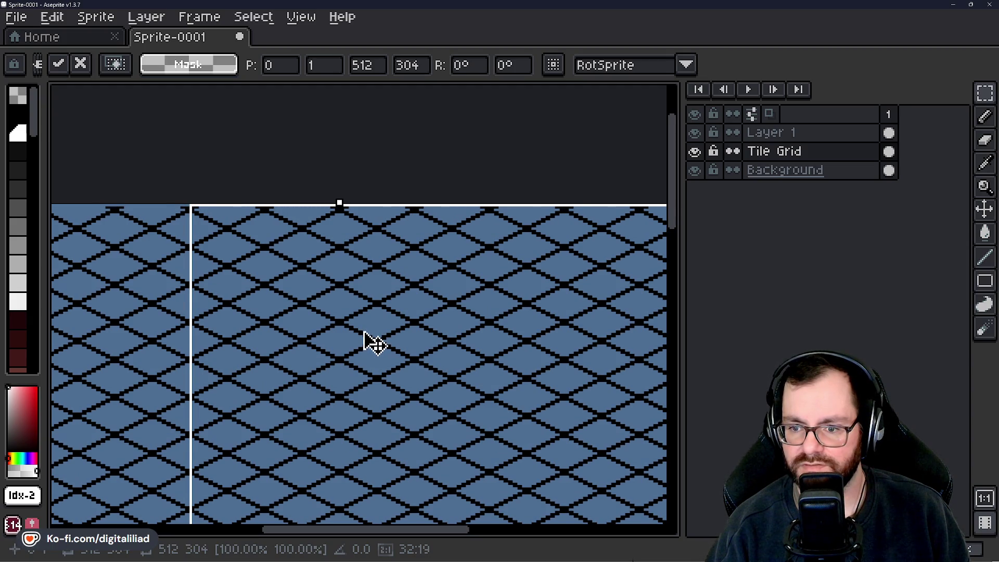
pyautogui.press('Up')
pyautogui.scroll(-3, 333, 270)
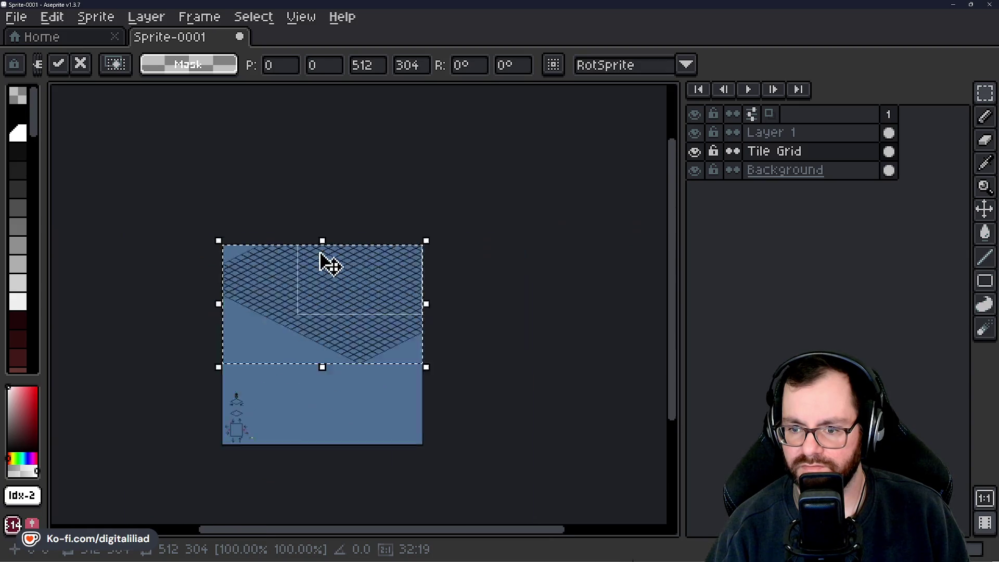
pyautogui.scroll(2, 341, 319)
pyautogui.scroll(1, 310, 151)
pyautogui.scroll(1, 310, 156)
pyautogui.scroll(-1, 379, 358)
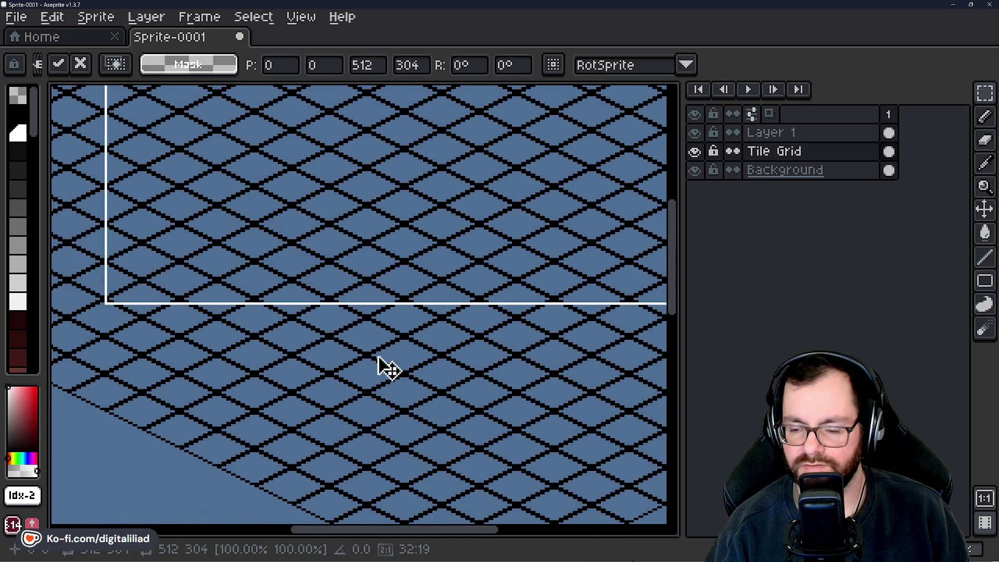
pyautogui.scroll(-3, 378, 364)
pyautogui.scroll(1, 370, 359)
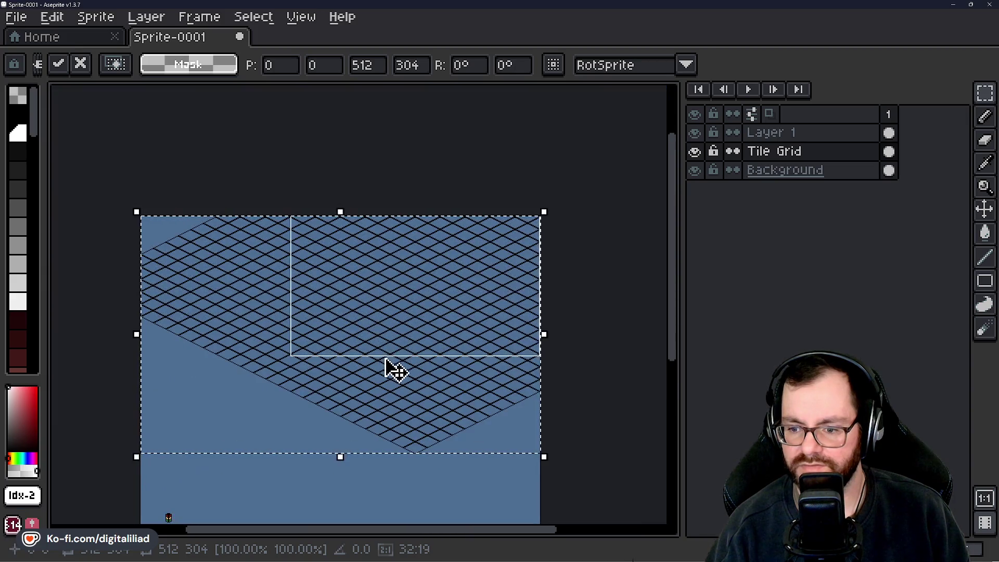
pyautogui.click(451, 471)
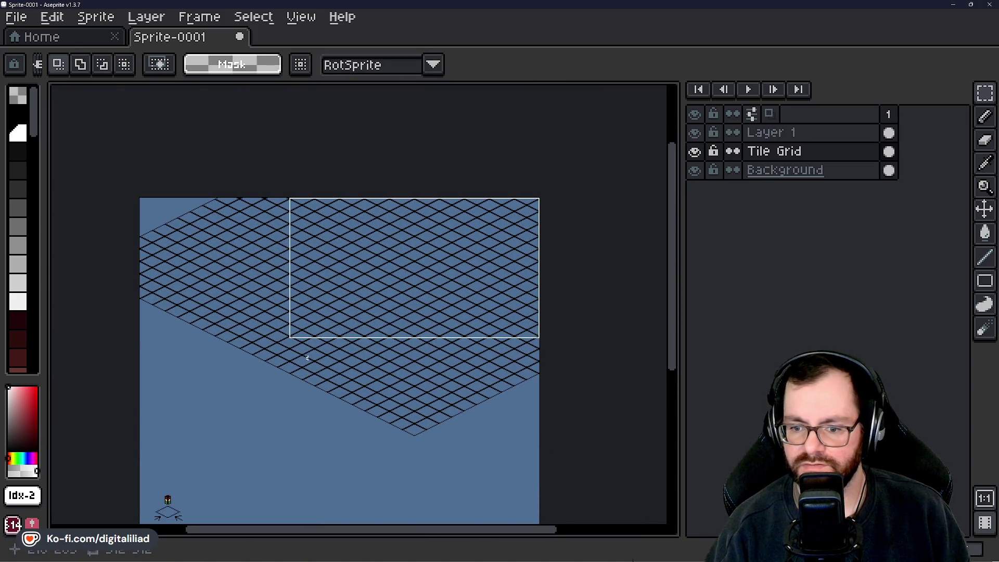
# Select the stray grid section below the rectangle and cut it away with Ctrl+X.
pyautogui.scroll(3, 397, 380)
pyautogui.hscroll(3, 412, 311)
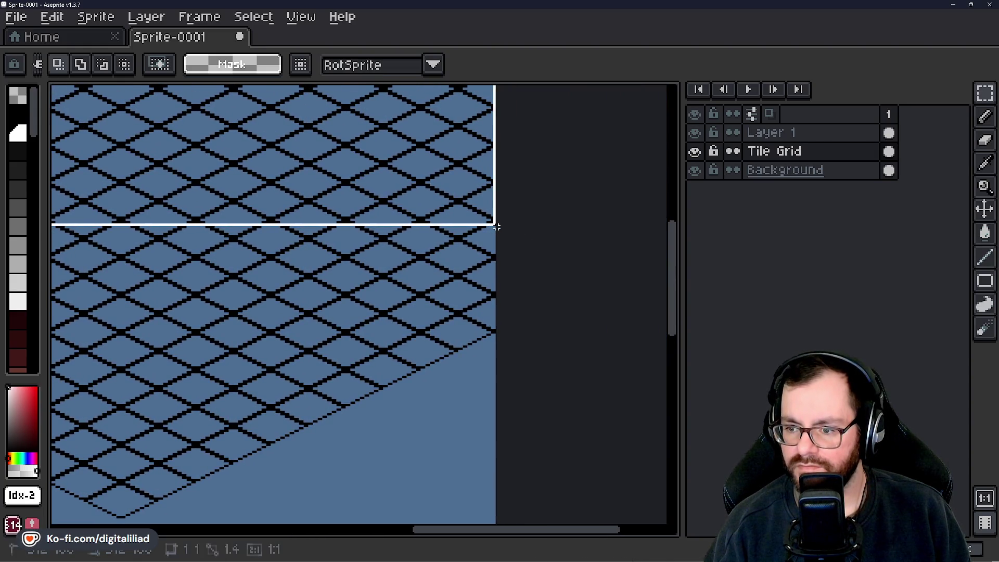
pyautogui.moveTo(494, 227)
pyautogui.mouseDown()
pyautogui.moveTo(174, 442)
pyautogui.moveTo(239, 383)
pyautogui.moveTo(341, 397)
pyautogui.moveTo(295, 417)
pyautogui.mouseUp()
pyautogui.scroll(-2, 295, 417)
pyautogui.hotkey('ctrl', 'x')
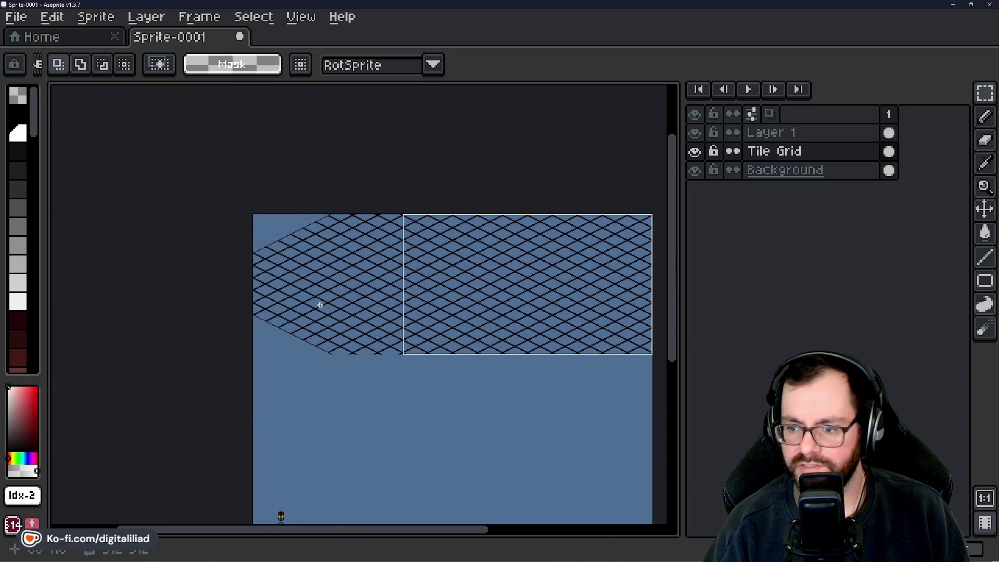
pyautogui.scroll(2, 319, 305)
# Select the remaining grid region down to its cut edge.
pyautogui.moveTo(190, 205)
pyautogui.mouseDown()
pyautogui.moveTo(602, 495)
pyautogui.moveTo(301, 327)
pyautogui.moveTo(290, 328)
pyautogui.moveTo(305, 345)
pyautogui.moveTo(258, 342)
pyautogui.moveTo(298, 353)
pyautogui.mouseUp()
pyautogui.scroll(-2, 306, 345)
pyautogui.scroll(1, 335, 347)
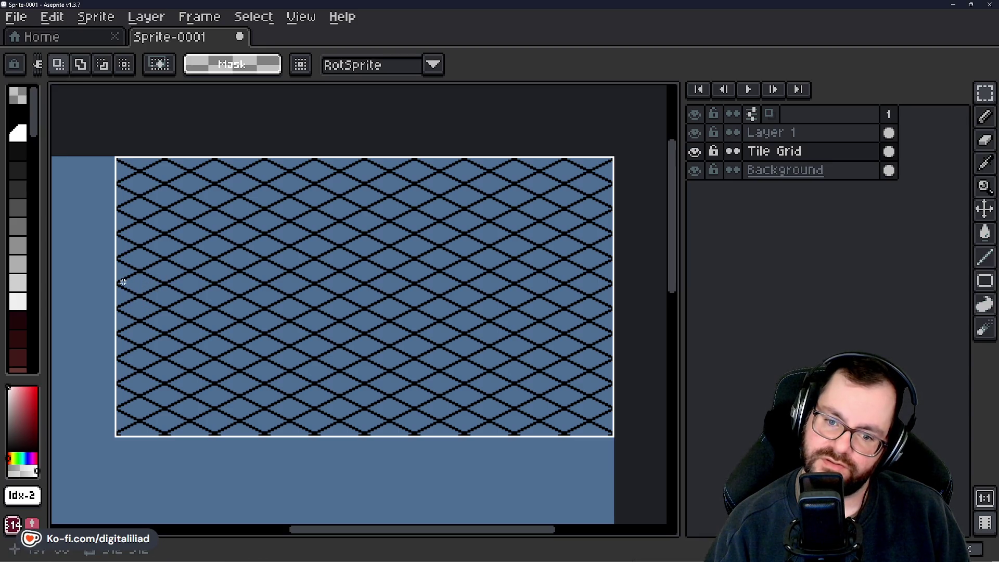
pyautogui.scroll(1, 124, 272)
pyautogui.scroll(-1, 118, 279)
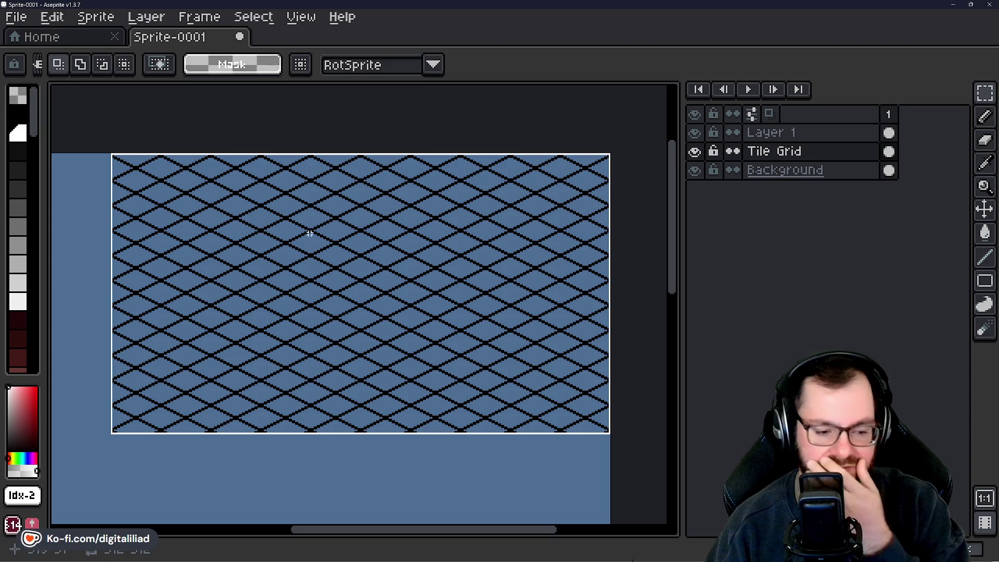
pyautogui.scroll(1, 310, 233)
pyautogui.scroll(3, 283, 221)
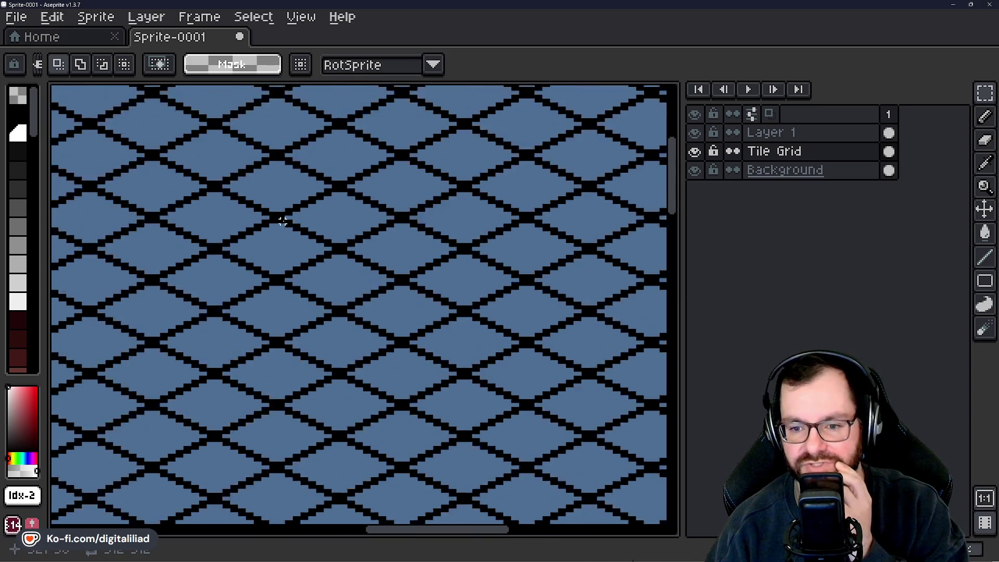
pyautogui.scroll(-5, 283, 221)
pyautogui.scroll(2, 291, 277)
pyautogui.scroll(2, 301, 219)
pyautogui.scroll(-1, 308, 283)
pyautogui.scroll(2, 308, 284)
pyautogui.scroll(-3, 318, 223)
pyautogui.scroll(3, 324, 221)
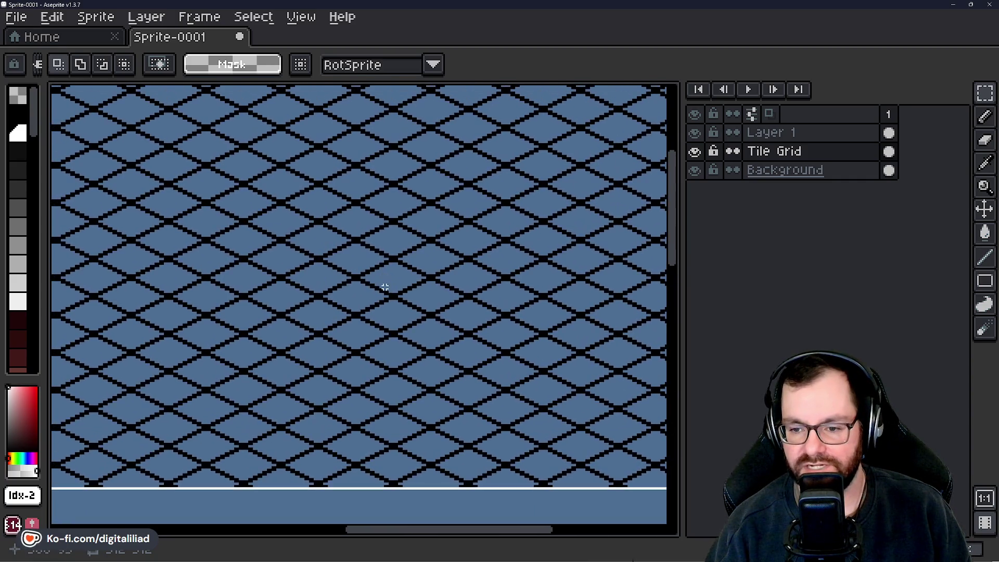
pyautogui.scroll(1, 289, 252)
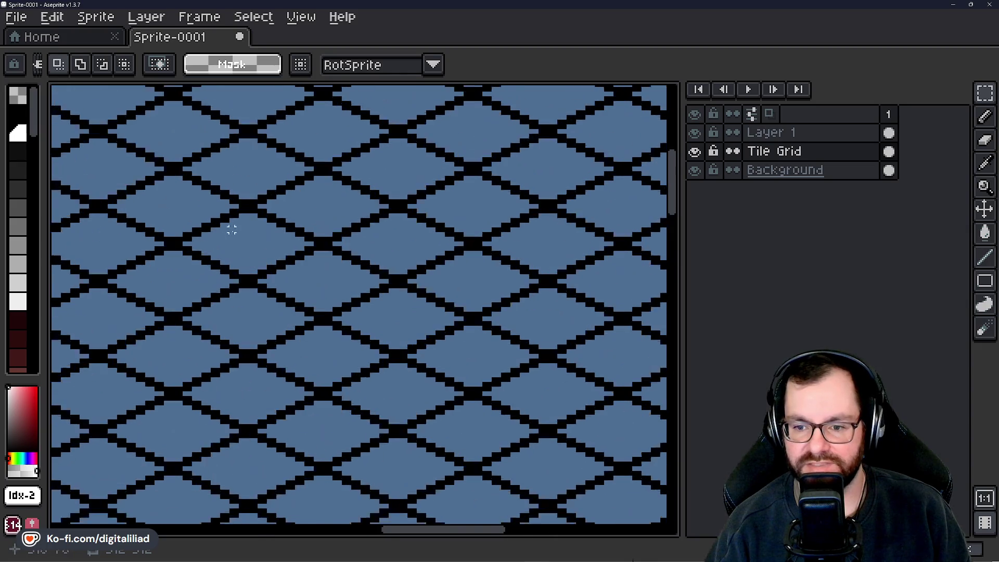
pyautogui.scroll(3, 229, 225)
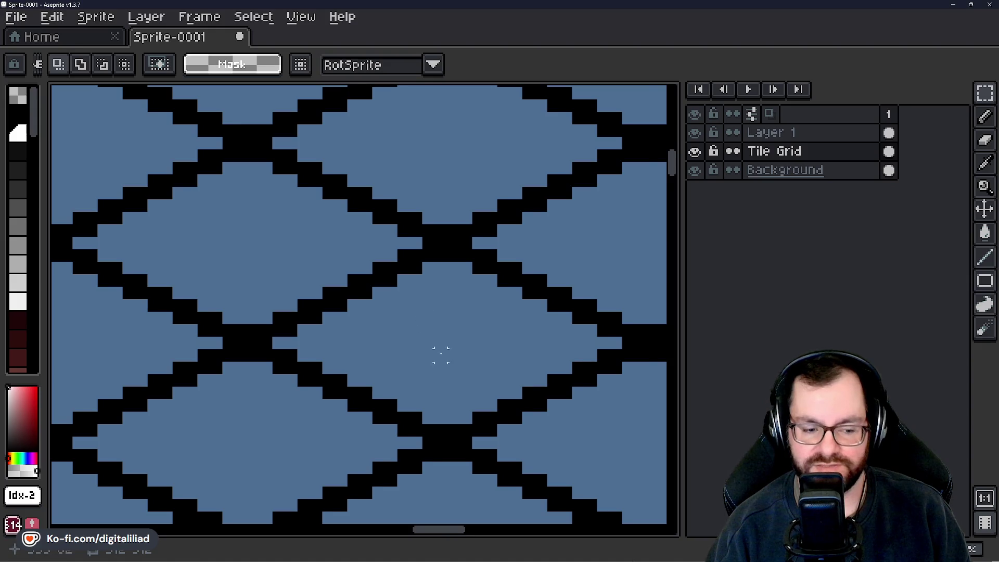
pyautogui.scroll(-1, 356, 317)
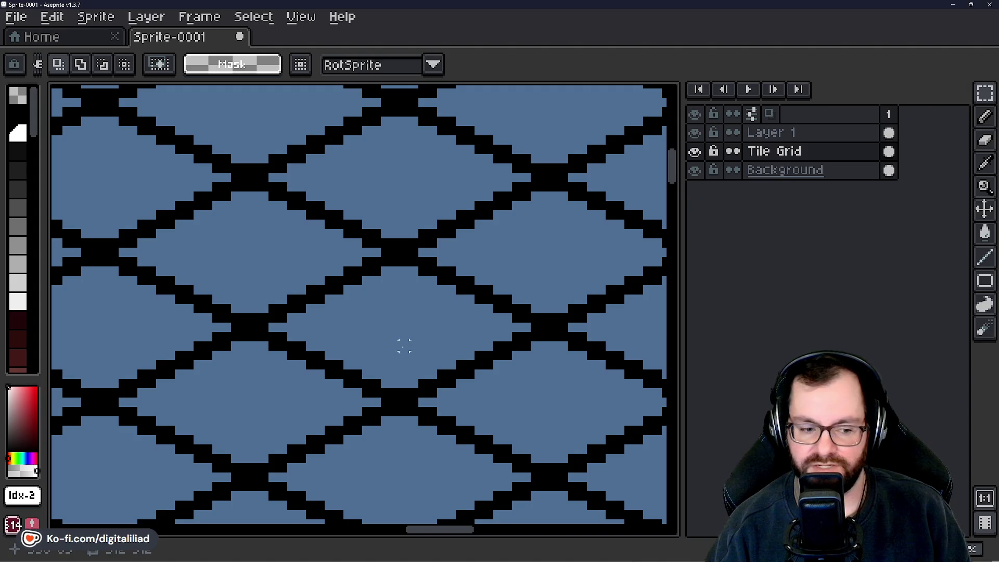
pyautogui.moveTo(423, 336); pyautogui.dragTo(396, 309)
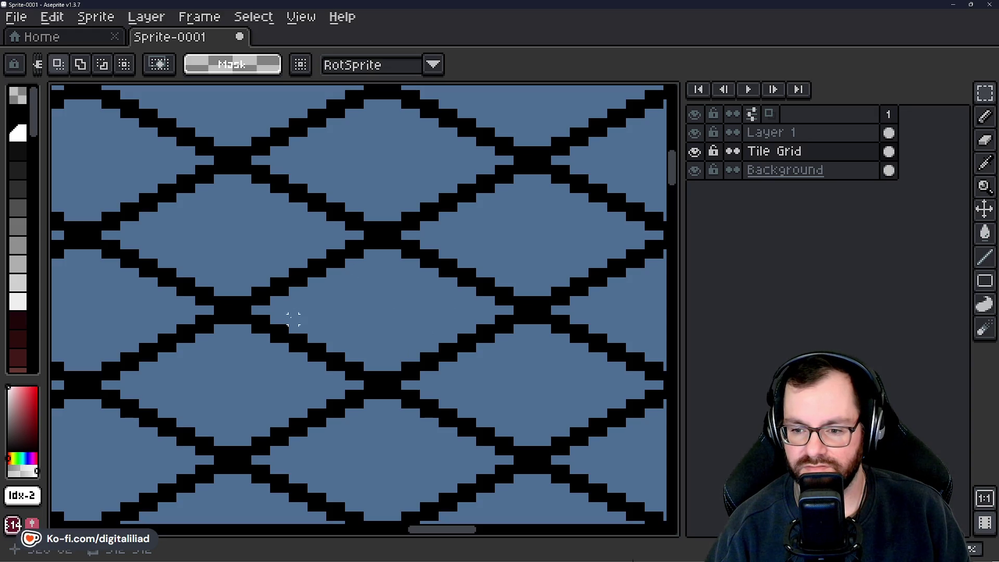
pyautogui.scroll(-4, 369, 318)
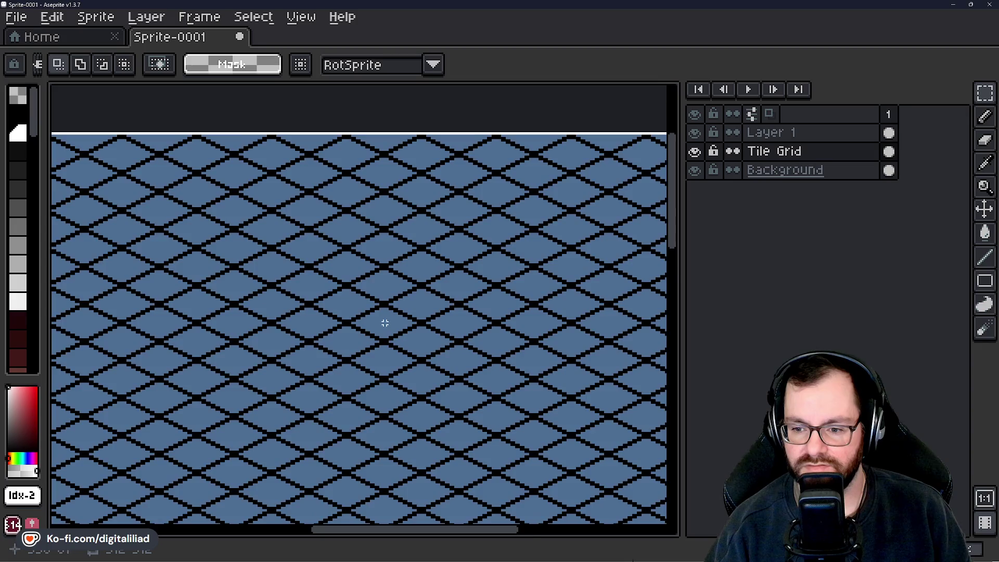
pyautogui.moveTo(385, 321); pyautogui.dragTo(201, 314)
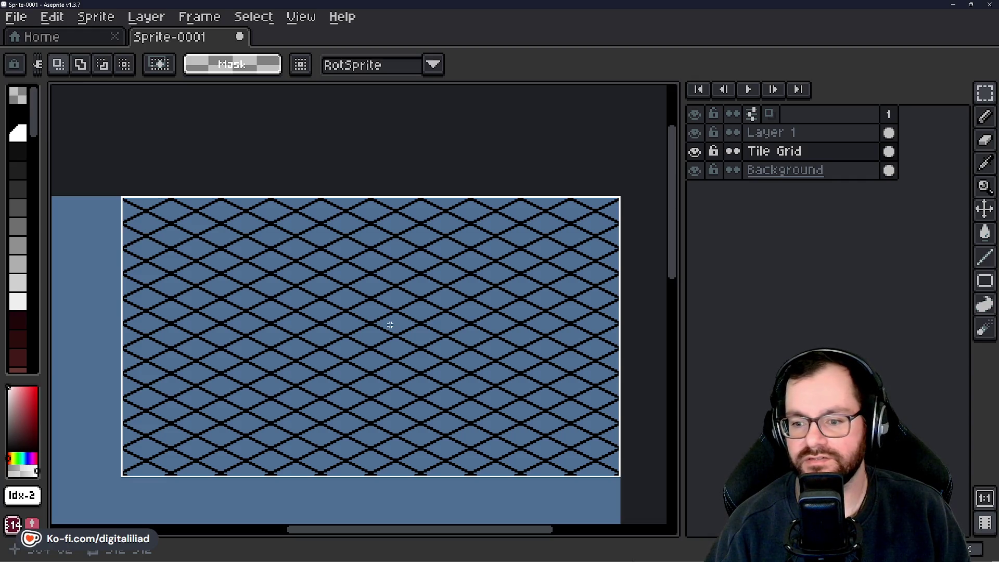
pyautogui.click(695, 171)
pyautogui.moveTo(444, 316); pyautogui.dragTo(463, 286)
# Make test marquee selections over the tile grid, including a single 16x16 tile, then deselect.
pyautogui.moveTo(396, 289); pyautogui.dragTo(348, 286)
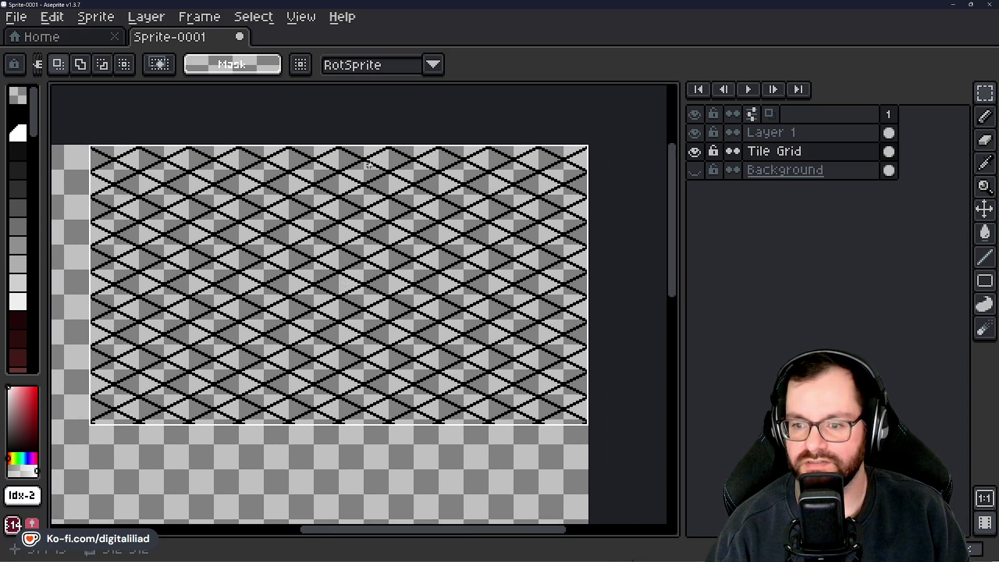
pyautogui.moveTo(339, 146); pyautogui.dragTo(576, 416)
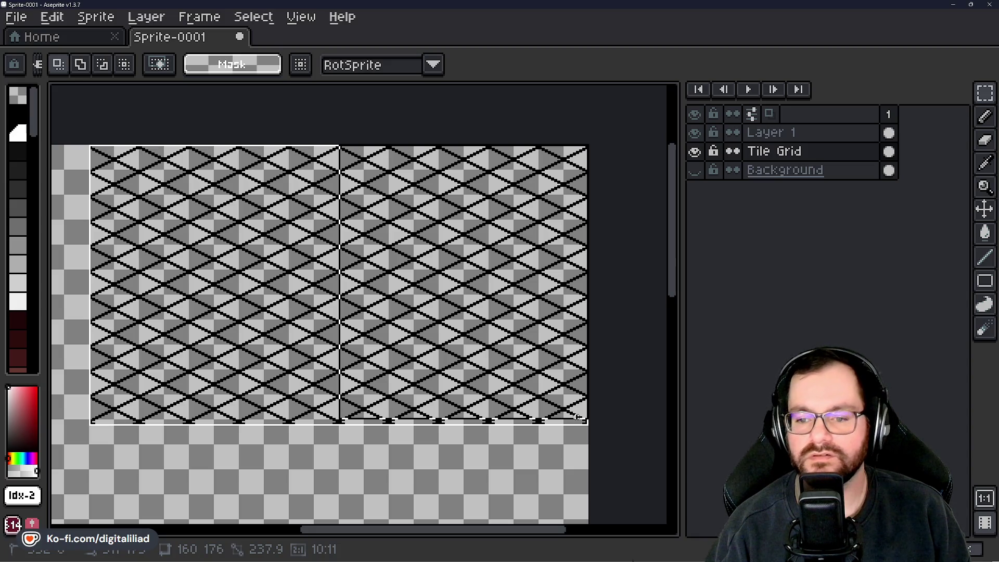
pyautogui.moveTo(316, 159)
pyautogui.mouseDown()
pyautogui.moveTo(379, 165)
pyautogui.moveTo(208, 411)
pyautogui.moveTo(167, 409)
pyautogui.moveTo(171, 417)
pyautogui.mouseUp()
pyautogui.click(378, 166)
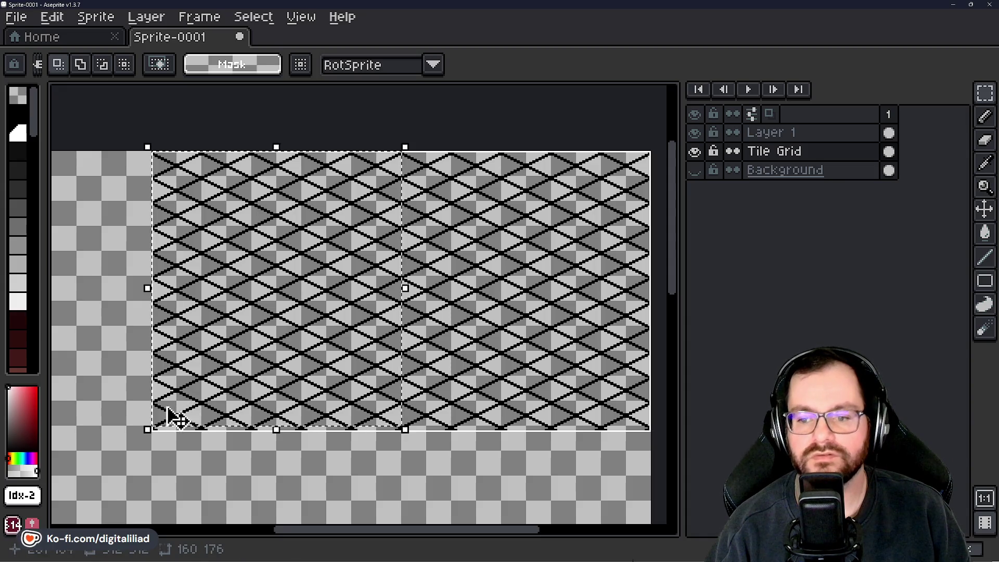
pyautogui.hotkey('ctrl', 'd')
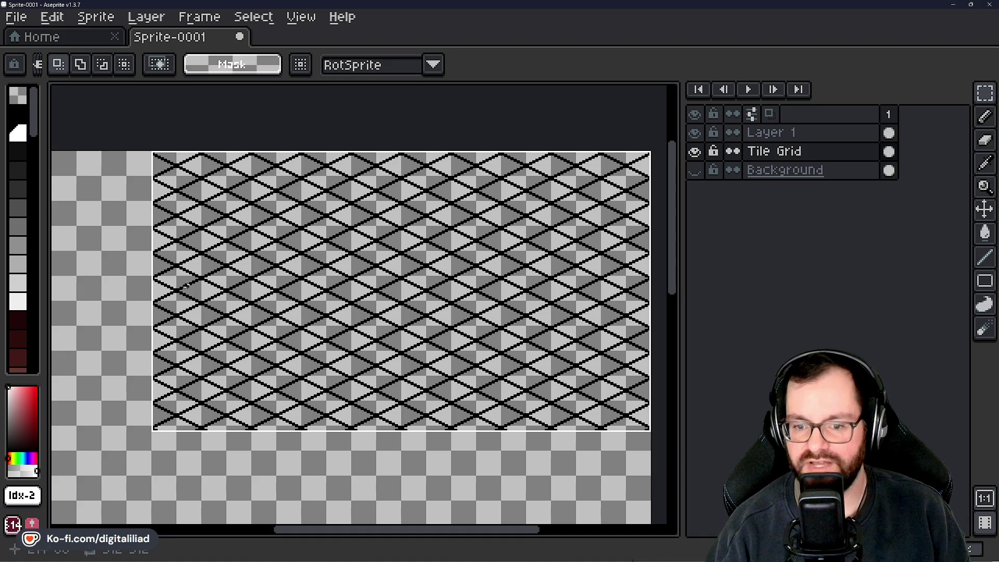
pyautogui.moveTo(207, 350); pyautogui.dragTo(221, 304)
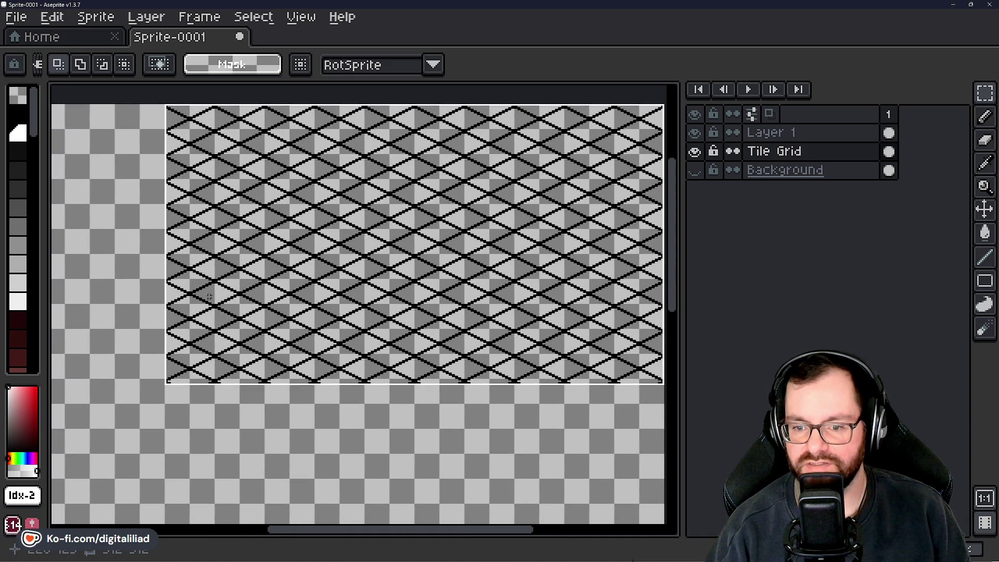
pyautogui.moveTo(238, 263); pyautogui.dragTo(188, 303)
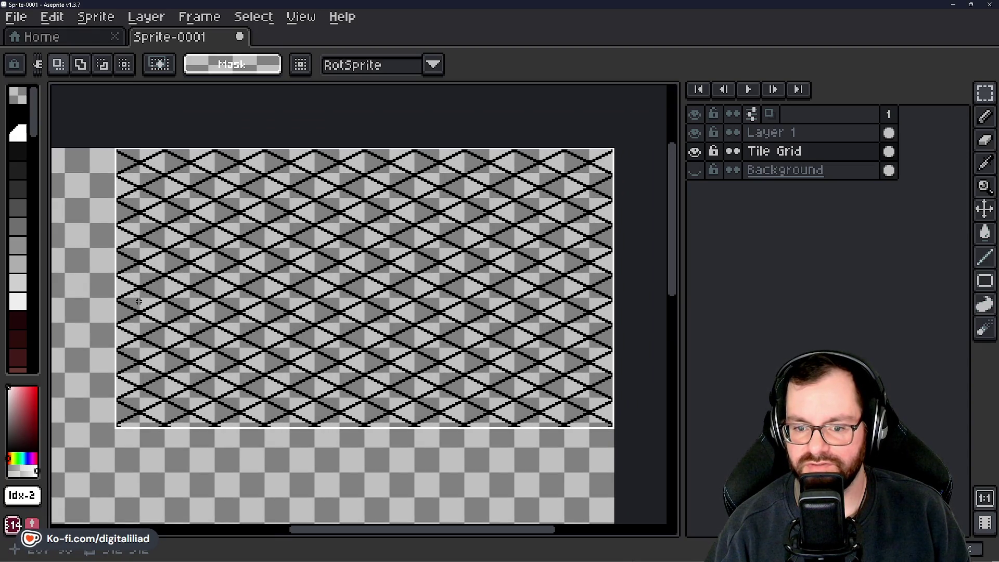
pyautogui.moveTo(287, 282); pyautogui.dragTo(281, 294)
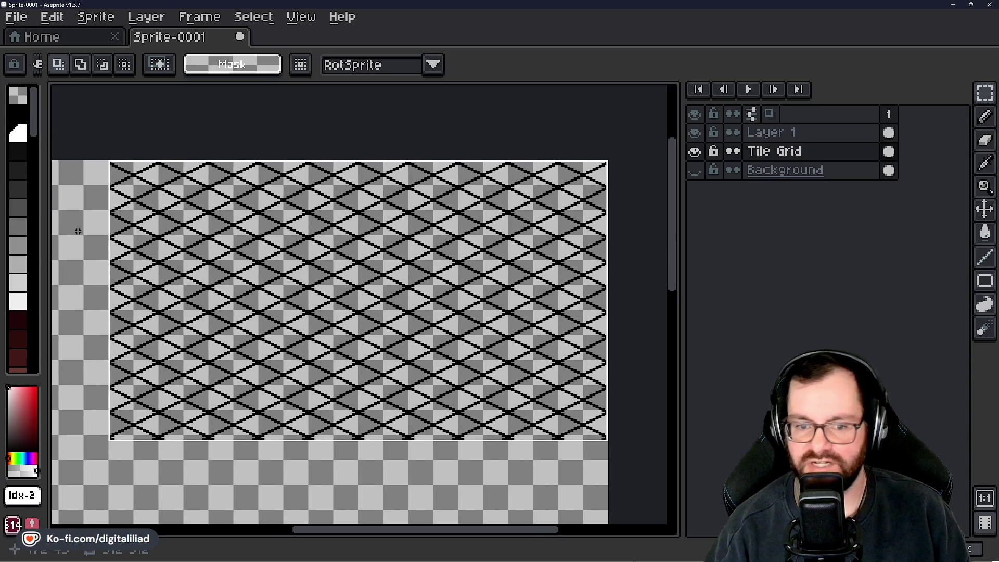
# Turn the Background layer's visibility back on.
pyautogui.scroll(-5, 28, 264)
pyautogui.scroll(4, 27, 268)
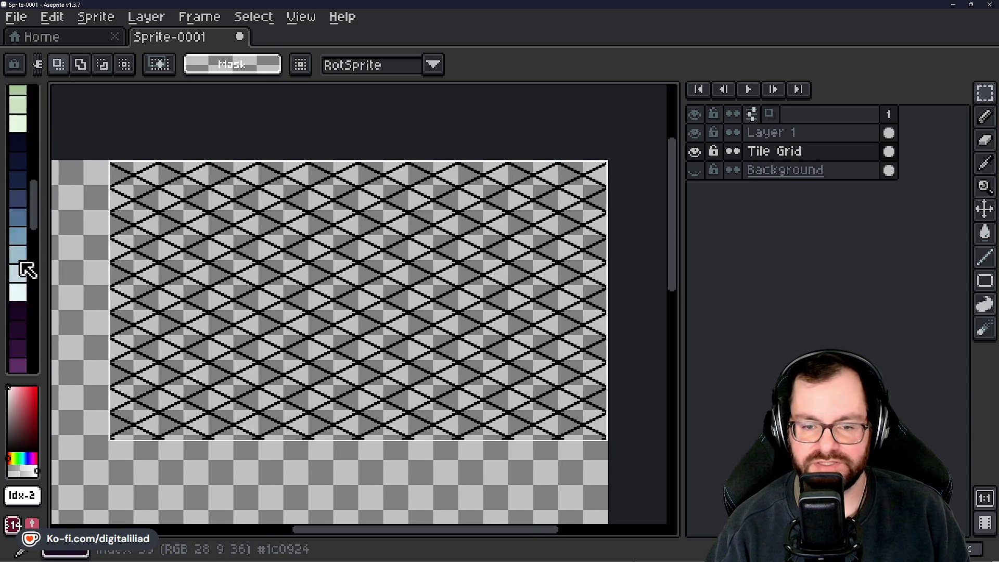
pyautogui.scroll(-2, 27, 267)
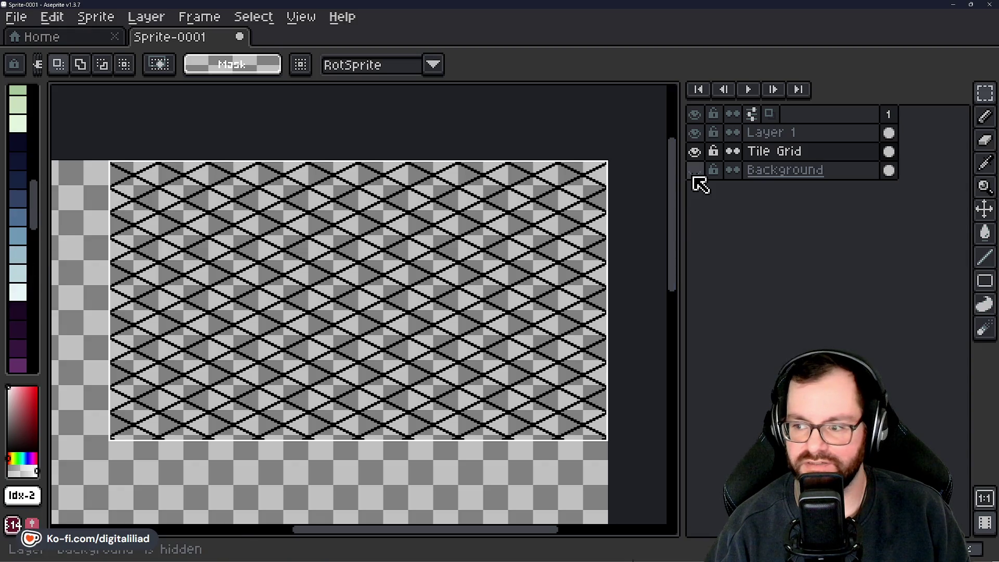
pyautogui.click(695, 170)
# Choose the pink-purple swatch, switch to the Paint Bucket, and fill the background area.
pyautogui.scroll(-2, 23, 260)
pyautogui.scroll(-3, 23, 269)
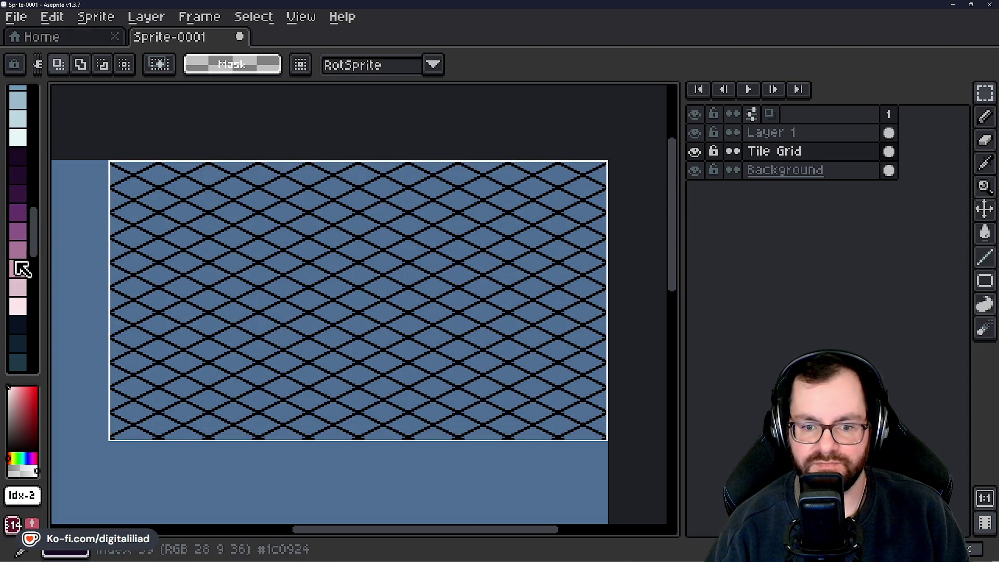
pyautogui.click(19, 231)
pyautogui.press('b')
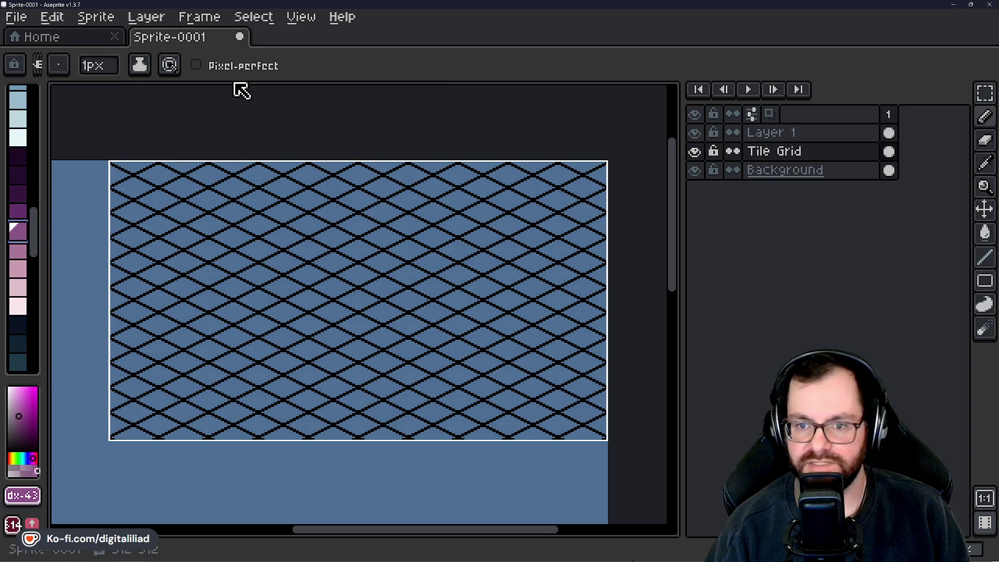
pyautogui.press('g')
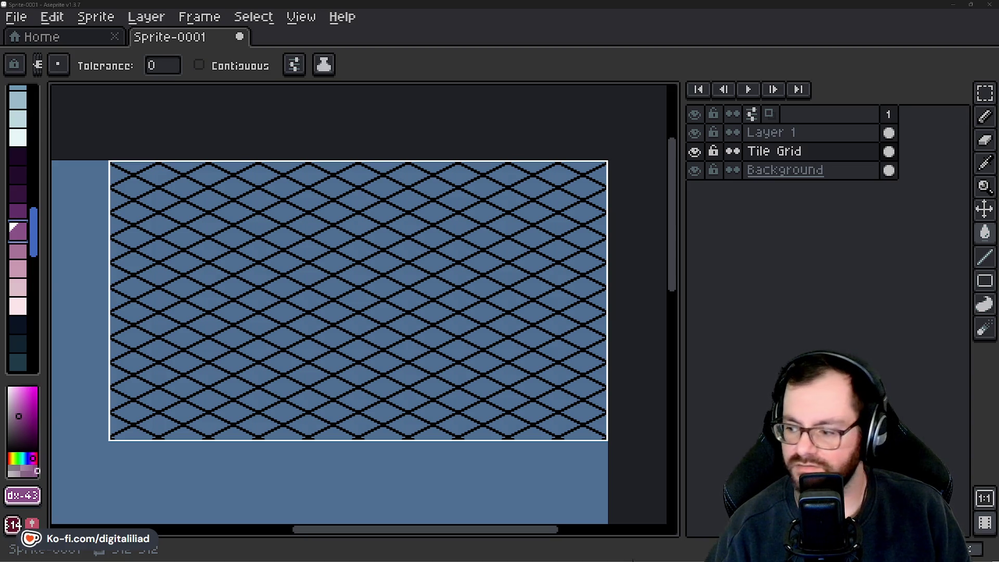
pyautogui.click(355, 297)
# Undo the whole-canvas fill, limit fills to contiguous pixels, and fill a central tile cluster purple.
pyautogui.hotkey('ctrl', 'z')
pyautogui.click(252, 70)
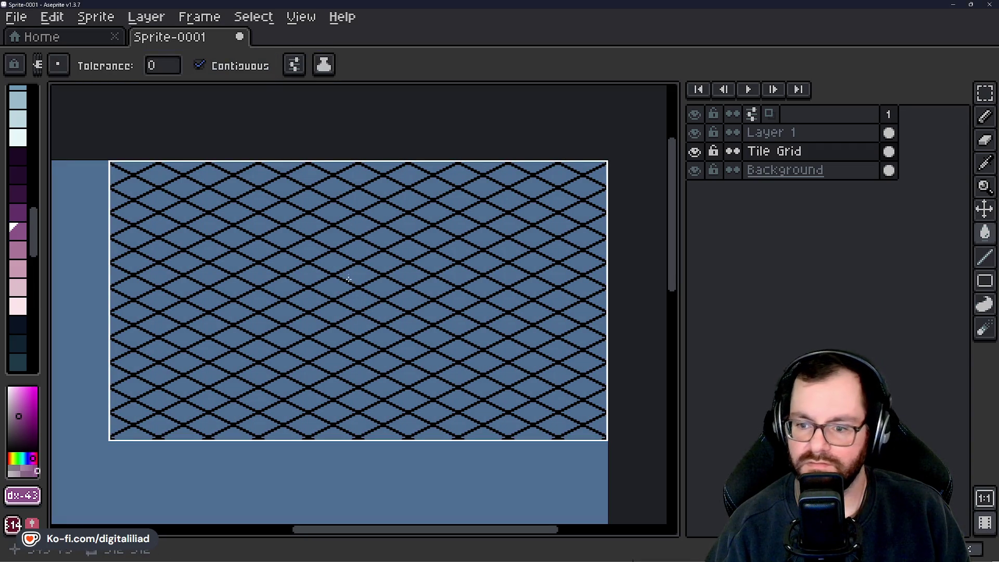
pyautogui.click(357, 299)
pyautogui.click(381, 287)
pyautogui.click(334, 287)
pyautogui.click(375, 310)
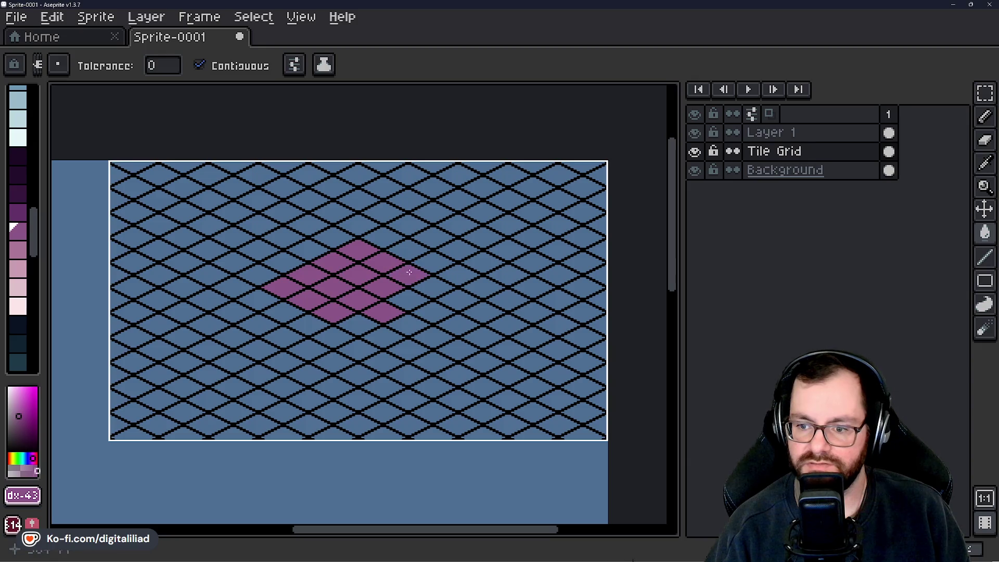
# Fill seven tiles purple along a down-left diagonal.
pyautogui.click(360, 176)
pyautogui.click(336, 186)
pyautogui.click(310, 200)
pyautogui.click(285, 213)
pyautogui.click(261, 222)
pyautogui.click(239, 236)
pyautogui.click(218, 244)
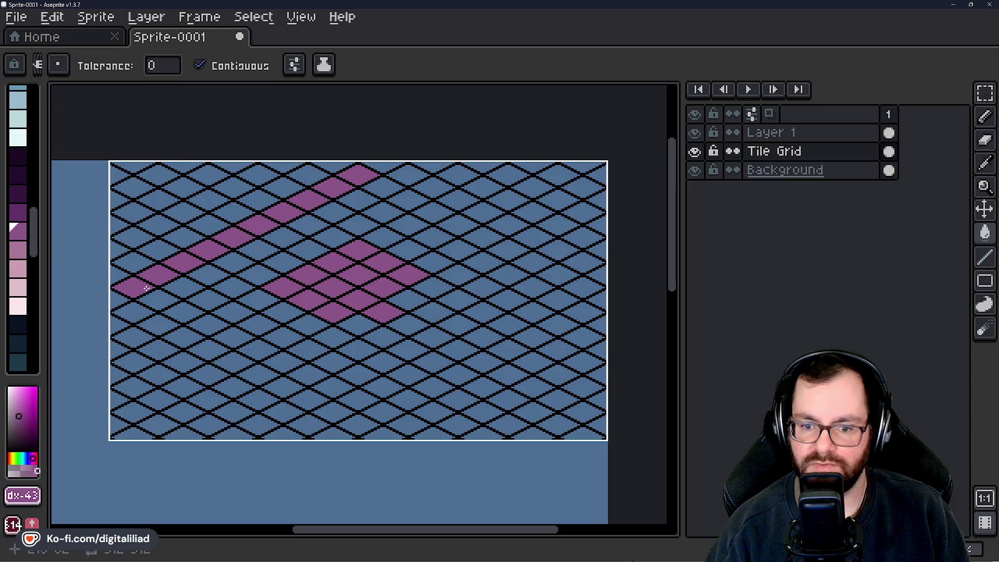
# Fill tiles along the lower diagonal edges purple, then undo the stray lower-right fills.
pyautogui.click(234, 338)
pyautogui.click(258, 350)
pyautogui.click(283, 361)
pyautogui.click(333, 388)
pyautogui.click(358, 399)
pyautogui.click(382, 411)
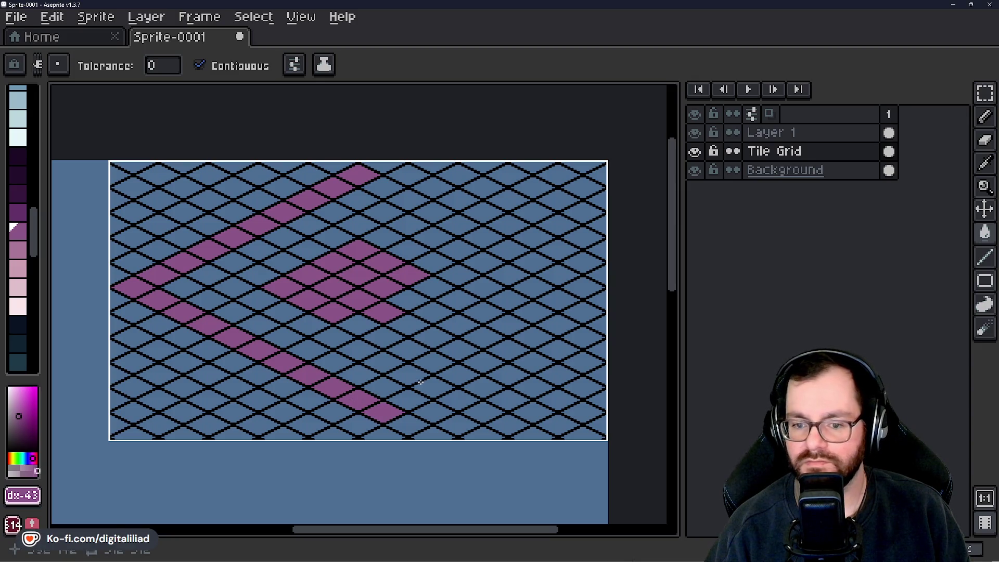
pyautogui.click(531, 337)
pyautogui.click(555, 324)
pyautogui.click(578, 312)
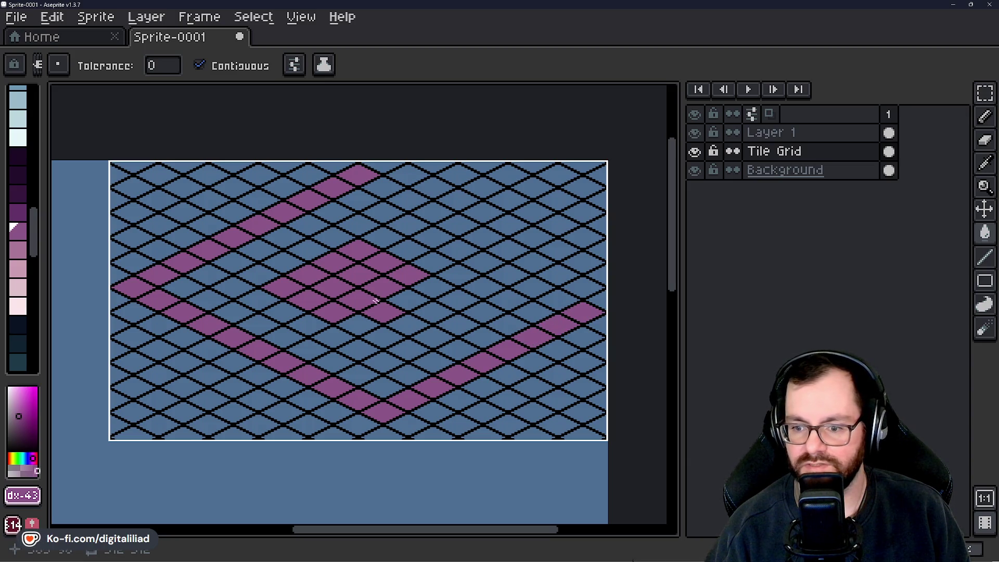
pyautogui.press('v')
pyautogui.hotkey('ctrl', 'z')
pyautogui.hotkey('ctrl', 'z')
pyautogui.hotkey('ctrl', 'z')
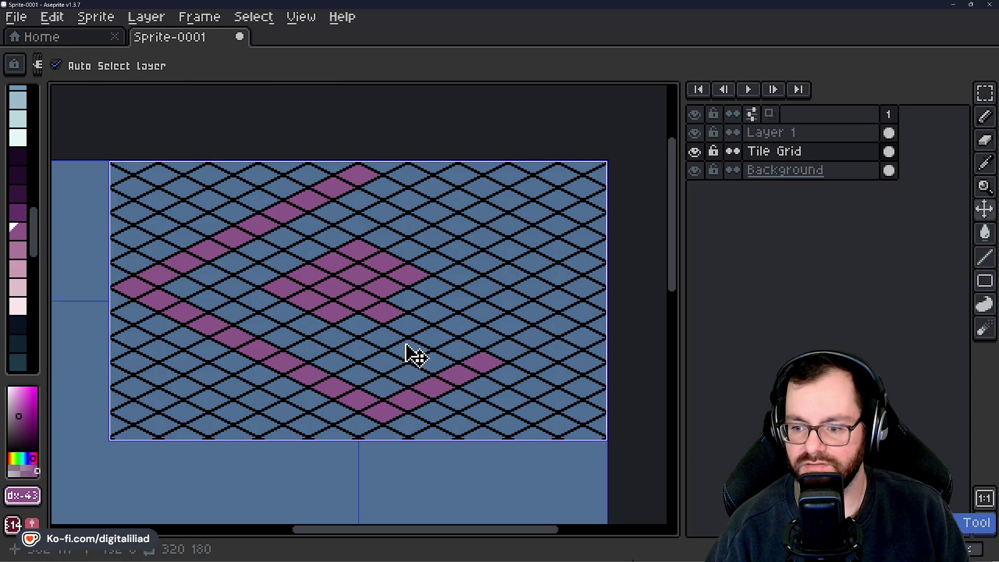
# Paint Bucket-fill the diagonal tiles along the right and top edges purple, plus inner tiles.
pyautogui.press('g')
pyautogui.moveTo(387, 388); pyautogui.dragTo(538, 315)
pyautogui.moveTo(520, 259); pyautogui.dragTo(482, 237)
pyautogui.moveTo(418, 208)
pyautogui.mouseDown()
pyautogui.moveTo(429, 212)
pyautogui.moveTo(385, 190)
pyautogui.moveTo(361, 198)
pyautogui.mouseUp()
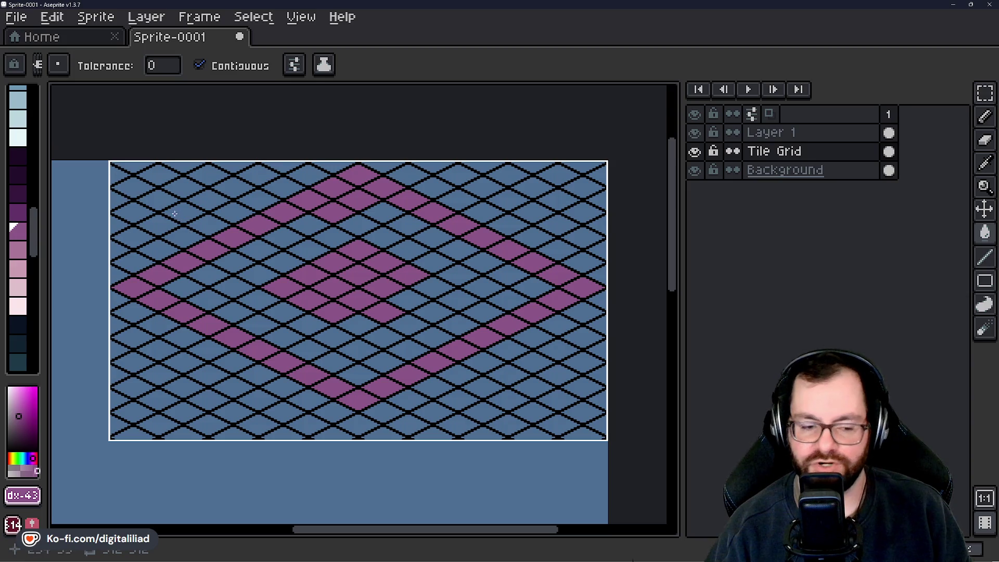
pyautogui.click(300, 227)
pyautogui.click(288, 239)
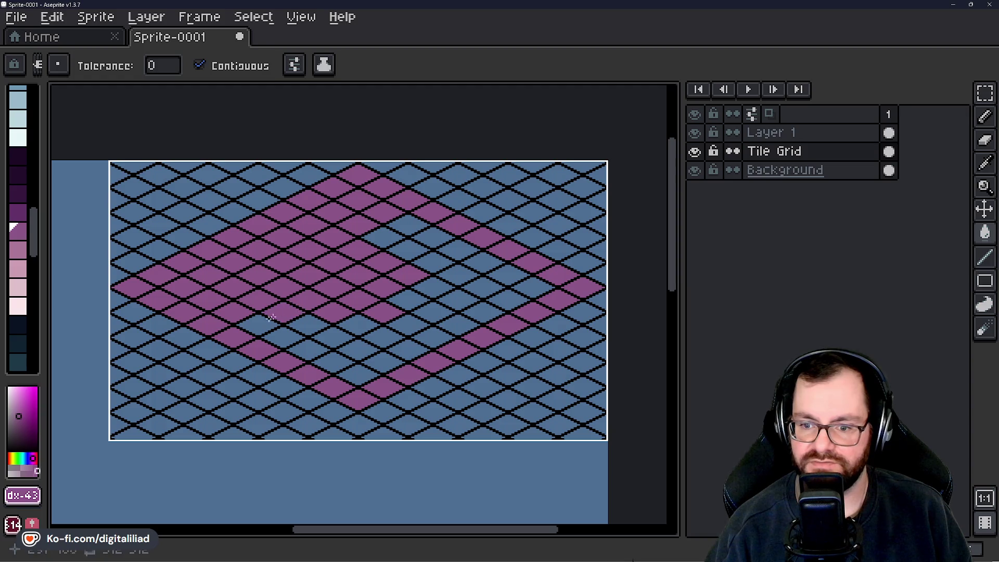
# Fill the last blue tiles inside the diamond purple, undoing an accidental grid-line fill.
pyautogui.click(323, 324)
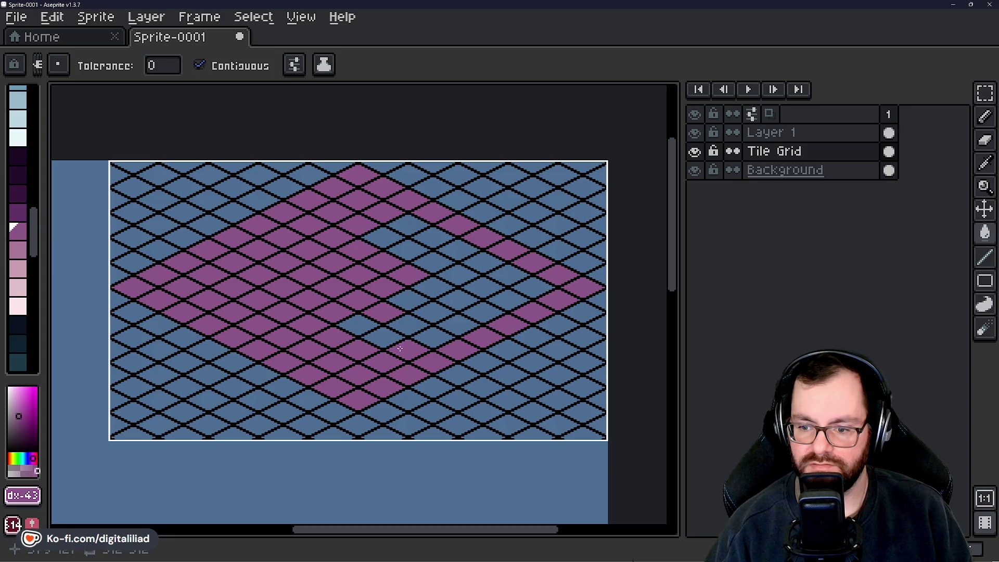
pyautogui.click(463, 311)
pyautogui.hotkey('ctrl', 'z')
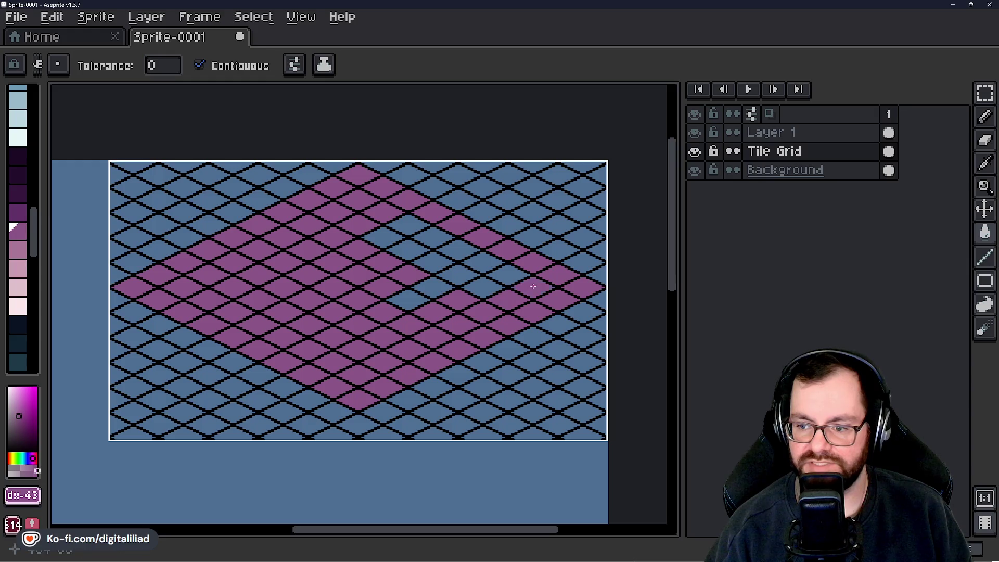
pyautogui.click(441, 261)
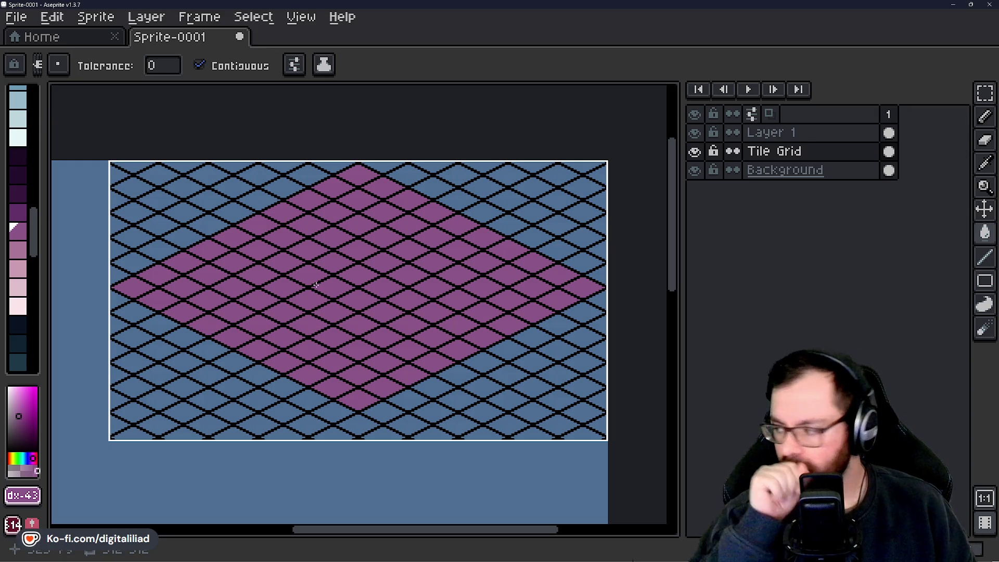
pyautogui.moveTo(311, 281)
pyautogui.mouseDown()
pyautogui.moveTo(330, 279)
pyautogui.moveTo(333, 296)
pyautogui.mouseUp()
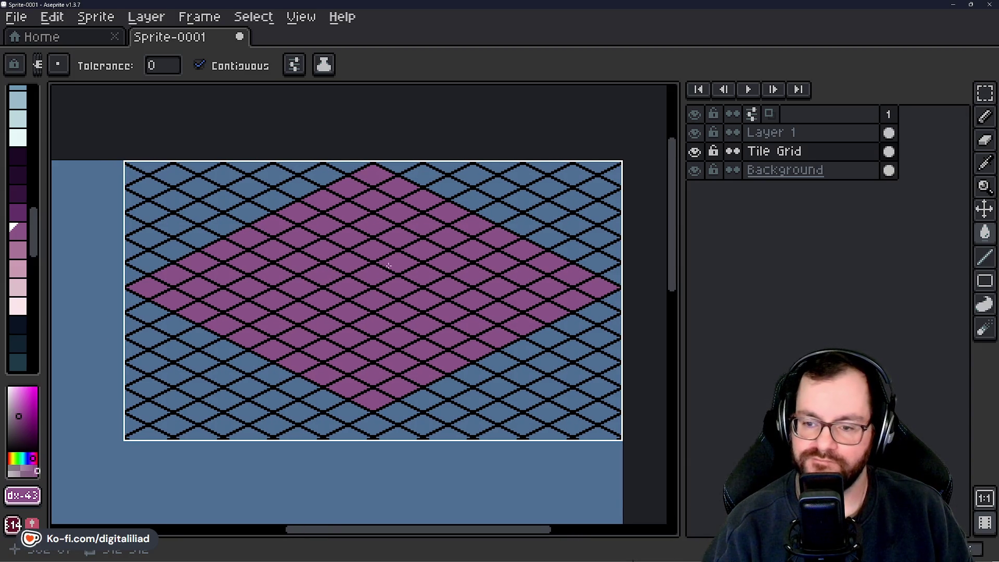
pyautogui.scroll(1, 375, 266)
pyautogui.scroll(-1, 395, 271)
pyautogui.moveTo(412, 291); pyautogui.dragTo(413, 287)
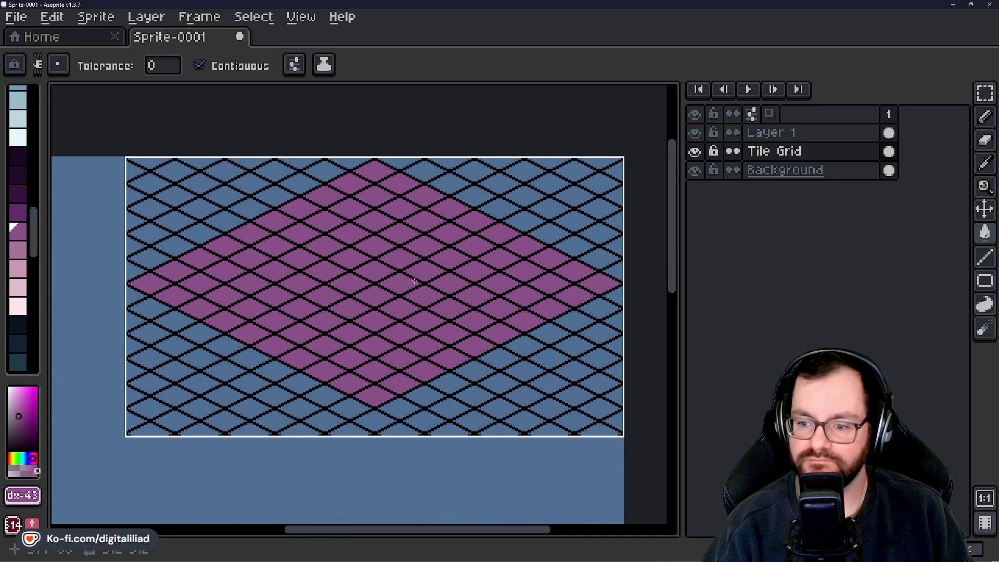
# Save the sprite under the file name ld_59_scratch_paper.
pyautogui.hotkey('ctrl', 's')
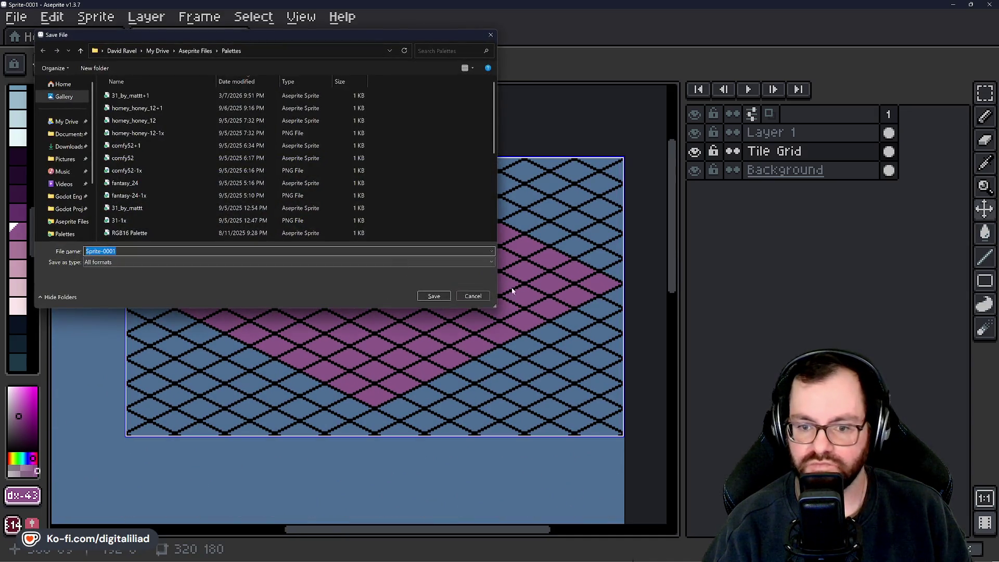
pyautogui.click(472, 295)
pyautogui.scroll(-2, 445, 251)
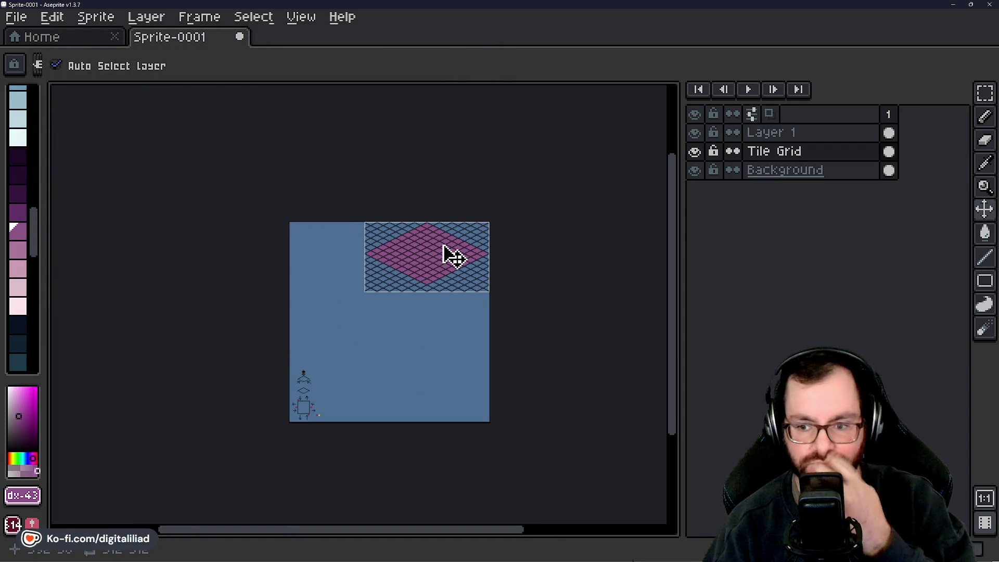
pyautogui.scroll(2, 446, 255)
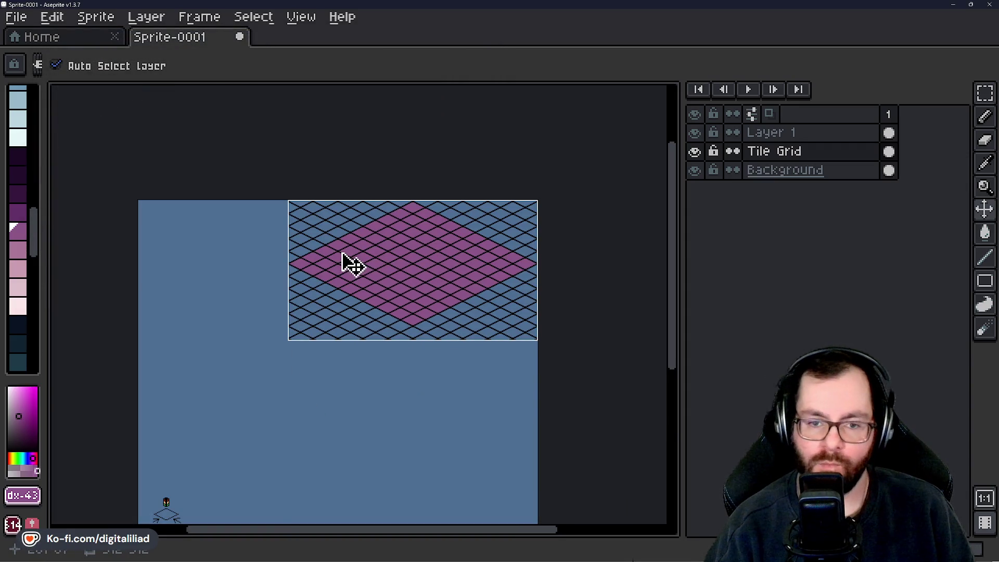
pyautogui.hotkey('ctrl', 's')
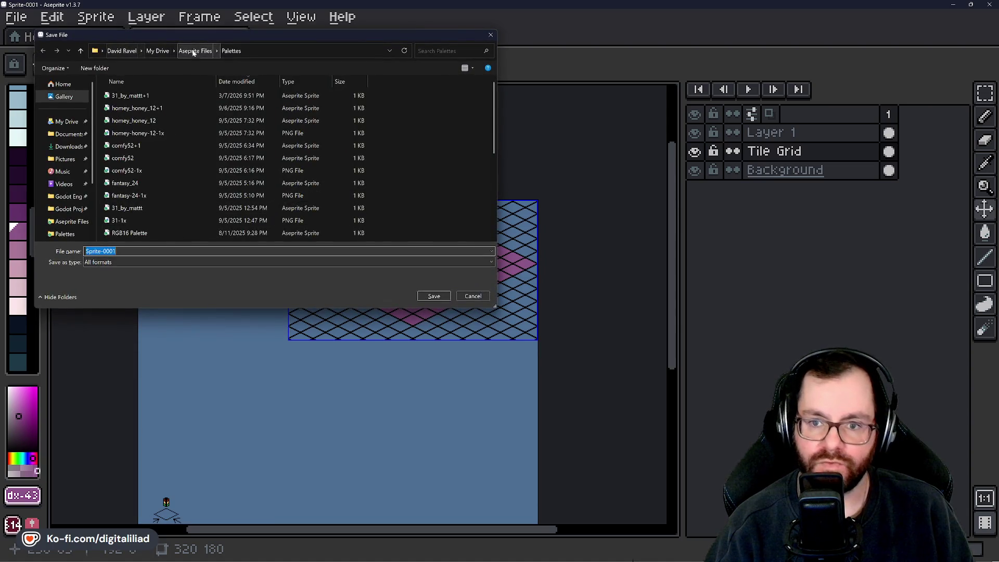
pyautogui.scroll(4, 206, 229)
pyautogui.write('ld')
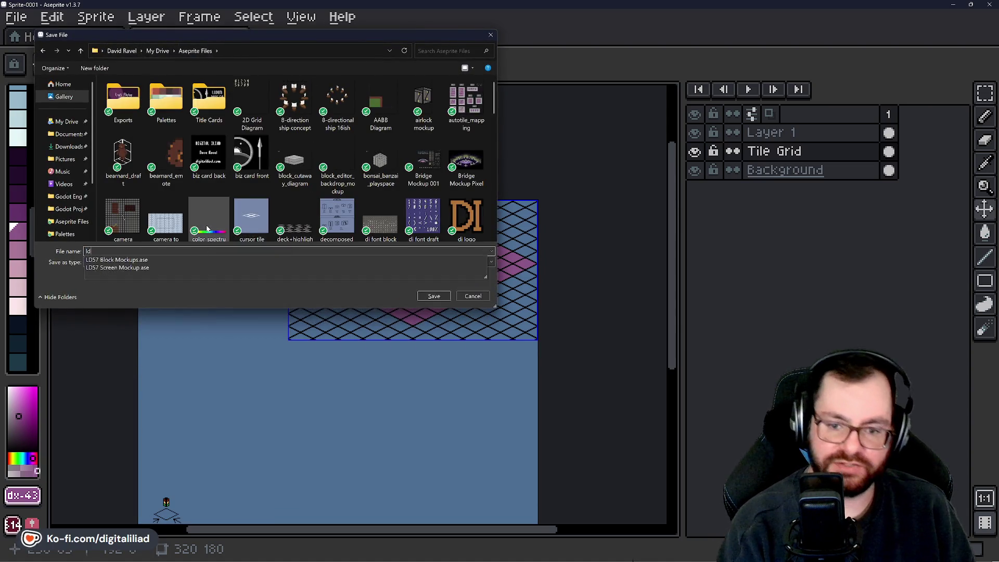
pyautogui.write('_59_scratch_paper')
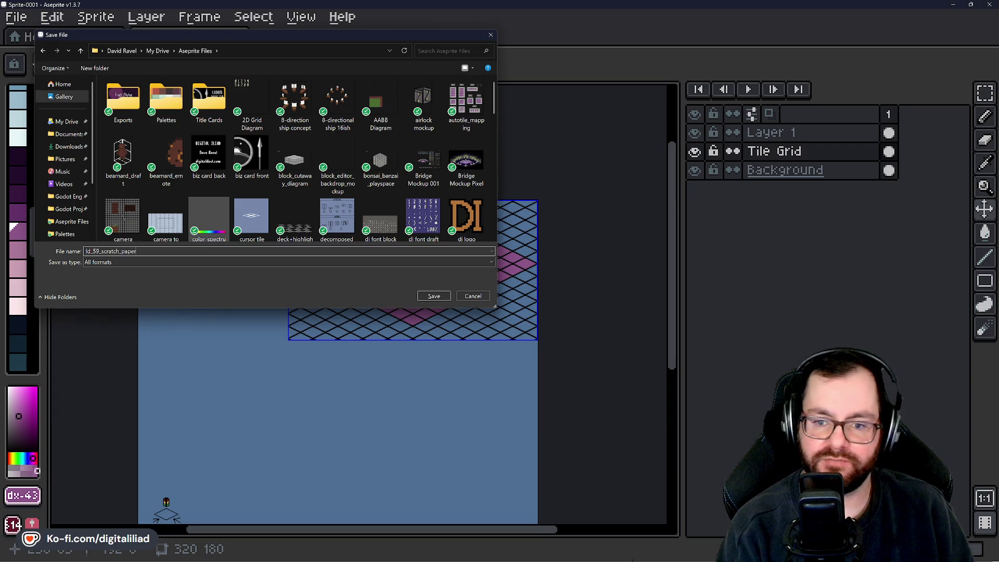
pyautogui.press('Return')
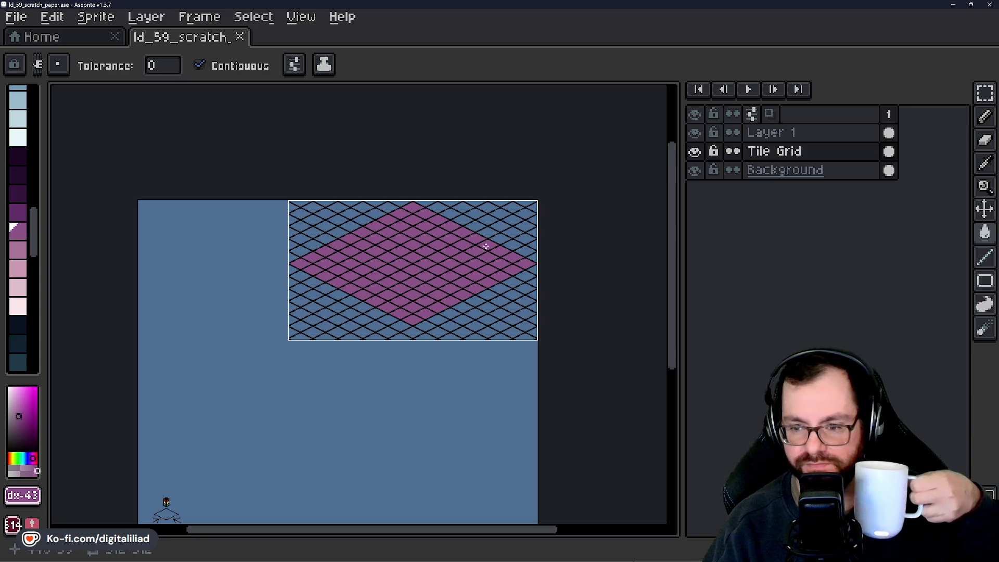
# Pan the grid into view and try transparent fills on two tiles, undoing both.
pyautogui.scroll(1, 408, 339)
pyautogui.moveTo(408, 338)
pyautogui.mouseDown()
pyautogui.moveTo(339, 428)
pyautogui.moveTo(412, 368)
pyautogui.mouseUp()
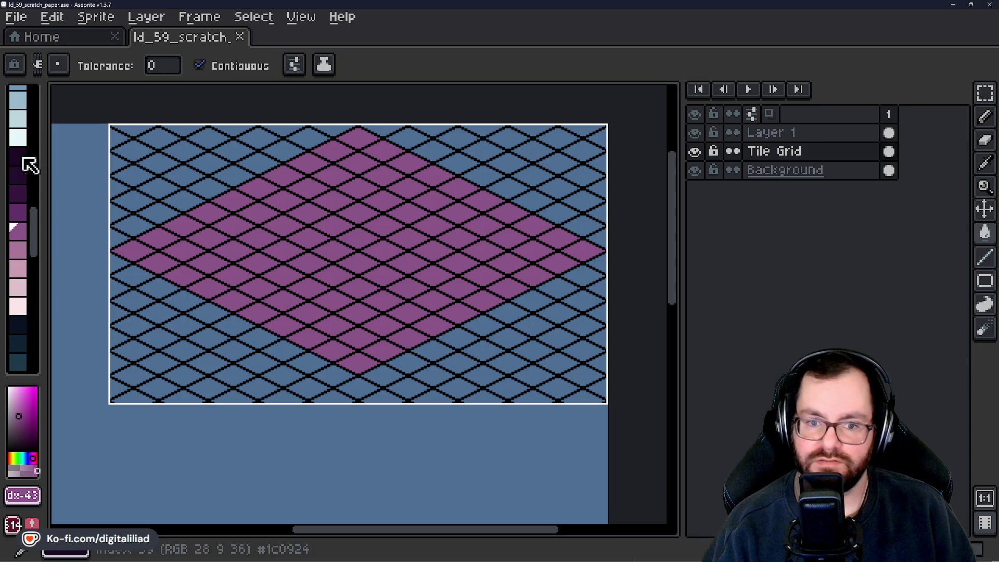
pyautogui.scroll(5, 24, 172)
pyautogui.click(18, 97)
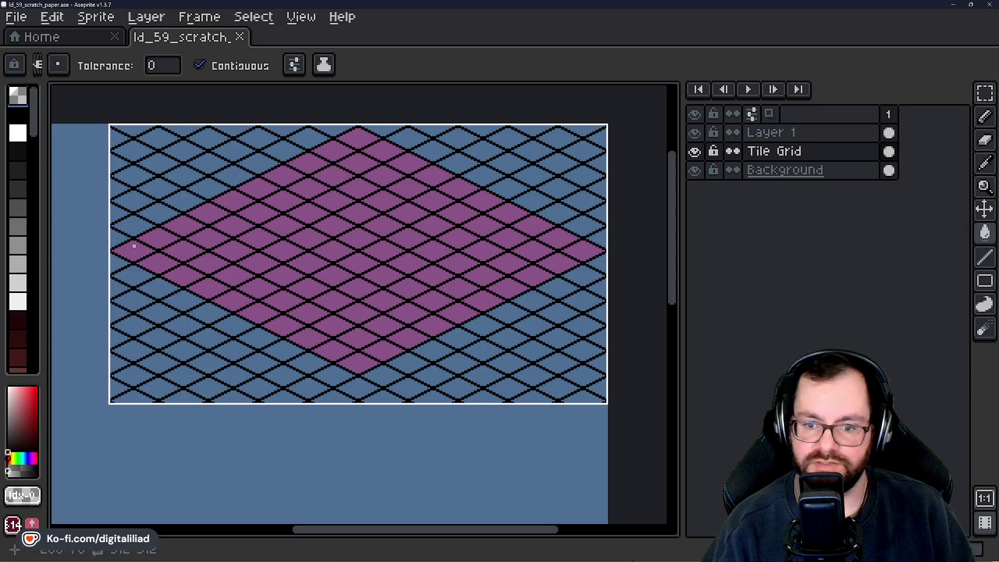
pyautogui.click(177, 232)
pyautogui.hotkey('ctrl', 'z')
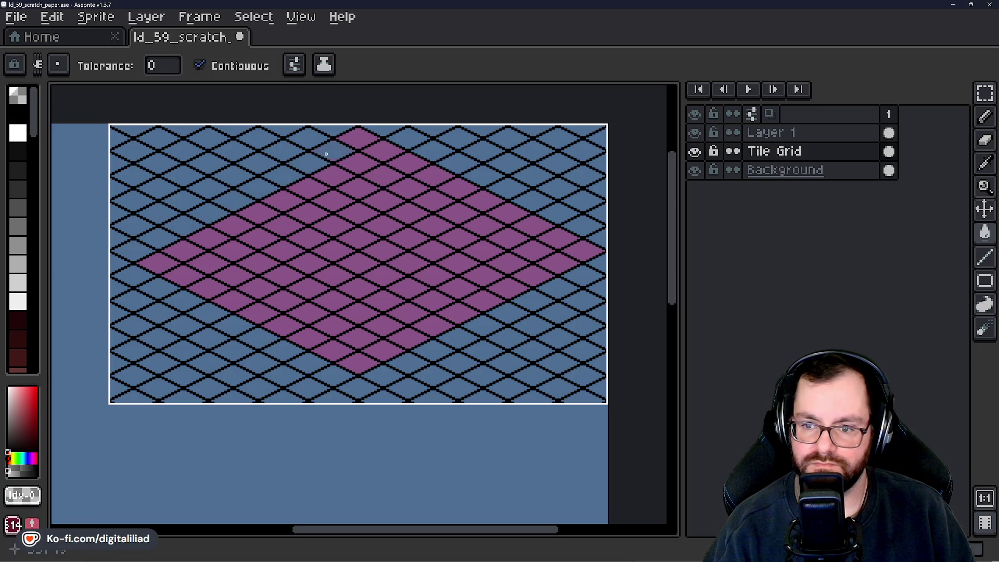
pyautogui.click(430, 183)
pyautogui.hotkey('ctrl', 'z')
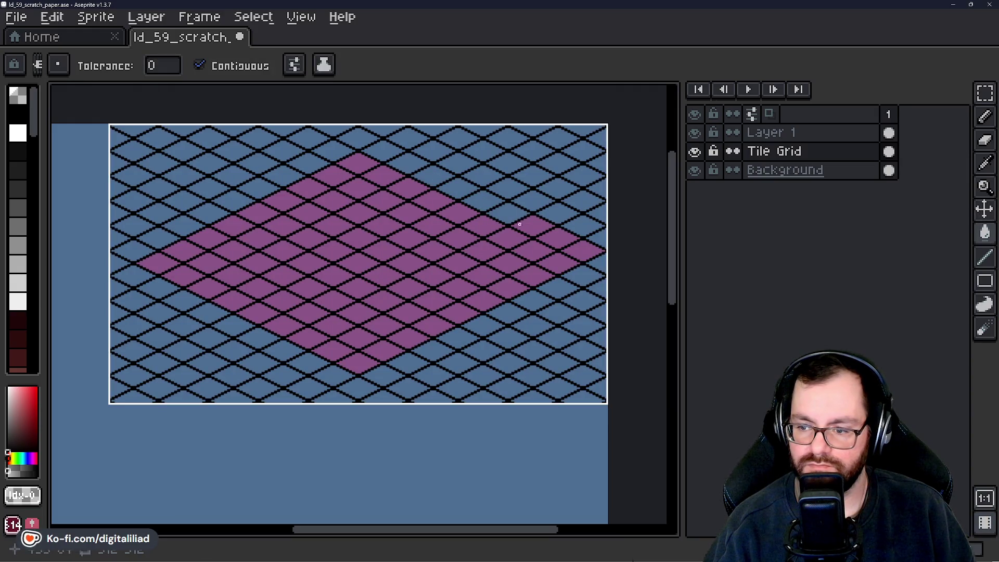
# Pick the diamond's purple and fill tiles at its left and lower-left edges, undoing the last.
pyautogui.keyDown('alt'); pyautogui.click(161, 252); pyautogui.keyUp('alt')
pyautogui.press('b')
pyautogui.press('g')
pyautogui.click(135, 276)
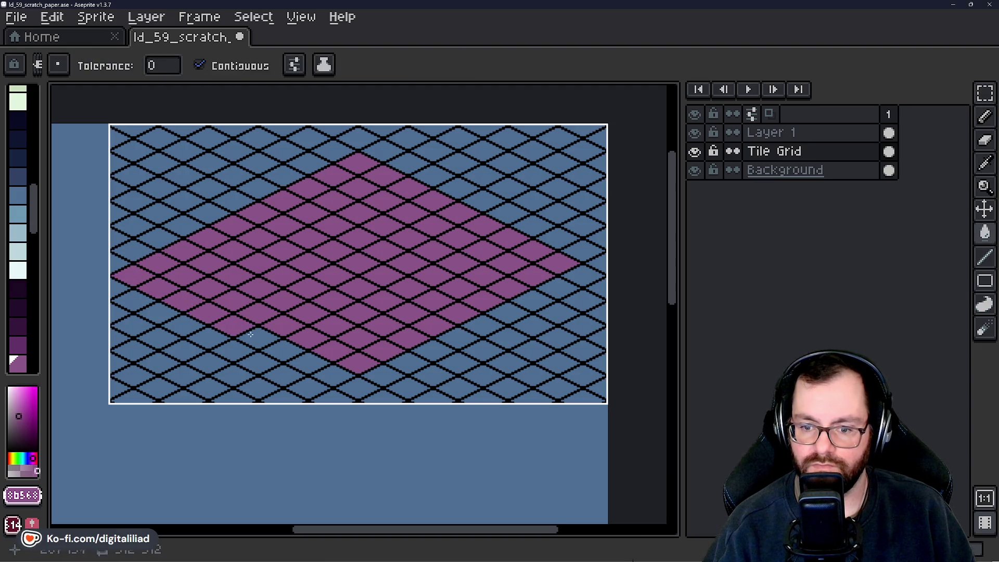
pyautogui.click(281, 345)
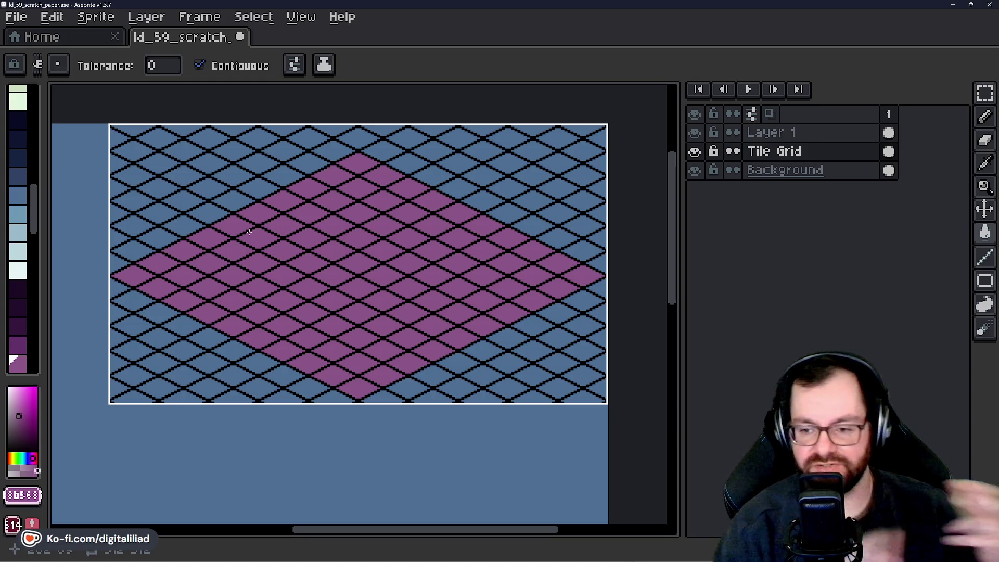
pyautogui.hotkey('ctrl', 'z')
# Undo the purple tile fills and repaint the leftover purple on the left edge blue.
pyautogui.press('v')
pyautogui.hotkey('ctrl', 'z')
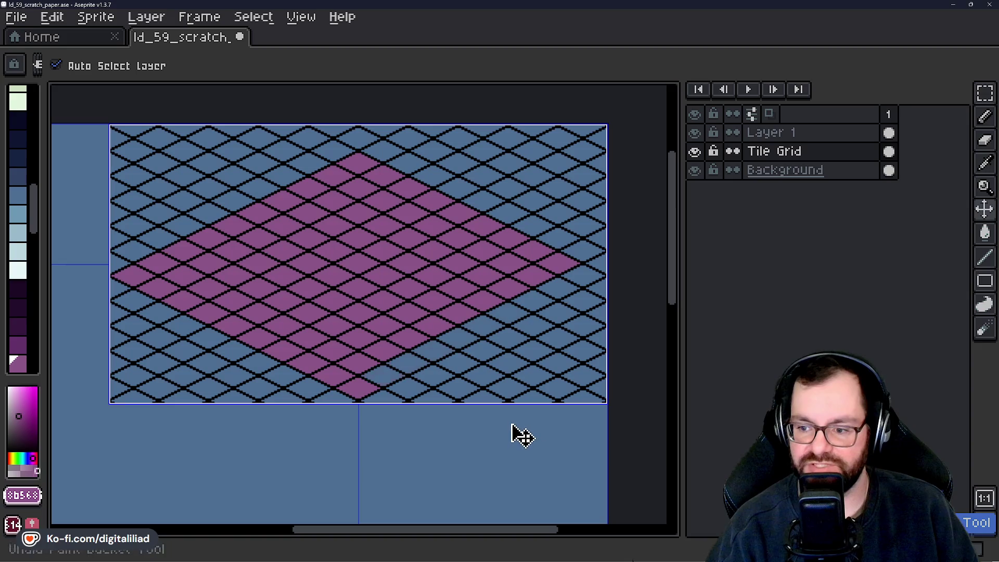
pyautogui.hotkey('ctrl', 'y')
pyautogui.hotkey('ctrl', 'y')
pyautogui.hotkey('ctrl', 'y')
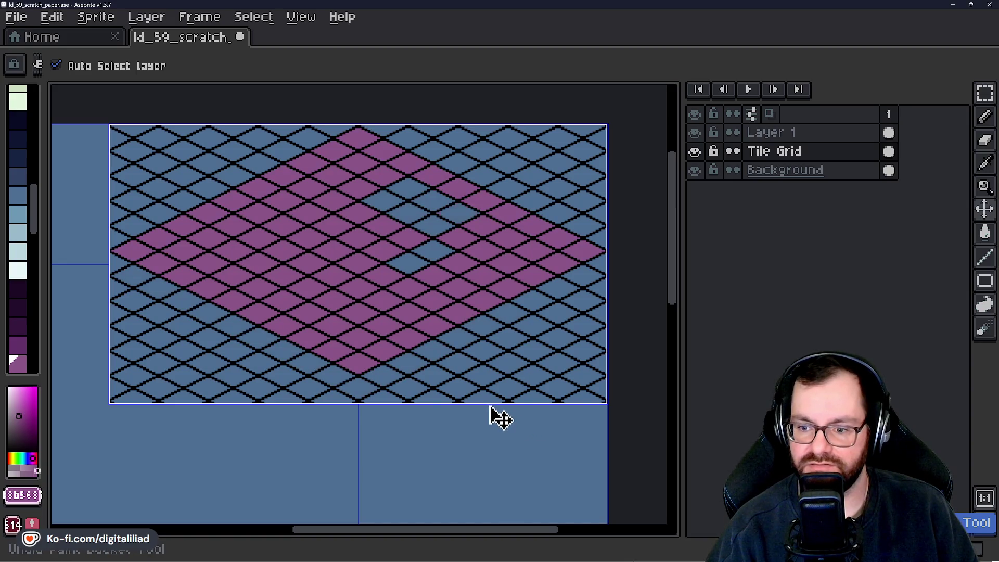
pyautogui.hotkey('ctrl', 'z')
pyautogui.hotkey('ctrl', 'z')
pyautogui.hotkey('ctrl', 'z')
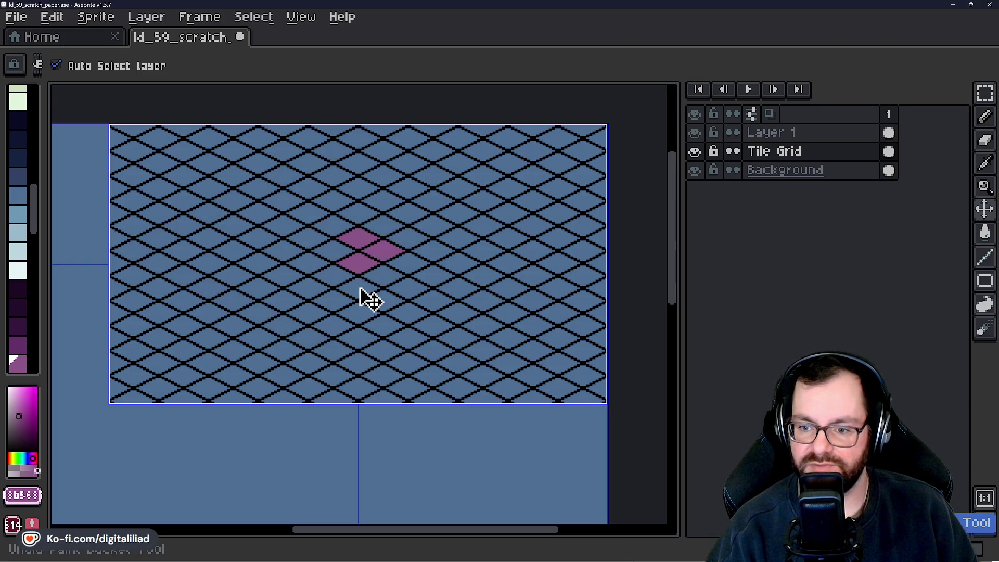
pyautogui.hotkey('ctrl', 'z')
pyautogui.press('g')
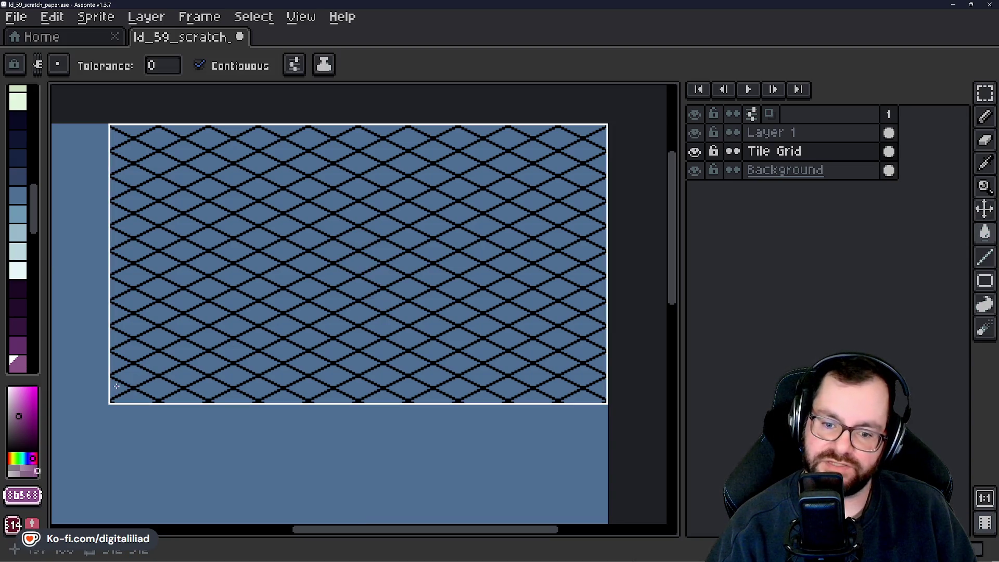
pyautogui.click(115, 369)
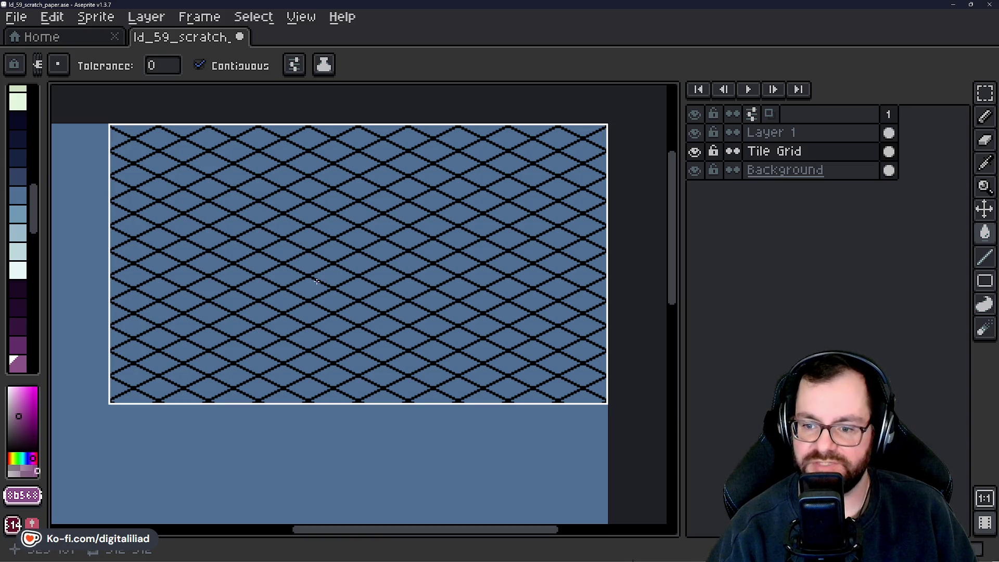
pyautogui.moveTo(282, 332)
pyautogui.mouseDown()
pyautogui.moveTo(292, 332)
pyautogui.moveTo(270, 372)
pyautogui.moveTo(297, 373)
pyautogui.moveTo(285, 364)
pyautogui.moveTo(276, 372)
pyautogui.moveTo(287, 354)
pyautogui.moveTo(575, 236)
pyautogui.mouseUp()
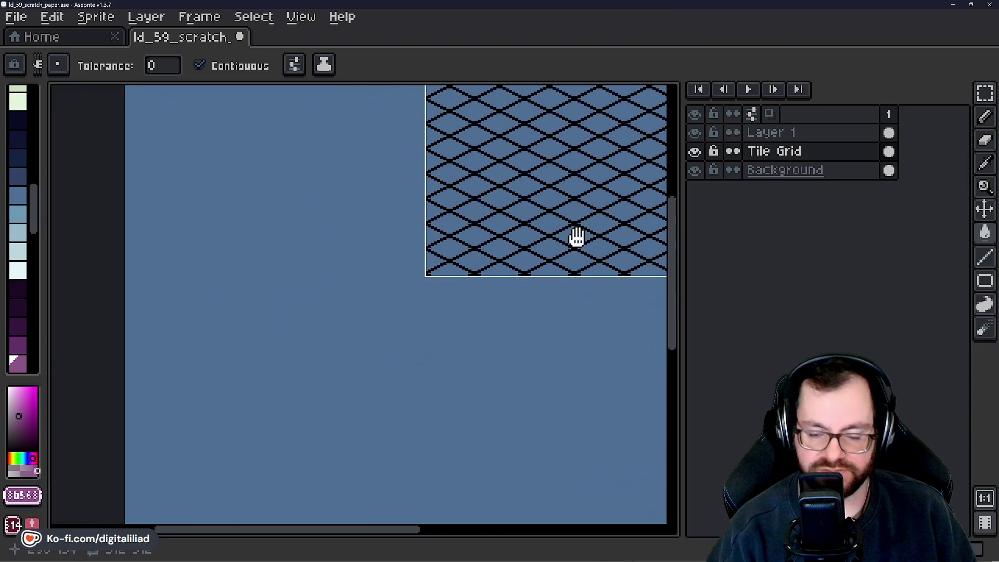
# Activate Layer 1 and marquee-select the traffic-light sprite, cancelling an accidental move.
pyautogui.moveTo(355, 234); pyautogui.dragTo(459, 47)
pyautogui.scroll(5, 268, 286)
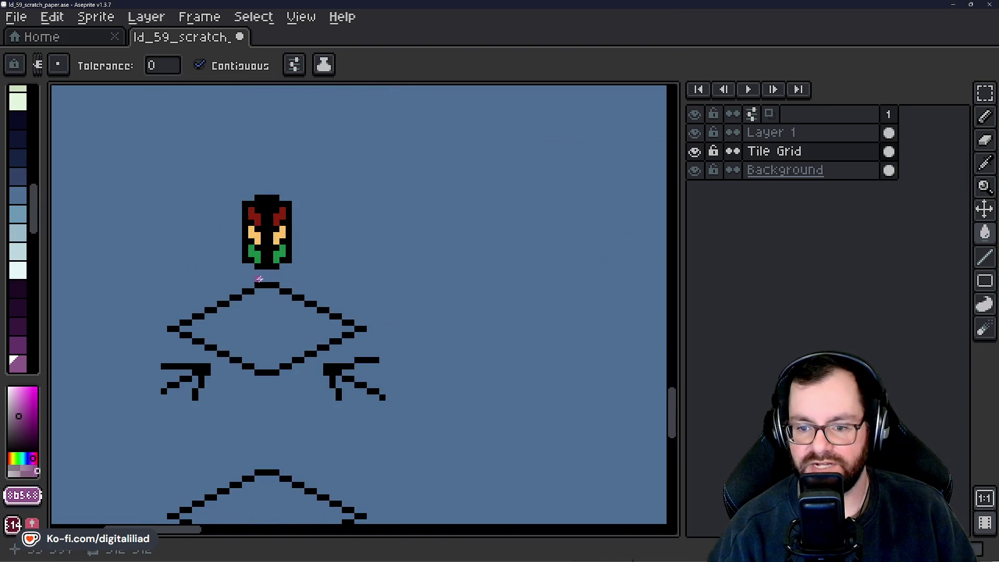
pyautogui.press('m')
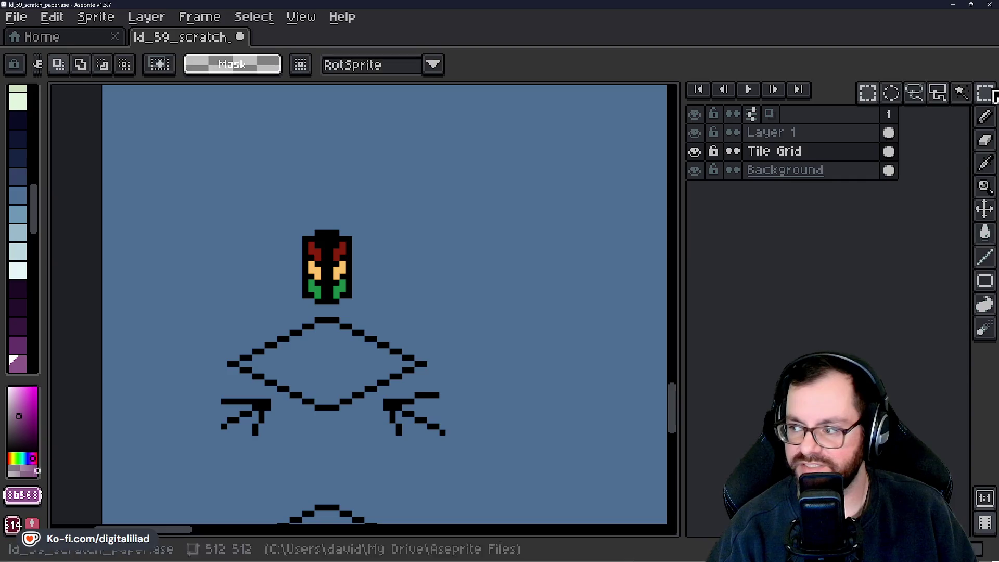
pyautogui.moveTo(476, 305); pyautogui.dragTo(452, 292)
pyautogui.scroll(2, 304, 250)
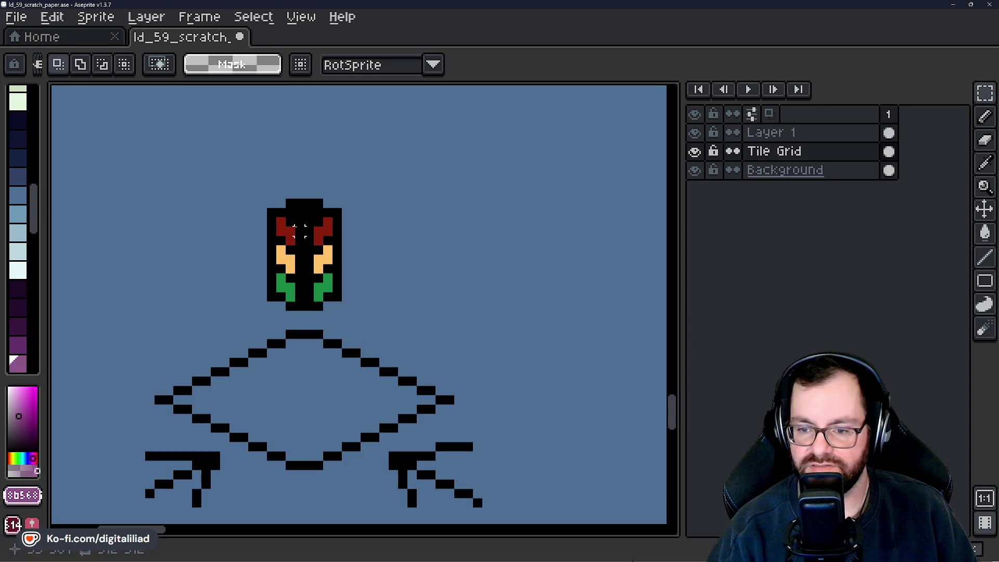
pyautogui.click(752, 135)
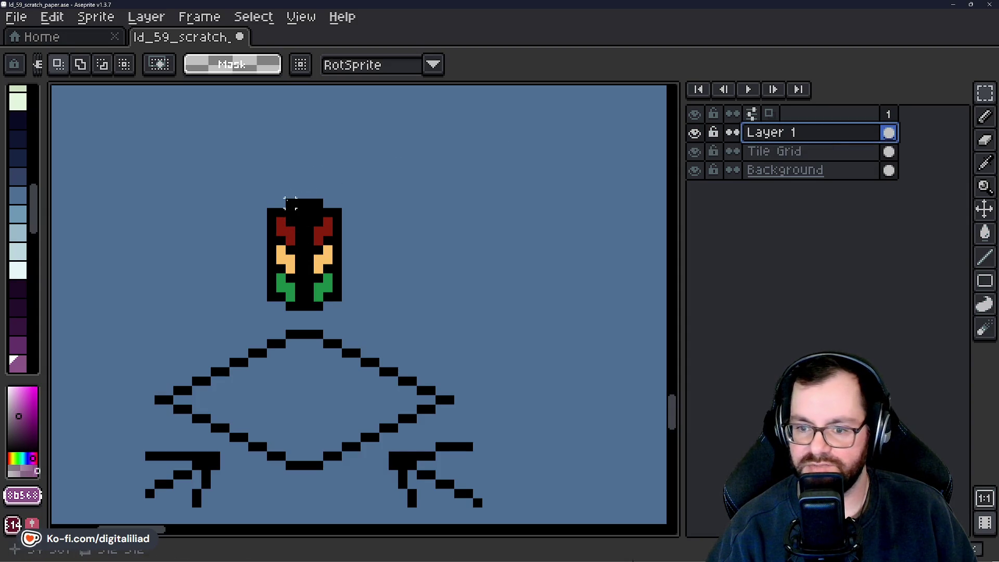
pyautogui.moveTo(271, 202); pyautogui.dragTo(341, 312)
pyautogui.moveTo(432, 293); pyautogui.dragTo(312, 296)
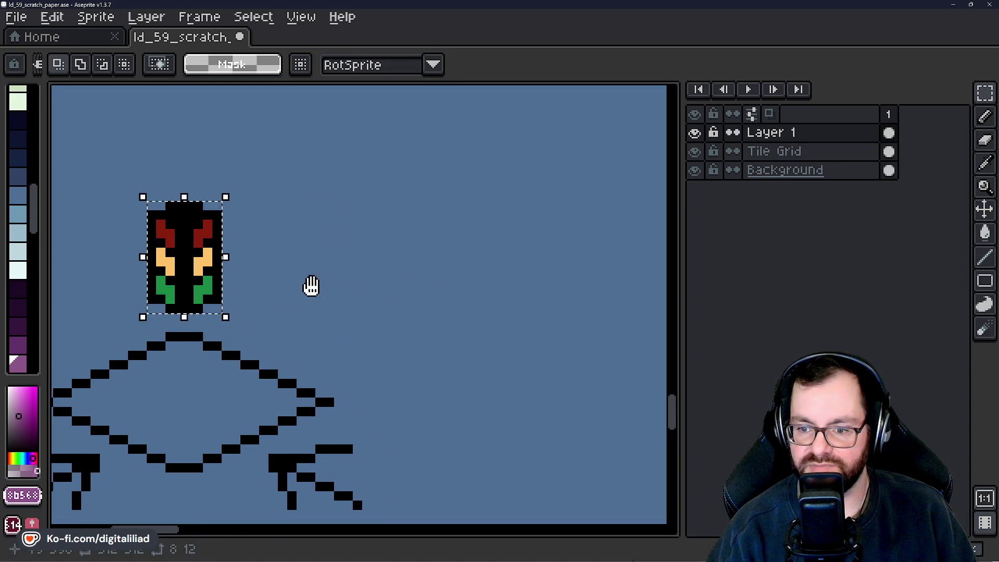
pyautogui.moveTo(200, 279)
pyautogui.mouseDown()
pyautogui.moveTo(401, 263)
pyautogui.moveTo(371, 257)
pyautogui.moveTo(446, 279)
pyautogui.mouseUp()
pyautogui.press('Escape')
# Hide the background layer, deselect, pick black from the traffic light's outline, then reshow the background.
pyautogui.click(694, 170)
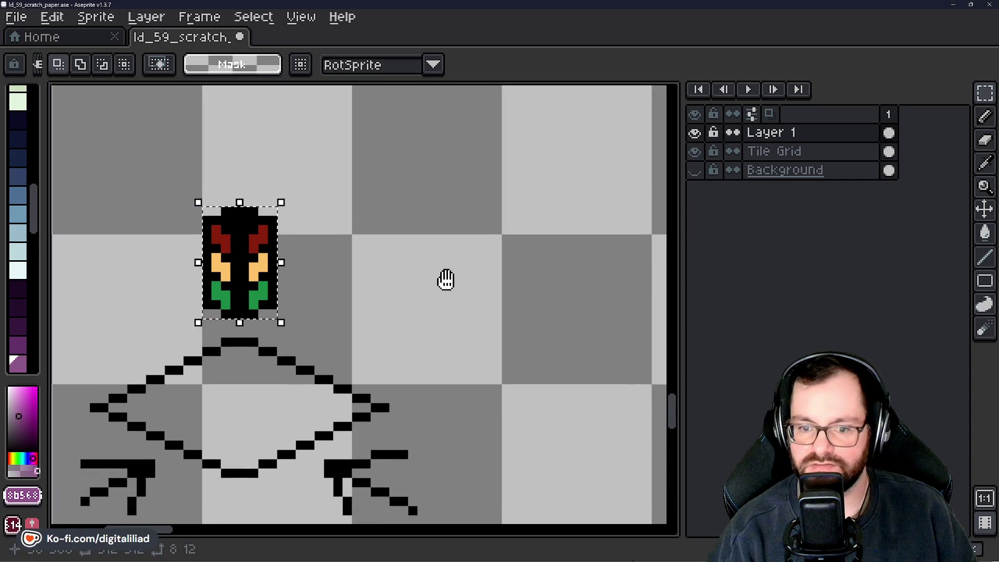
pyautogui.hotkey('ctrl', 'd')
pyautogui.moveTo(414, 248); pyautogui.dragTo(389, 266)
pyautogui.keyDown('alt'); pyautogui.click(225, 234); pyautogui.keyUp('alt')
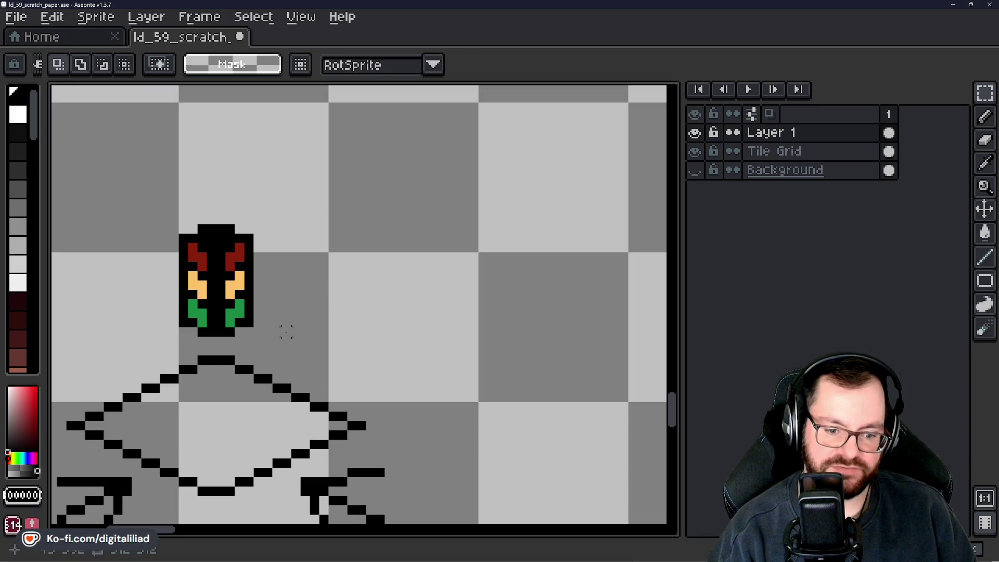
pyautogui.scroll(-3, 286, 331)
pyautogui.scroll(1, 270, 340)
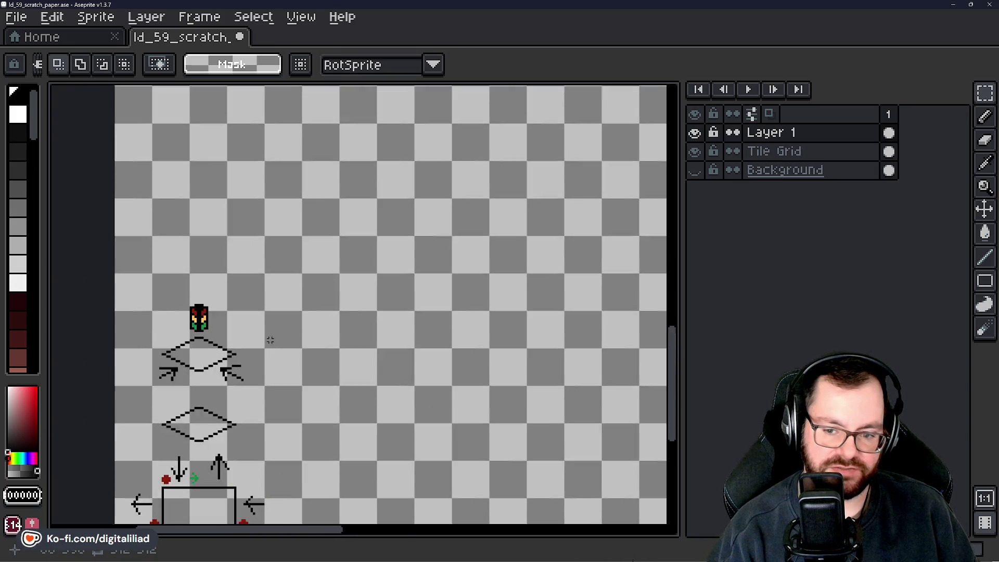
pyautogui.scroll(5, 175, 311)
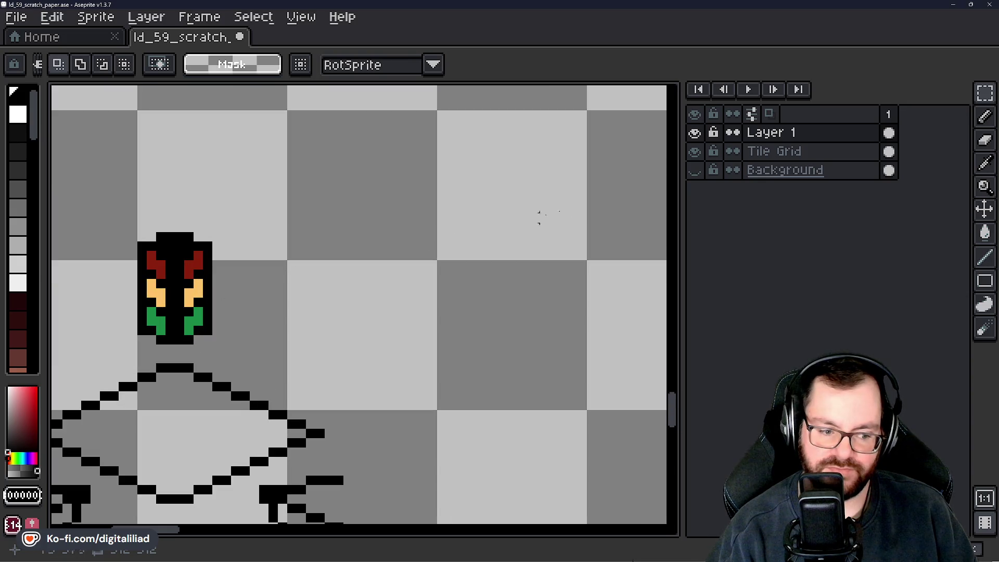
pyautogui.click(695, 170)
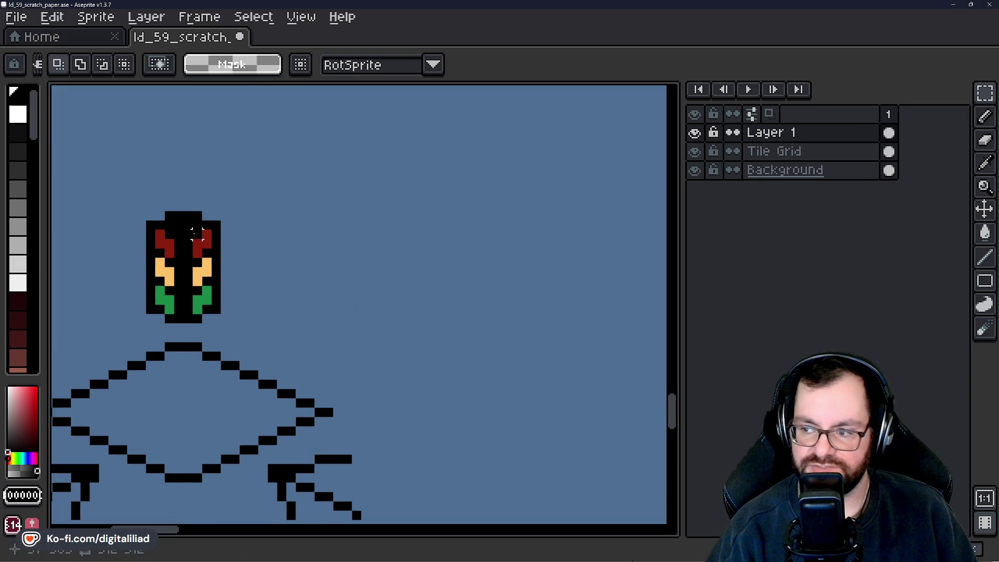
pyautogui.scroll(-1, 197, 233)
pyautogui.scroll(-3, 319, 156)
pyautogui.scroll(-1, 312, 372)
pyautogui.scroll(-2, 338, 306)
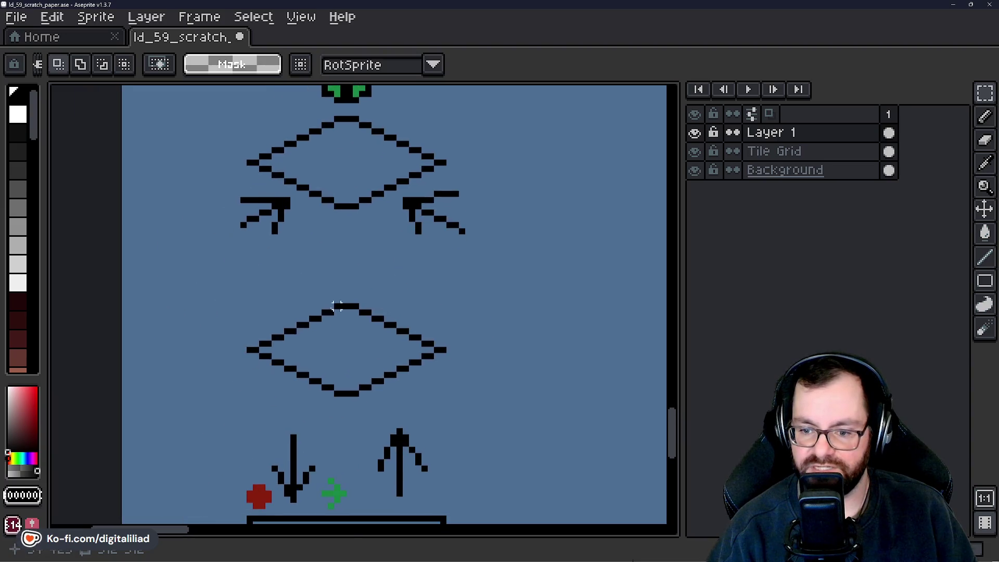
# Duplicate the lower plain diamond outline and drop it level beside the traffic-light diamond.
pyautogui.scroll(2, 286, 307)
pyautogui.moveTo(212, 294)
pyautogui.mouseDown()
pyautogui.moveTo(499, 411)
pyautogui.moveTo(600, 471)
pyautogui.moveTo(608, 489)
pyautogui.mouseUp()
pyautogui.scroll(-3, 218, 382)
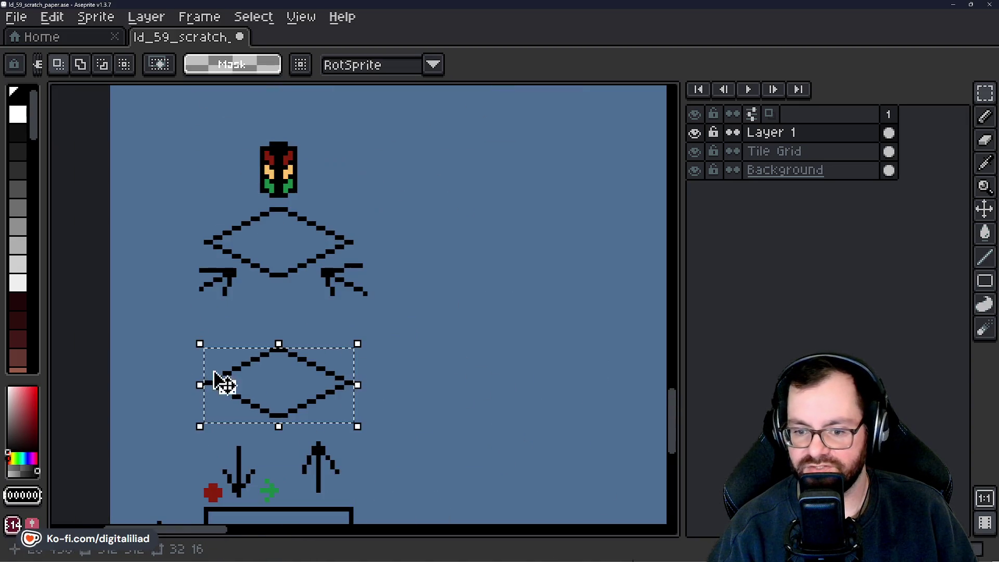
pyautogui.hscroll(5, 207, 403)
pyautogui.hotkey('ctrl', 't')
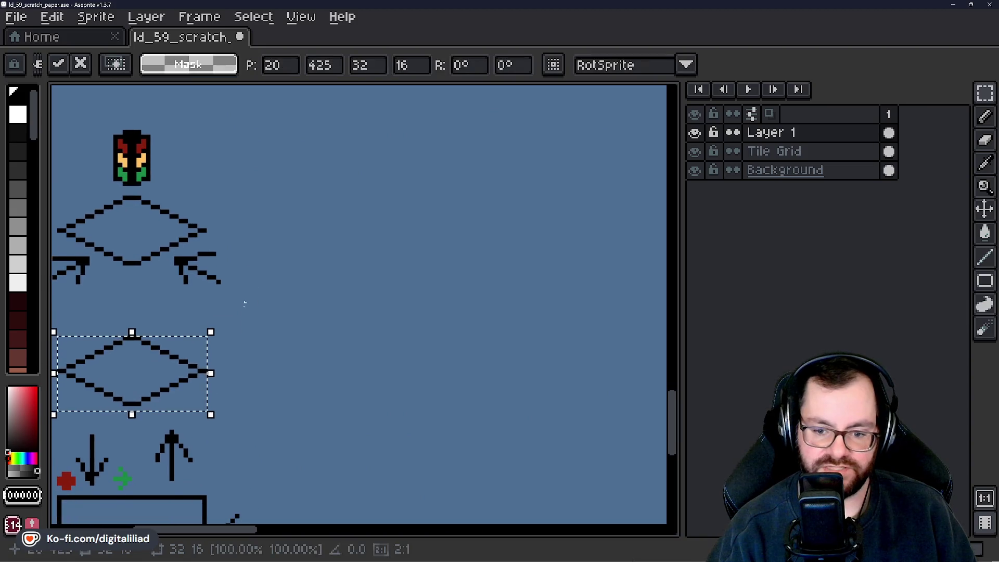
pyautogui.moveTo(149, 395)
pyautogui.mouseDown()
pyautogui.moveTo(443, 249)
pyautogui.moveTo(397, 214)
pyautogui.mouseUp()
pyautogui.scroll(4, 458, 285)
pyautogui.moveTo(449, 274)
pyautogui.mouseDown()
pyautogui.moveTo(402, 344)
pyautogui.moveTo(318, 343)
pyautogui.moveTo(404, 342)
pyautogui.mouseUp()
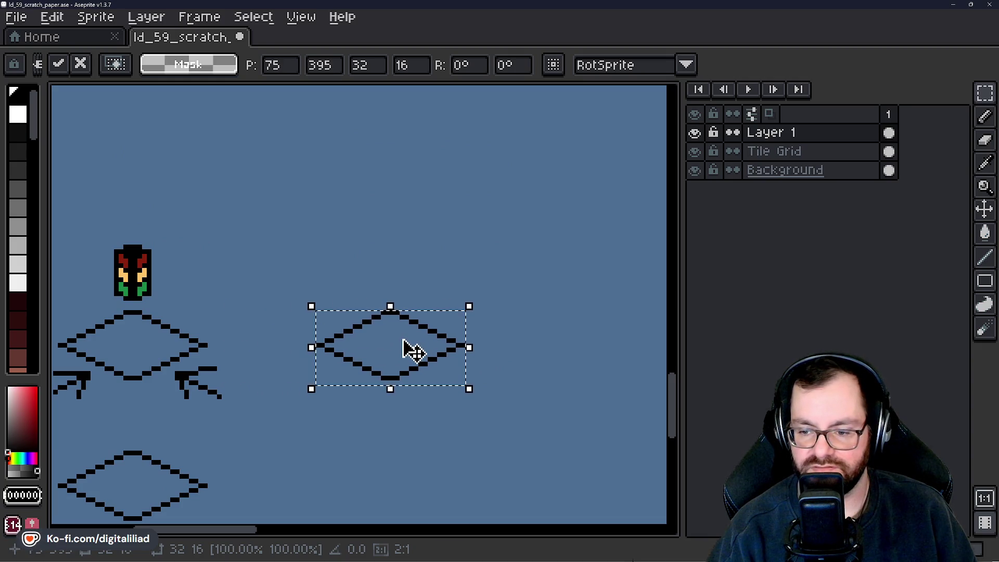
pyautogui.click(401, 236)
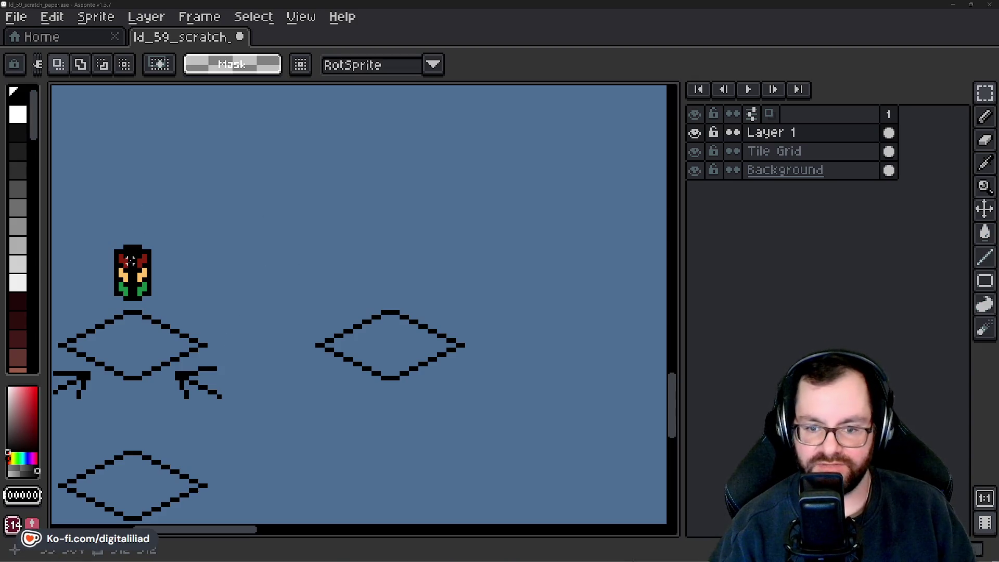
pyautogui.moveTo(210, 345); pyautogui.dragTo(323, 348)
pyautogui.hotkey('ctrl', 'd')
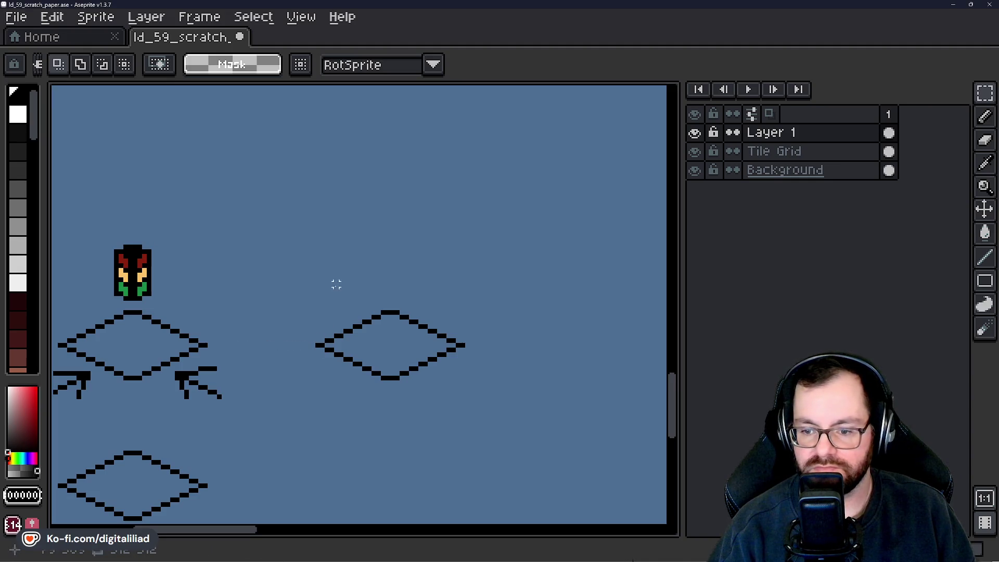
pyautogui.scroll(2, 134, 248)
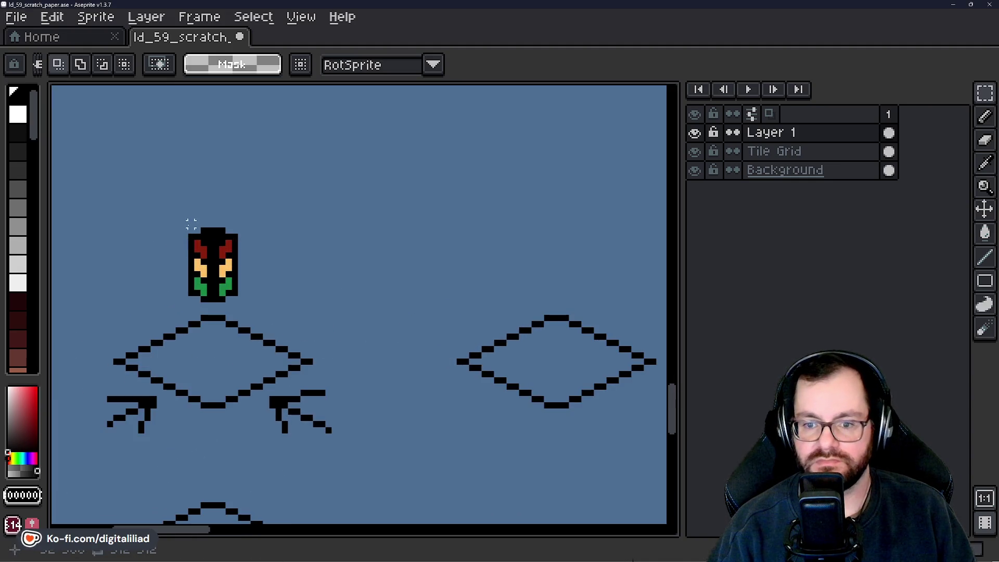
pyautogui.moveTo(191, 229); pyautogui.dragTo(239, 305)
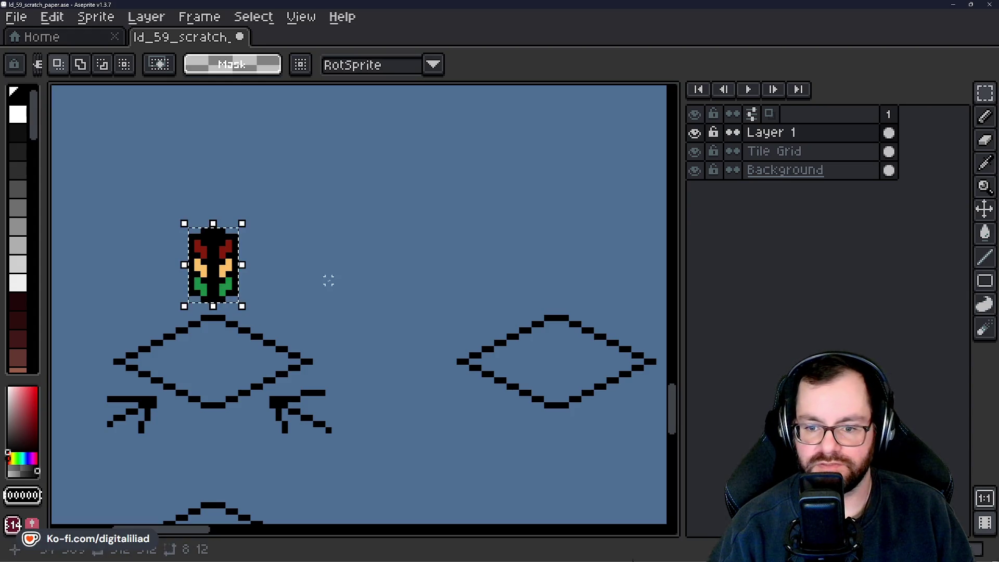
pyautogui.moveTo(335, 274); pyautogui.dragTo(291, 258)
pyautogui.scroll(-4, 290, 258)
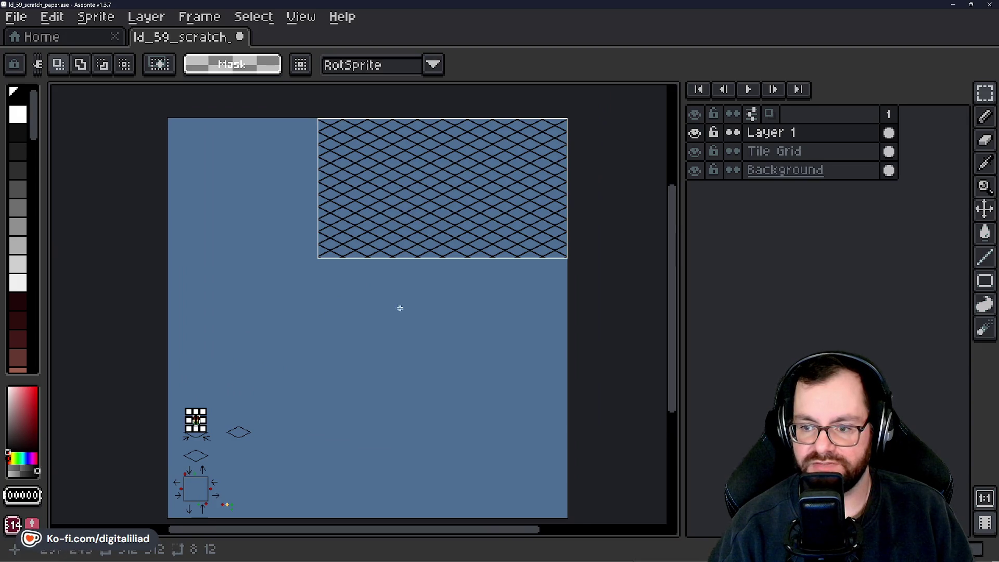
pyautogui.scroll(3, 290, 339)
pyautogui.hscroll(2, 275, 318)
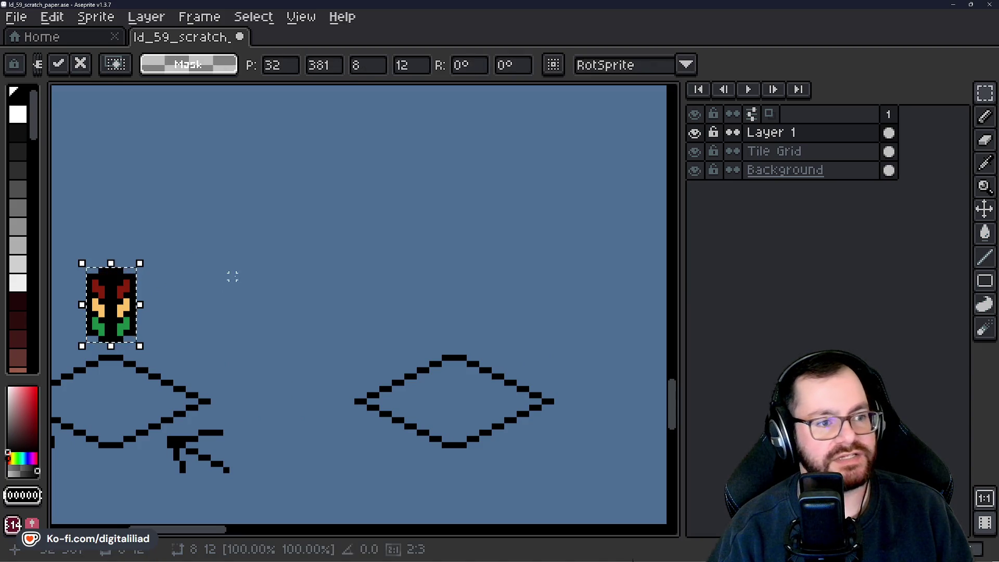
pyautogui.moveTo(129, 318)
pyautogui.mouseDown()
pyautogui.moveTo(322, 294)
pyautogui.moveTo(463, 325)
pyautogui.moveTo(457, 312)
pyautogui.mouseUp()
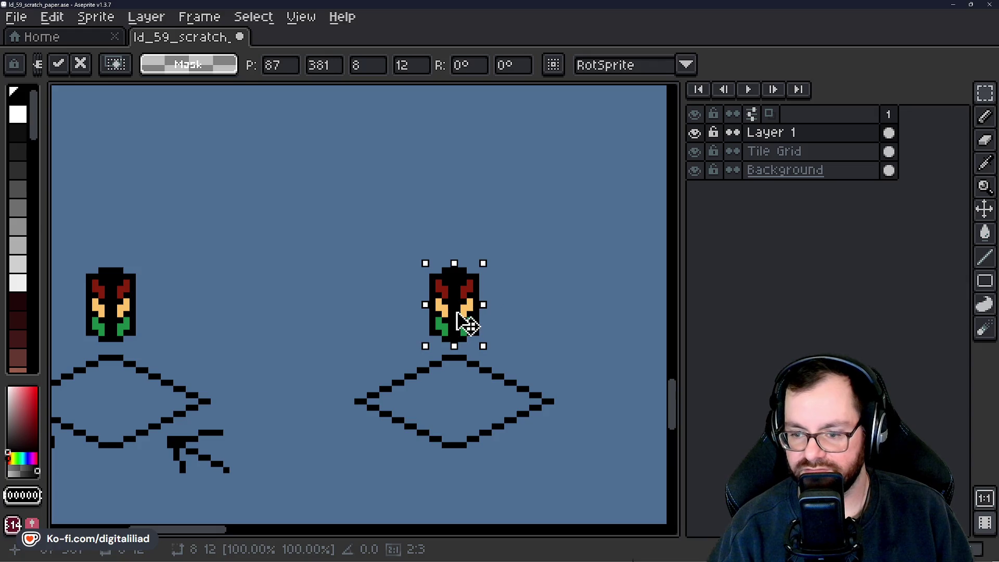
pyautogui.click(381, 323)
pyautogui.moveTo(381, 319); pyautogui.dragTo(265, 314)
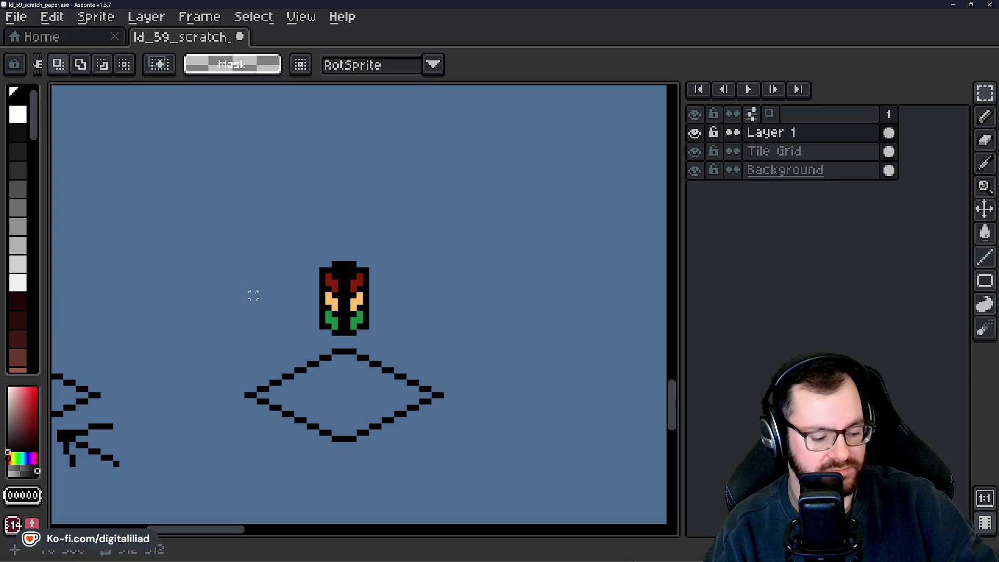
pyautogui.moveTo(341, 339); pyautogui.dragTo(357, 333)
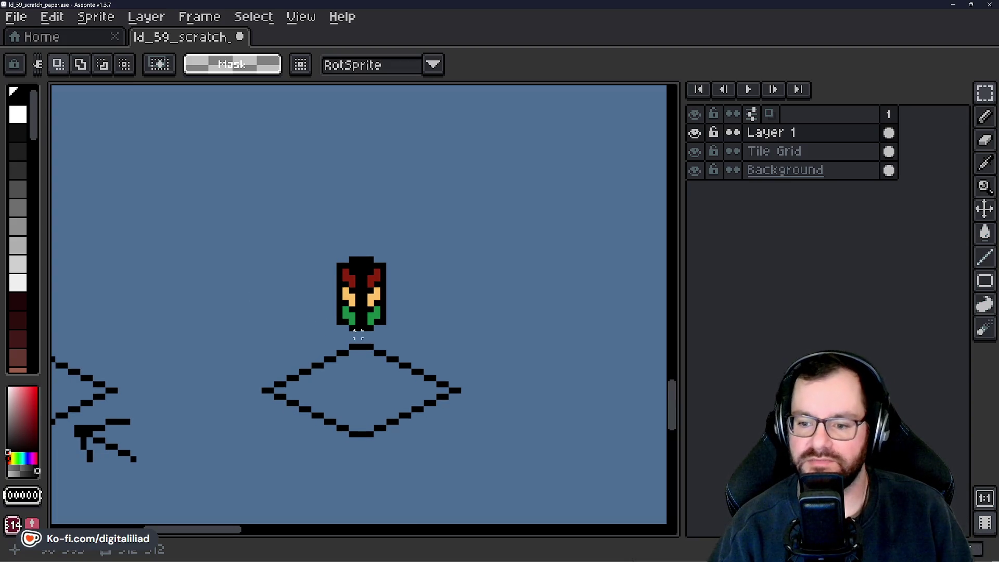
pyautogui.scroll(2, 358, 334)
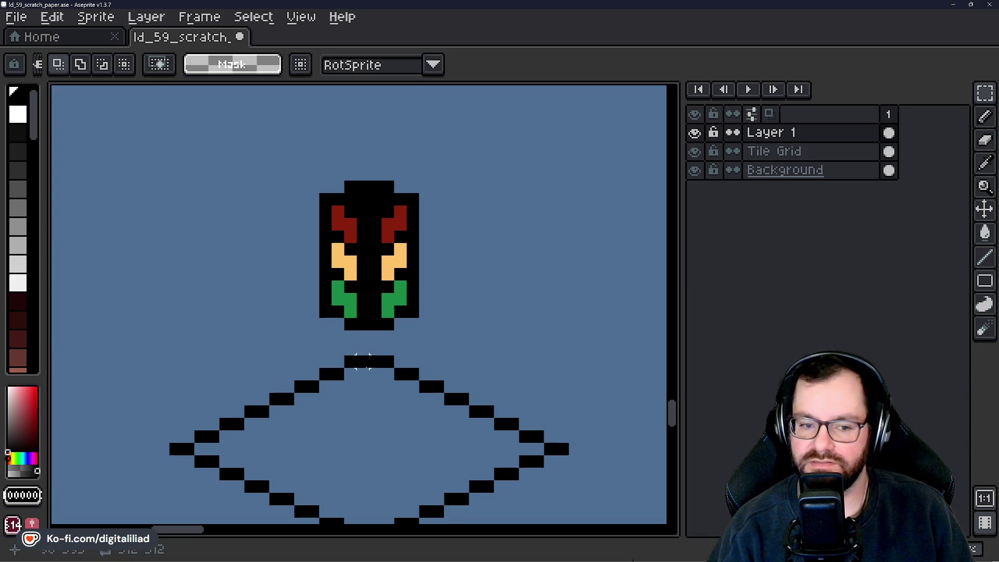
pyautogui.scroll(-1, 401, 350)
pyautogui.moveTo(401, 350)
pyautogui.mouseDown()
pyautogui.moveTo(401, 258)
pyautogui.moveTo(465, 392)
pyautogui.moveTo(192, 391)
pyautogui.moveTo(348, 319)
pyautogui.mouseUp()
pyautogui.scroll(1, 334, 227)
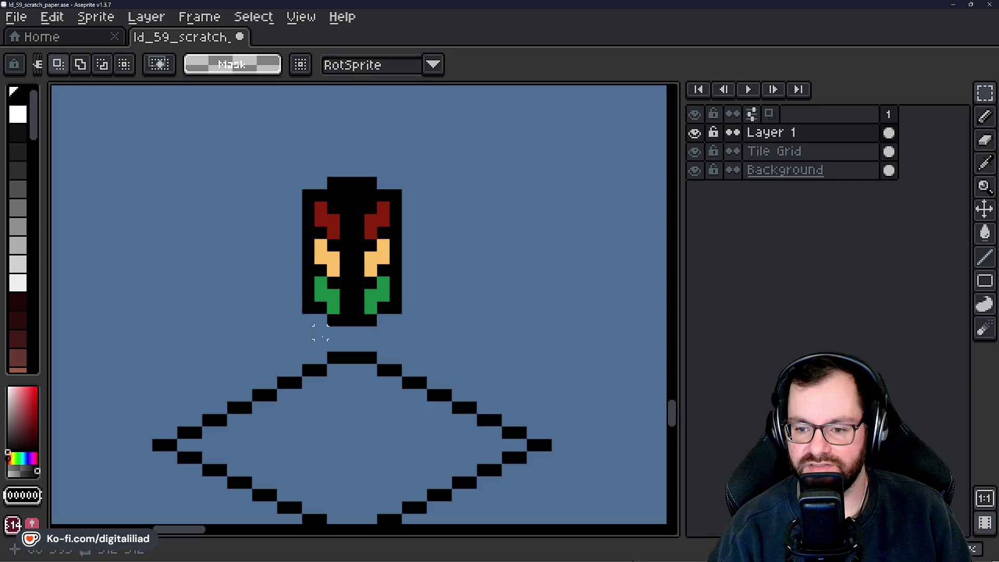
pyautogui.scroll(-5, 320, 332)
pyautogui.moveTo(380, 313)
pyautogui.mouseDown()
pyautogui.moveTo(359, 305)
pyautogui.moveTo(390, 279)
pyautogui.moveTo(437, 267)
pyautogui.mouseUp()
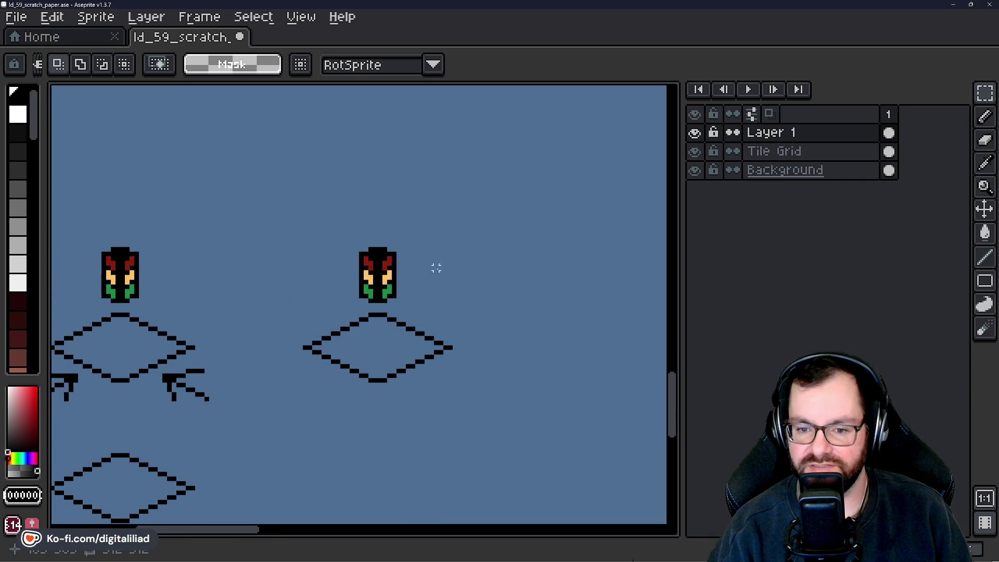
pyautogui.moveTo(247, 283); pyautogui.dragTo(280, 282)
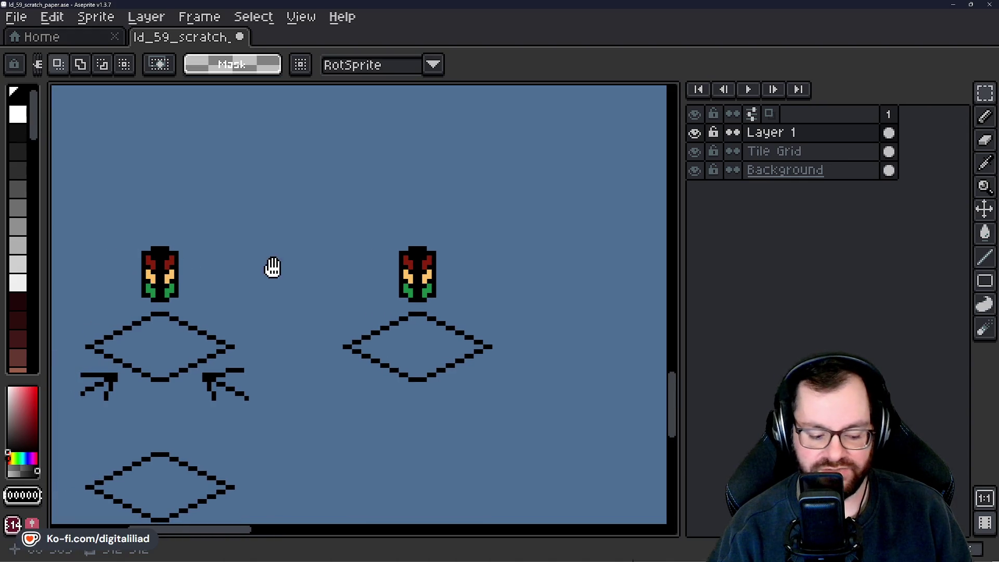
pyautogui.moveTo(270, 267); pyautogui.dragTo(180, 279)
pyautogui.scroll(-5, 306, 367)
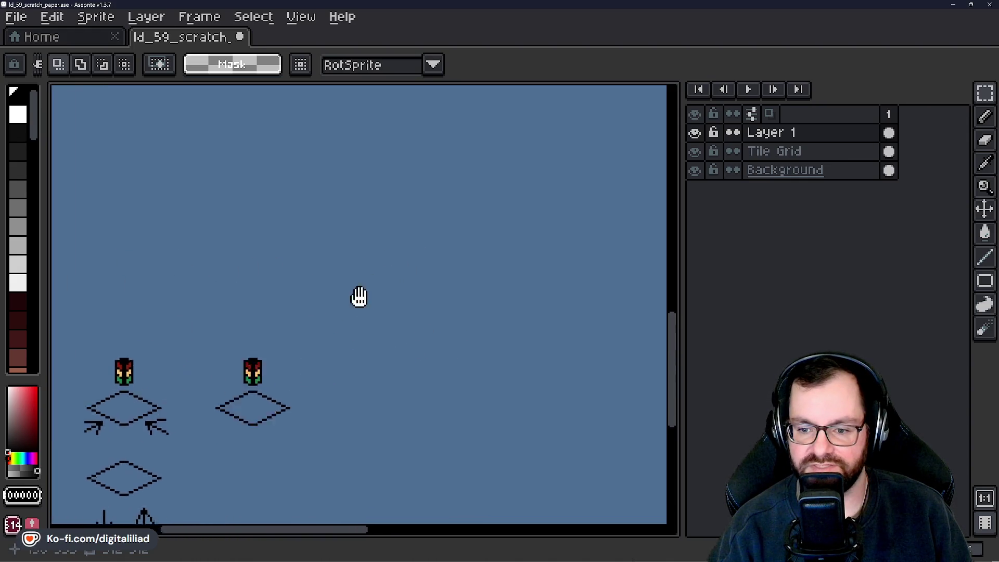
# Zoom in on the sketches and marquee-select the right-hand traffic-light sprite.
pyautogui.scroll(4, 356, 265)
pyautogui.scroll(-1, 354, 263)
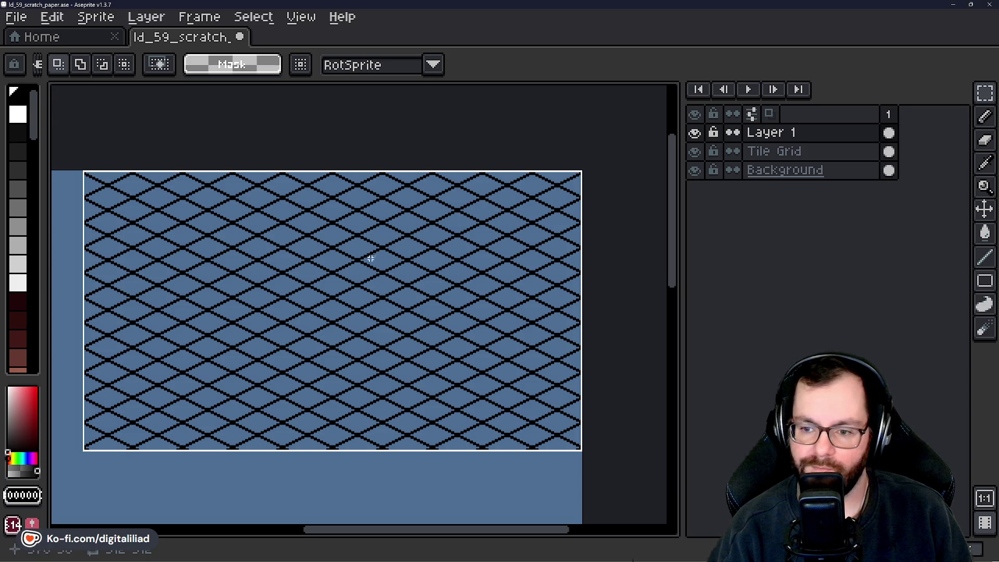
pyautogui.moveTo(241, 383); pyautogui.dragTo(391, 260)
pyautogui.scroll(-3, 392, 260)
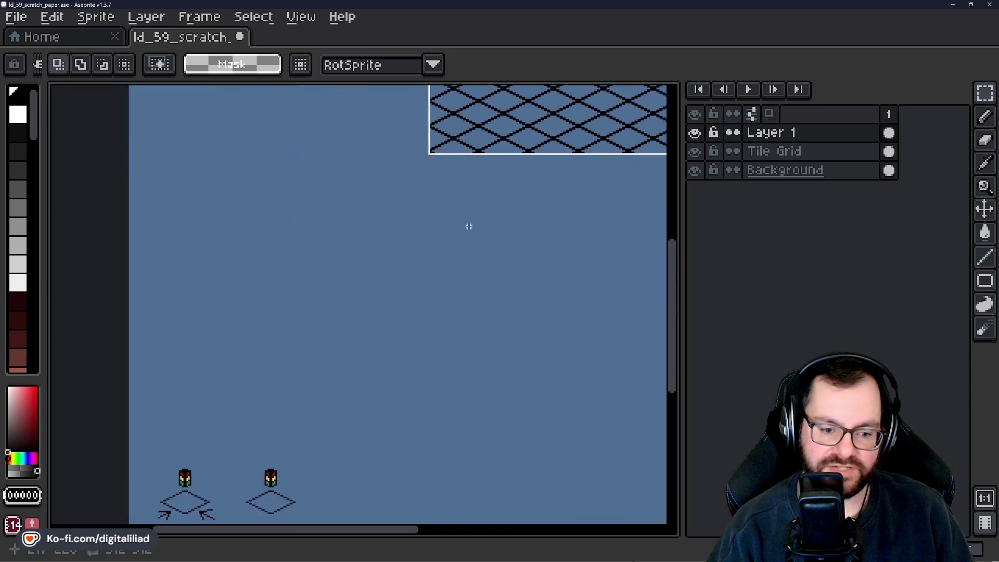
pyautogui.scroll(4, 468, 225)
pyautogui.scroll(5, 352, 325)
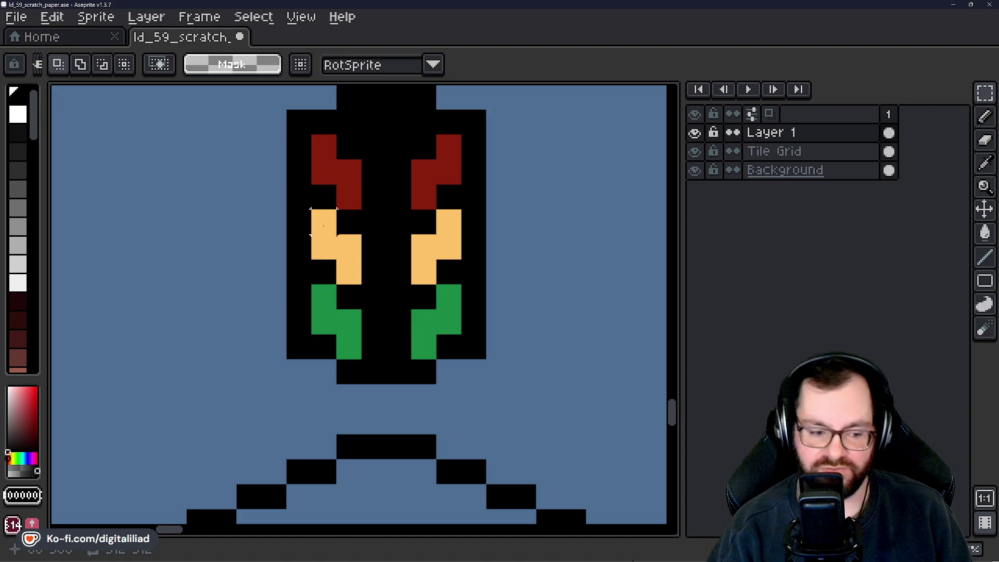
pyautogui.scroll(-8, 319, 247)
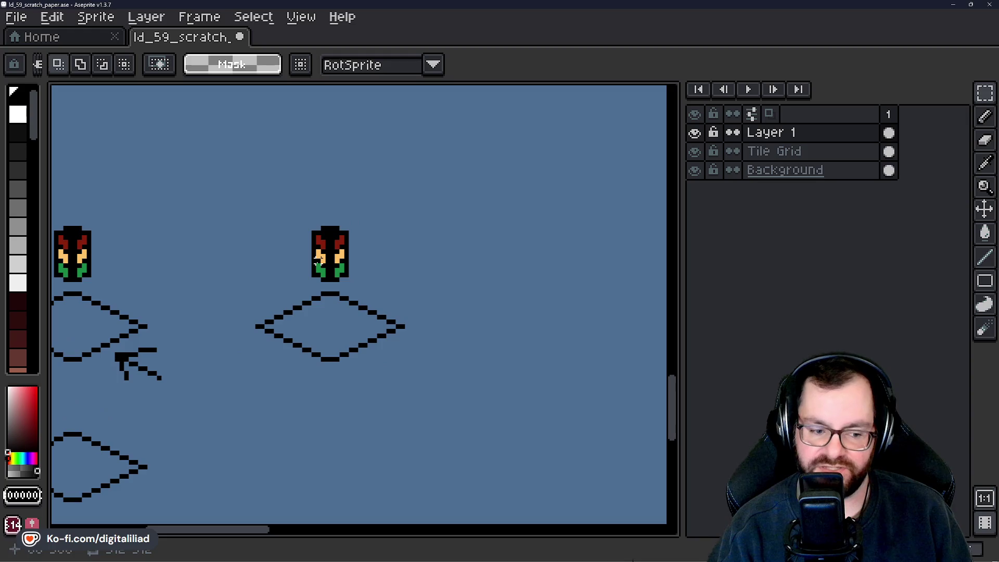
pyautogui.scroll(-2, 220, 392)
pyautogui.scroll(2, 220, 388)
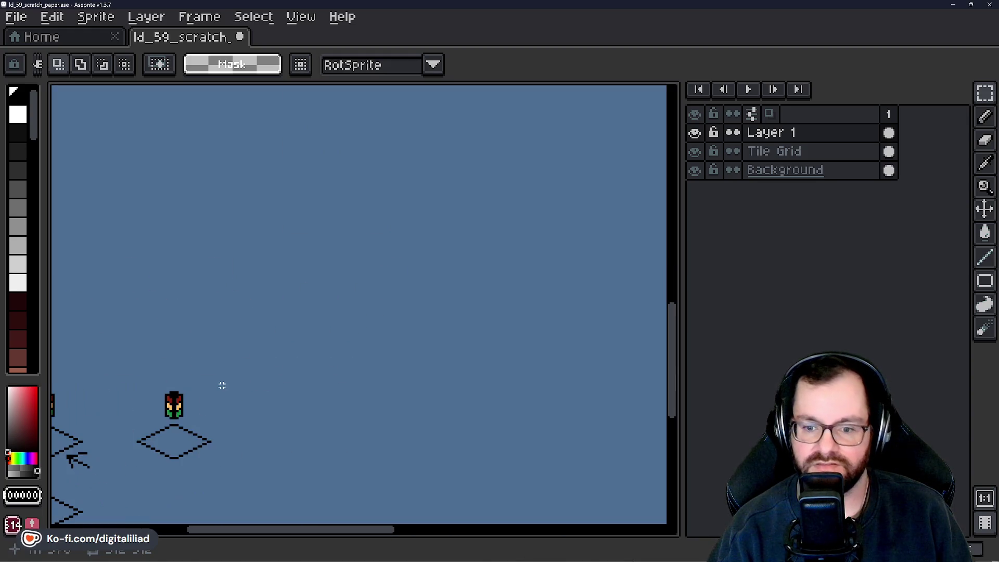
pyautogui.moveTo(163, 392); pyautogui.dragTo(193, 423)
pyautogui.scroll(-2, 264, 395)
pyautogui.moveTo(332, 351); pyautogui.dragTo(268, 400)
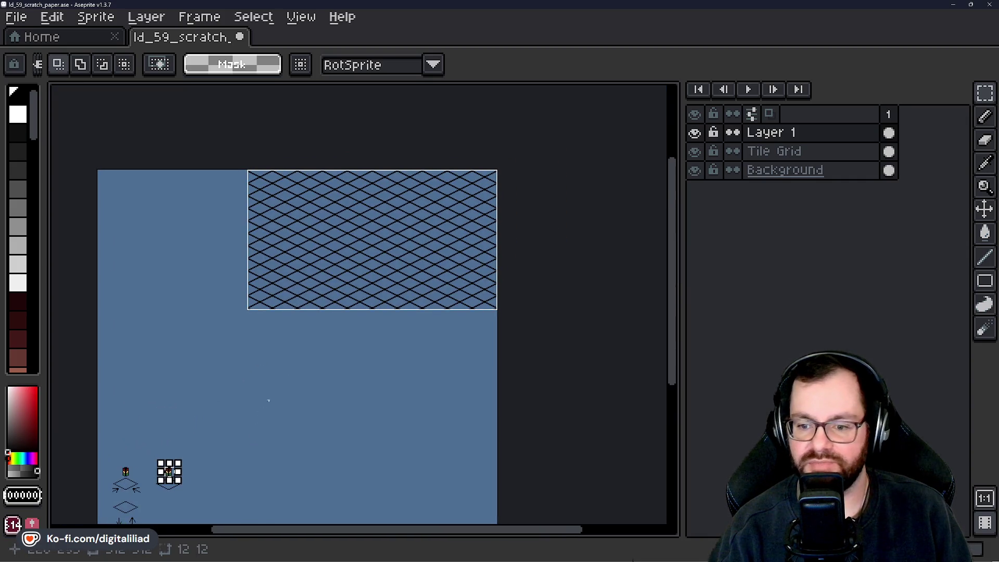
# Transform-move the selected traffic light onto the isometric tile grid and drop it.
pyautogui.hotkey('ctrl', 't')
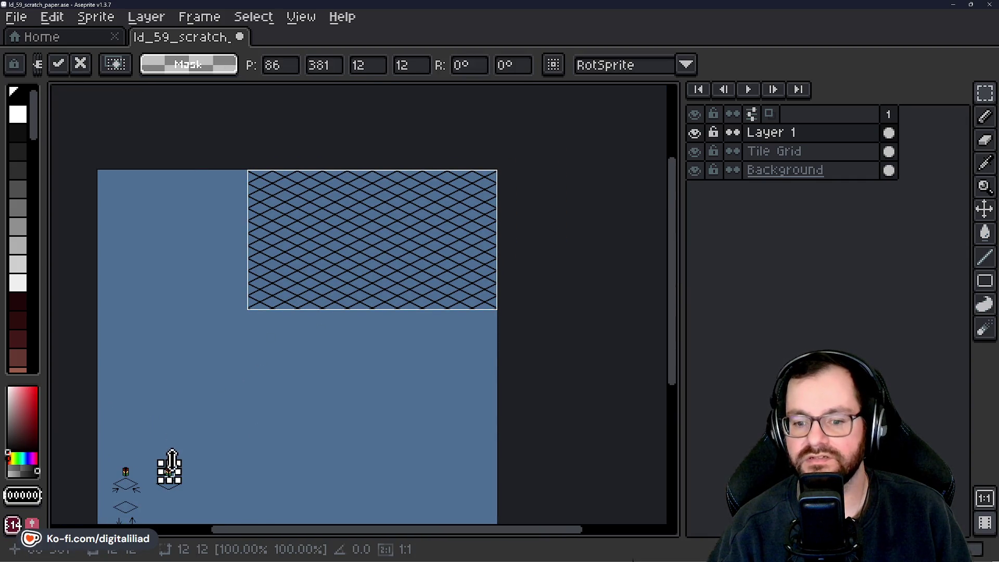
pyautogui.moveTo(176, 482)
pyautogui.mouseDown()
pyautogui.moveTo(345, 269)
pyautogui.moveTo(406, 174)
pyautogui.moveTo(382, 176)
pyautogui.mouseUp()
pyautogui.scroll(3, 345, 269)
pyautogui.scroll(2, 355, 245)
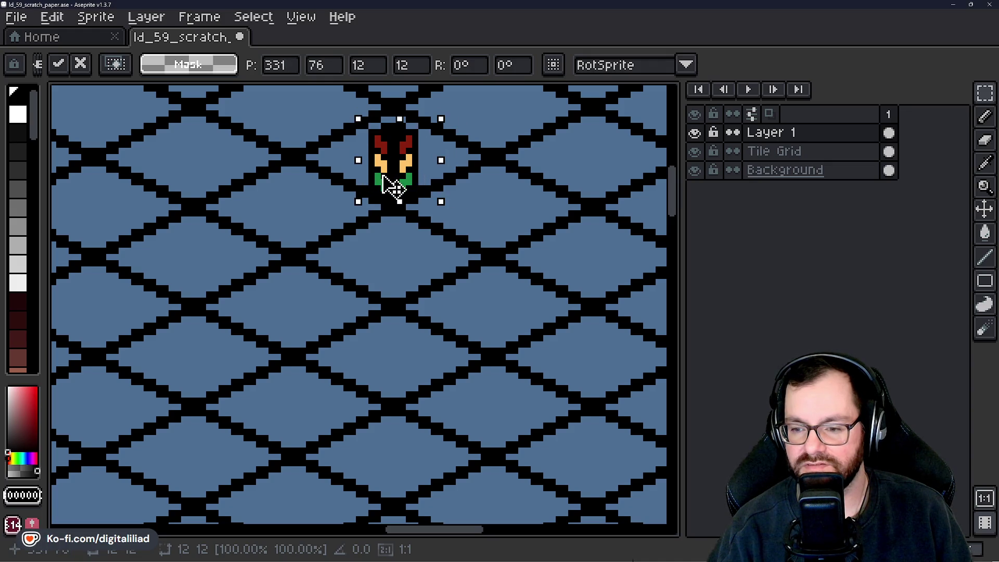
pyautogui.scroll(-3, 385, 179)
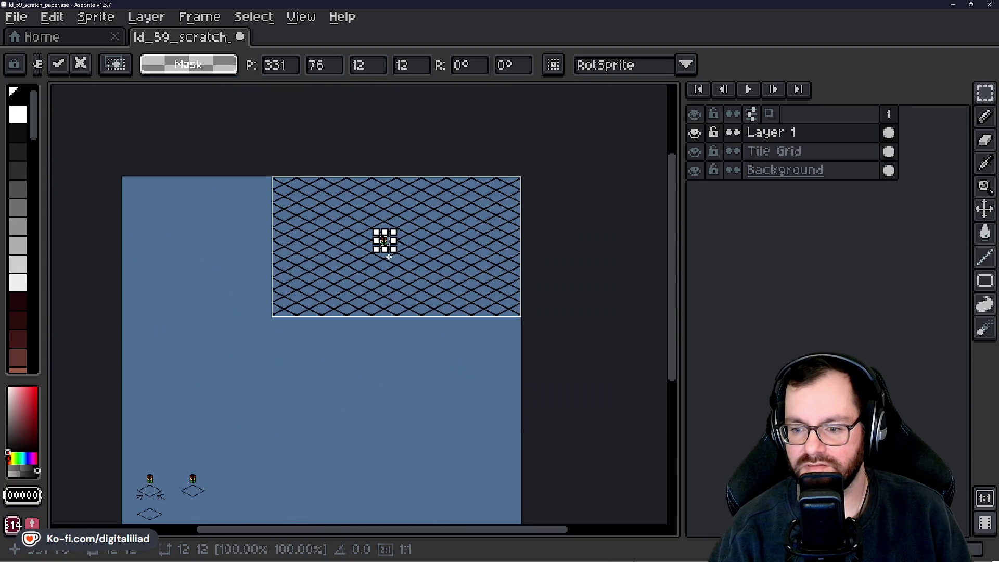
pyautogui.scroll(5, 402, 191)
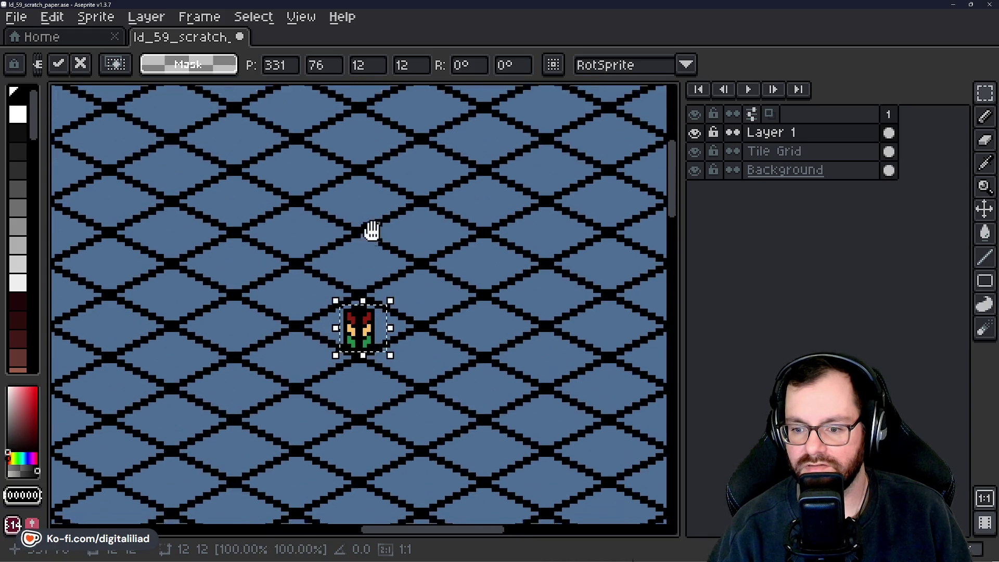
pyautogui.moveTo(384, 287)
pyautogui.mouseDown()
pyautogui.moveTo(319, 286)
pyautogui.moveTo(378, 284)
pyautogui.moveTo(387, 216)
pyautogui.moveTo(378, 207)
pyautogui.moveTo(386, 216)
pyautogui.moveTo(375, 224)
pyautogui.mouseUp()
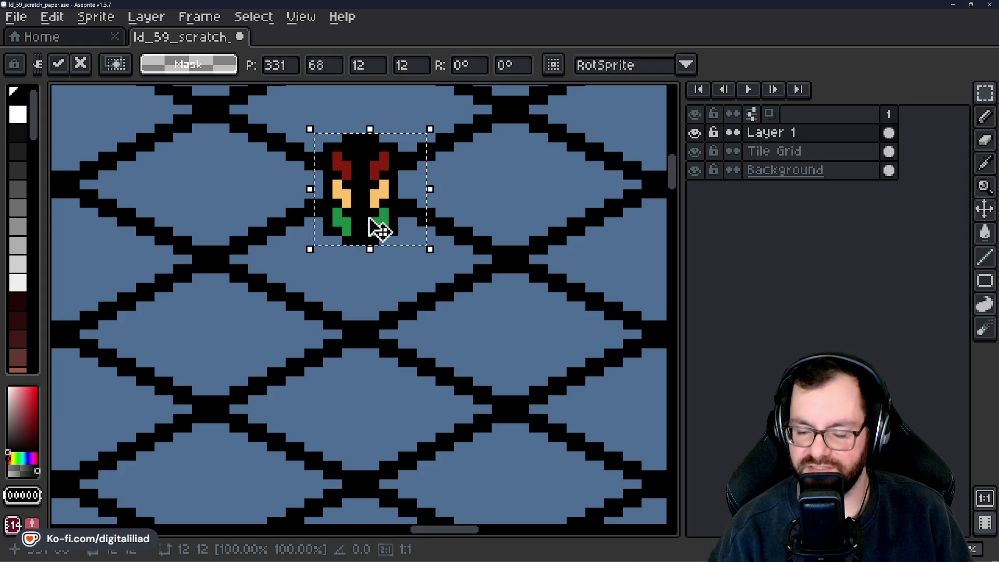
pyautogui.click(387, 271)
# Reselect the traffic light, nudge it one pixel up and down to align, and commit.
pyautogui.scroll(-3, 383, 268)
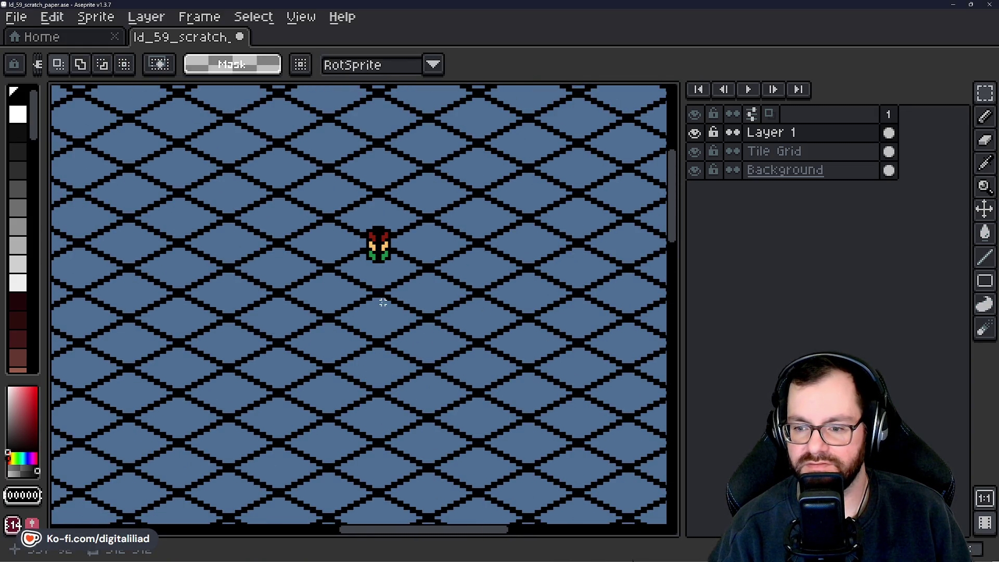
pyautogui.scroll(3, 373, 238)
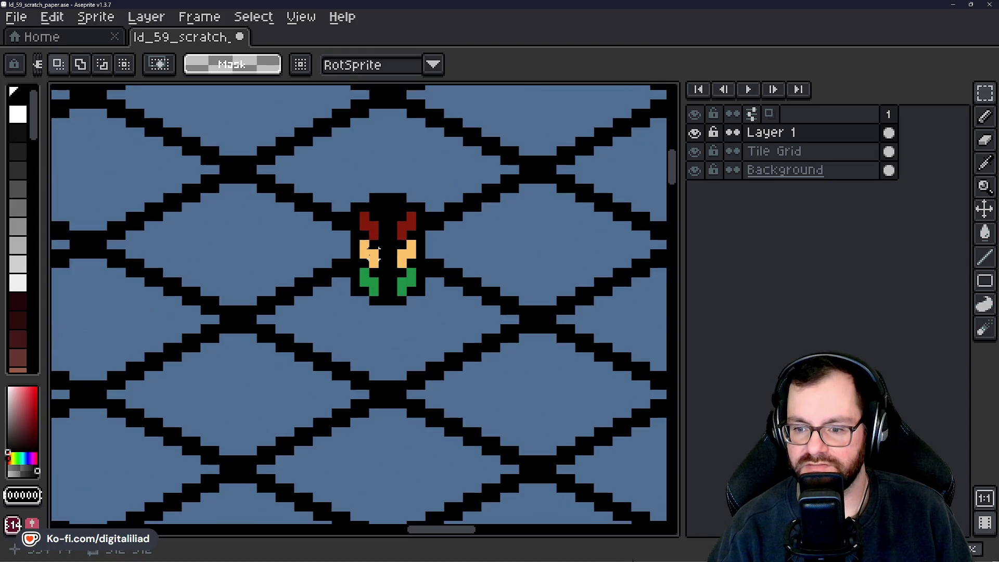
pyautogui.hotkey('ctrl', 'shift', 'd')
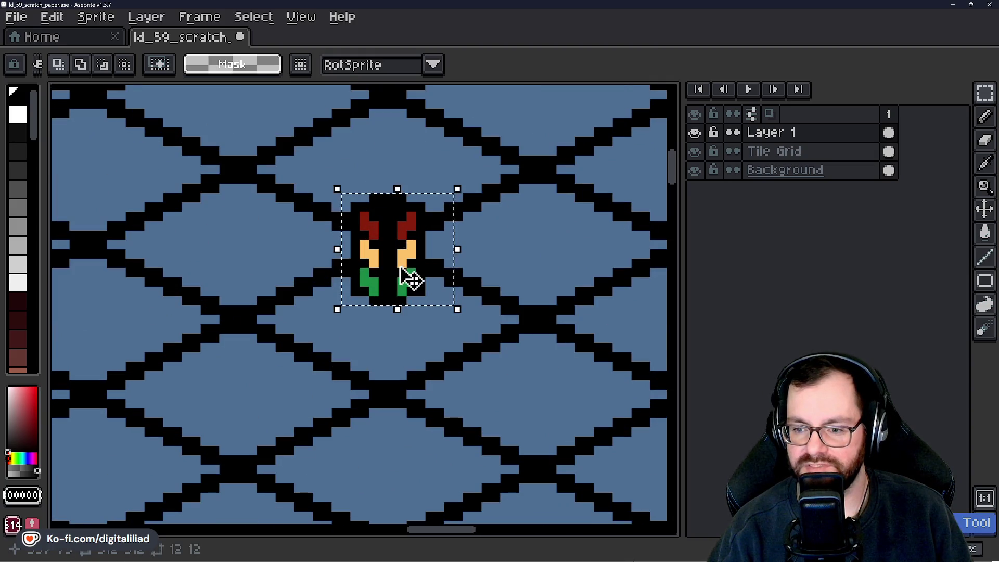
pyautogui.press('Up')
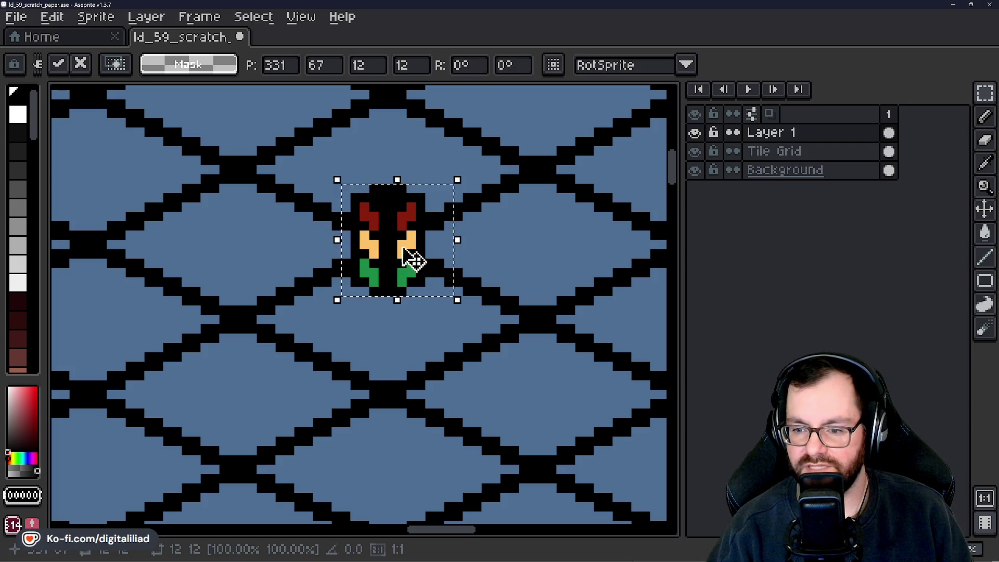
pyautogui.press('Down')
pyautogui.moveTo(410, 265); pyautogui.dragTo(409, 264)
pyautogui.click(541, 232)
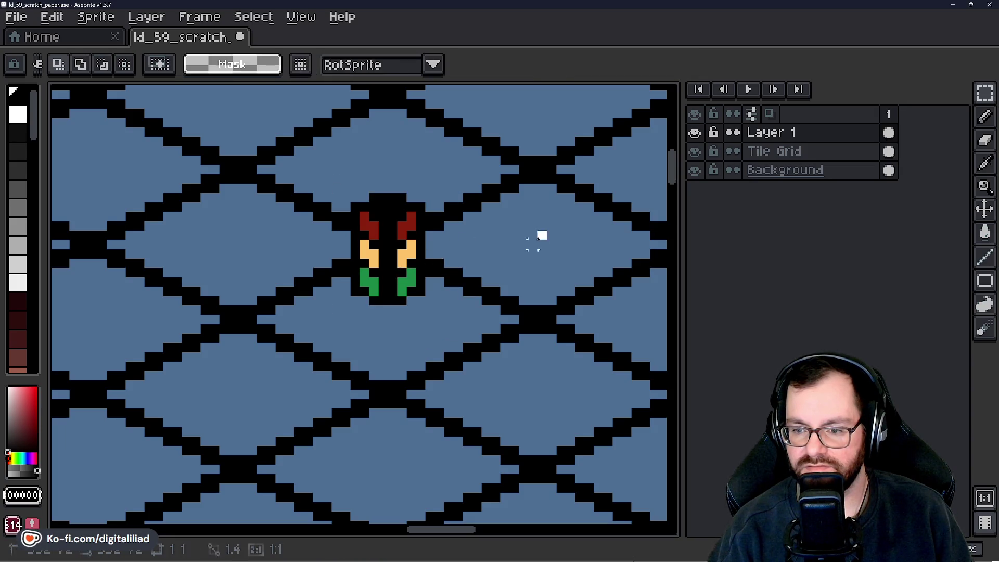
pyautogui.scroll(-5, 439, 270)
pyautogui.scroll(-3, 436, 305)
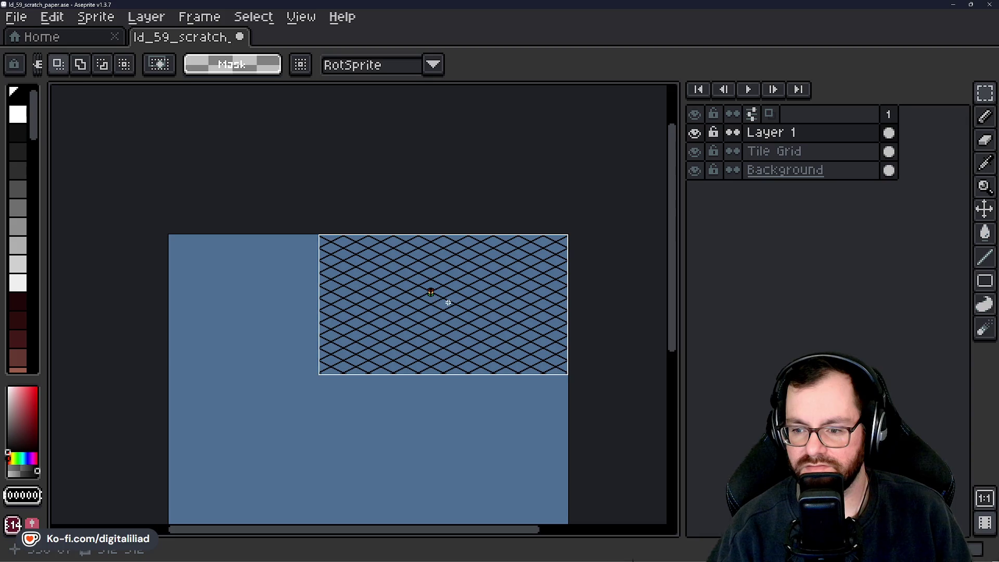
pyautogui.scroll(2, 448, 302)
pyautogui.scroll(4, 446, 301)
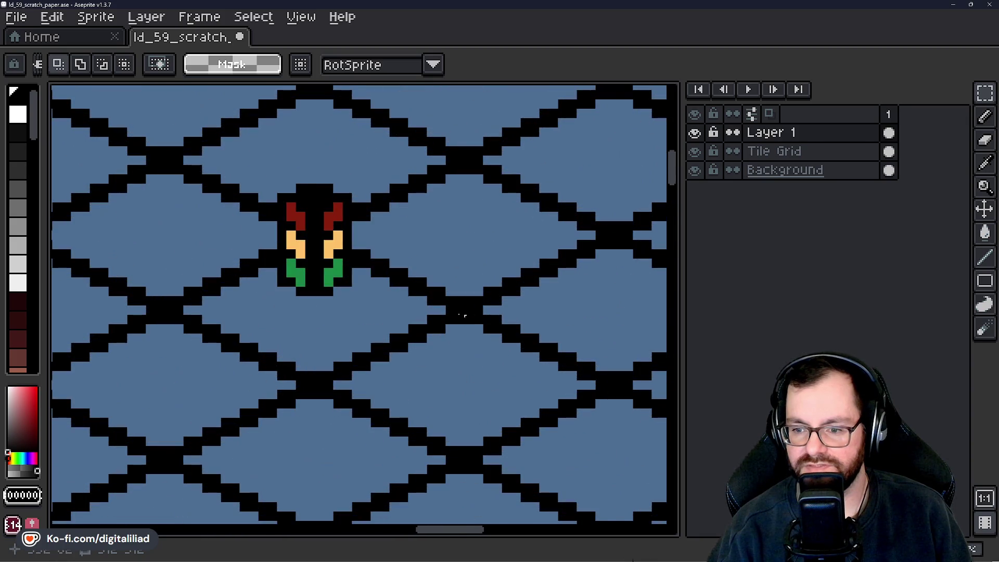
pyautogui.scroll(-3, 352, 294)
pyautogui.scroll(3, 286, 286)
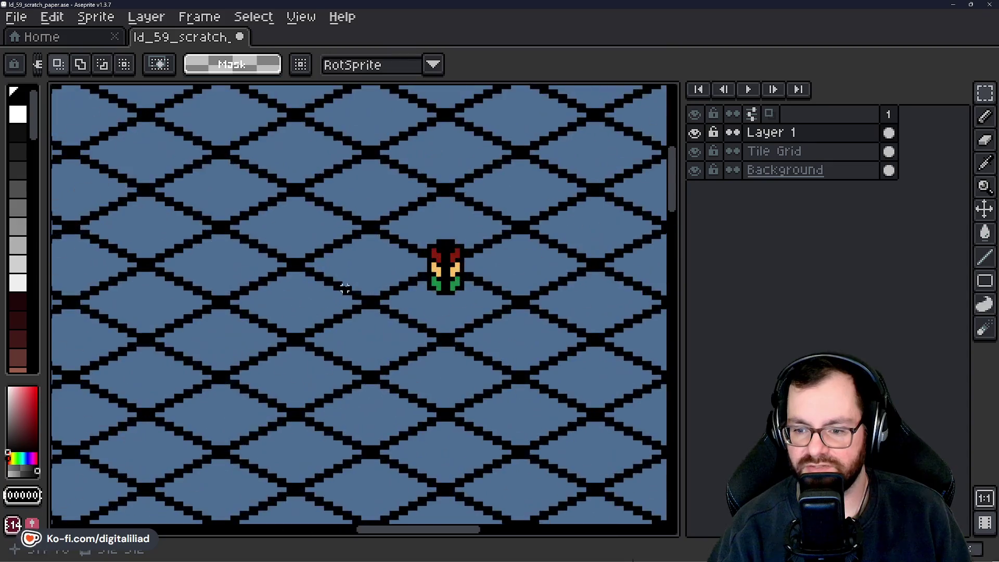
# Select the traffic light on the grid again and paste a floating copy.
pyautogui.moveTo(306, 177); pyautogui.dragTo(486, 339)
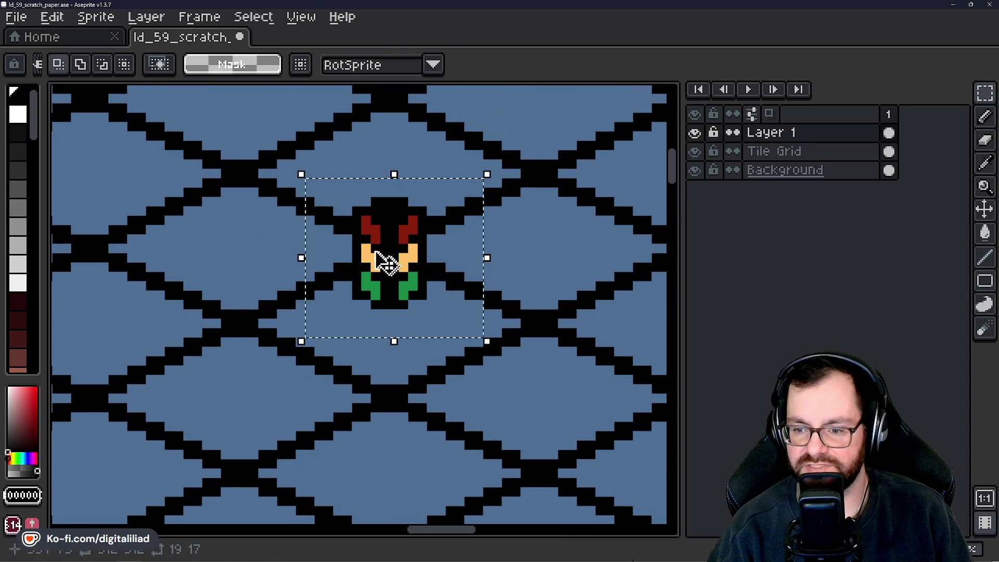
pyautogui.scroll(-3, 410, 270)
pyautogui.hotkey('ctrl', 'd')
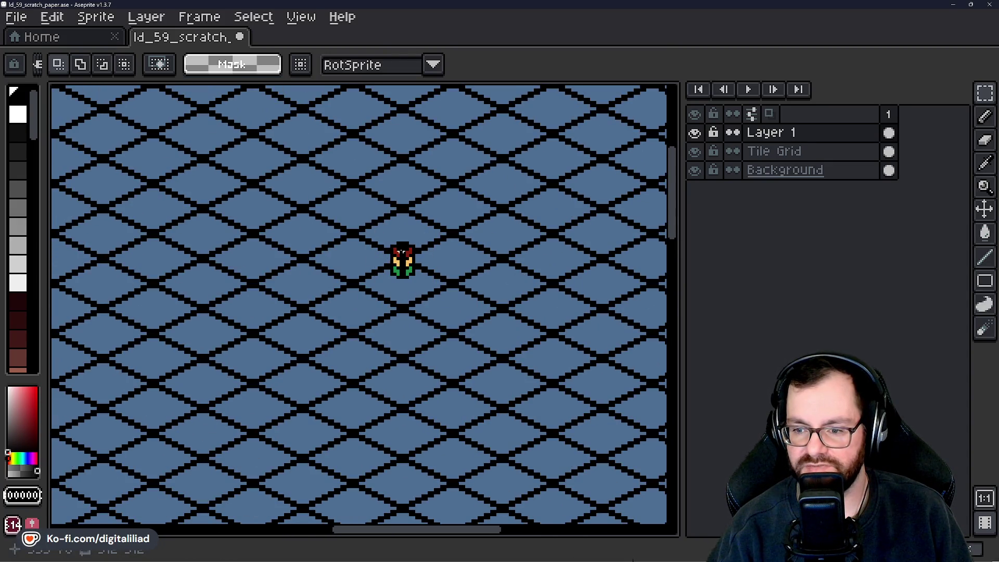
pyautogui.scroll(-2, 400, 296)
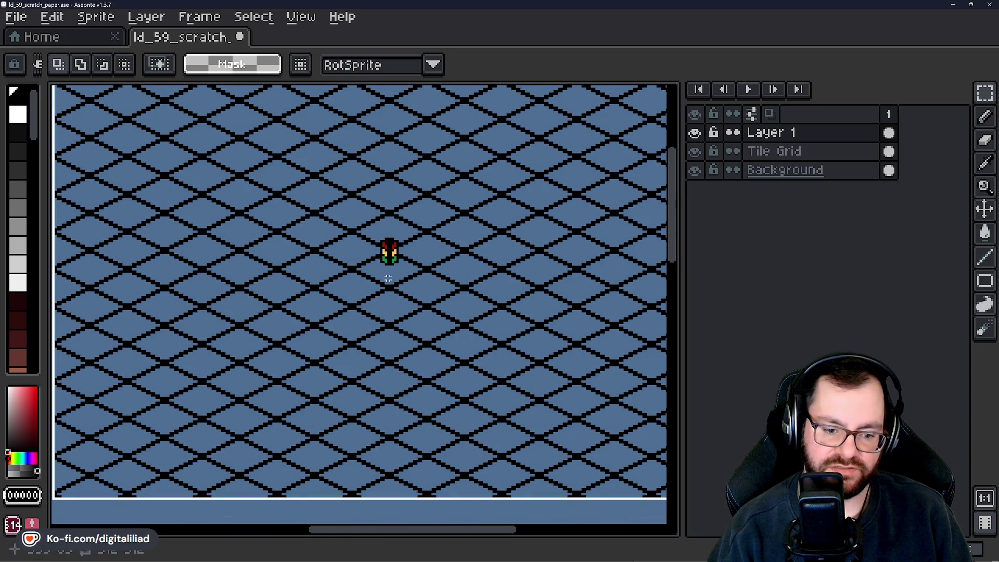
pyautogui.scroll(5, 398, 247)
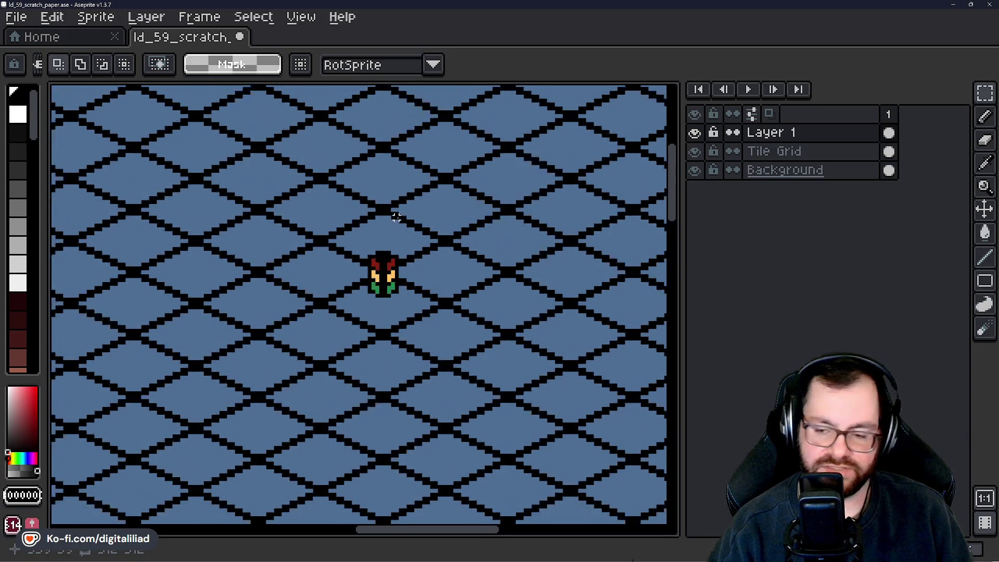
pyautogui.scroll(-6, 350, 229)
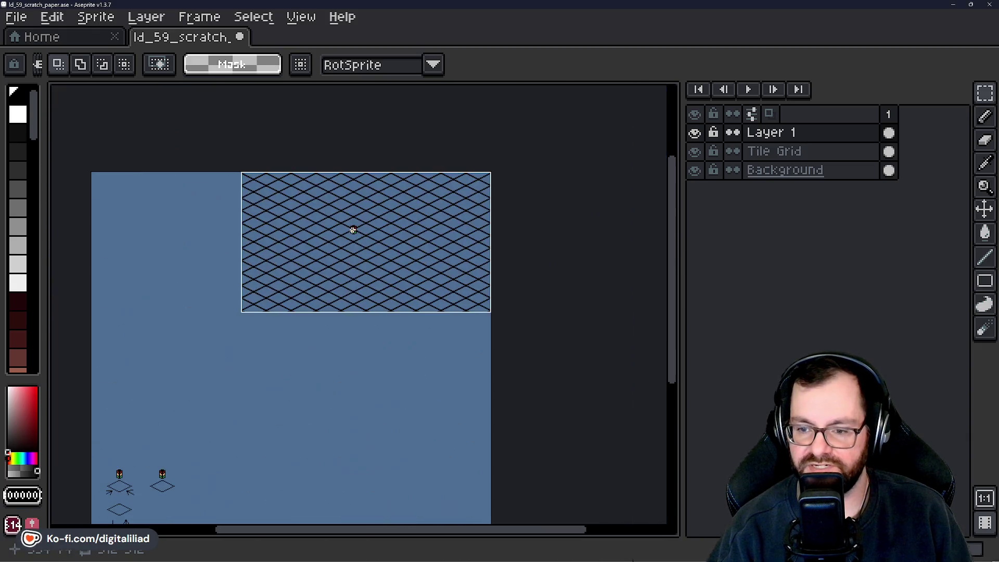
pyautogui.moveTo(317, 392)
pyautogui.mouseDown()
pyautogui.moveTo(383, 312)
pyautogui.moveTo(327, 405)
pyautogui.mouseUp()
pyautogui.scroll(2, 364, 270)
pyautogui.moveTo(364, 271)
pyautogui.mouseDown()
pyautogui.moveTo(367, 312)
pyautogui.moveTo(351, 364)
pyautogui.moveTo(396, 279)
pyautogui.mouseUp()
pyautogui.scroll(1, 397, 279)
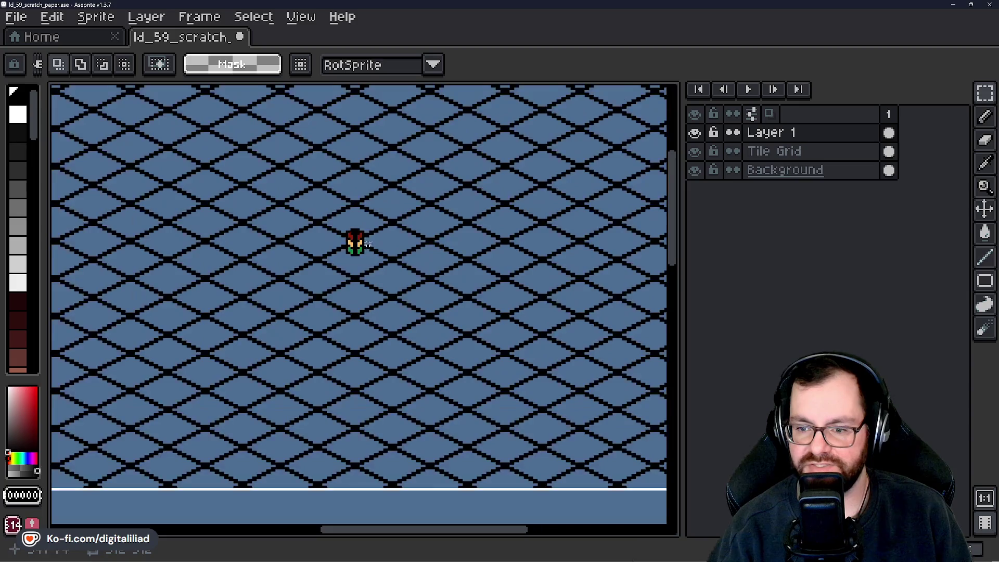
pyautogui.scroll(-1, 346, 248)
pyautogui.moveTo(309, 200)
pyautogui.mouseDown()
pyautogui.moveTo(385, 265)
pyautogui.moveTo(347, 270)
pyautogui.moveTo(510, 249)
pyautogui.moveTo(515, 230)
pyautogui.mouseUp()
pyautogui.click(353, 271)
pyautogui.hotkey('ctrl', 'v')
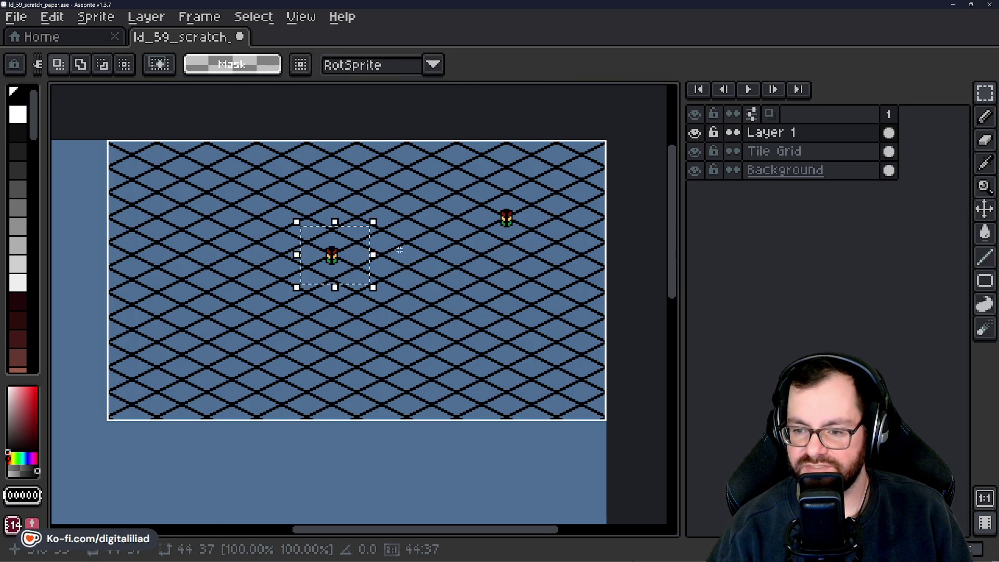
# Drag copies of the middle traffic light to other tiles on the upper grid and left side.
pyautogui.moveTo(350, 270)
pyautogui.mouseDown()
pyautogui.moveTo(482, 337)
pyautogui.moveTo(353, 273)
pyautogui.moveTo(379, 280)
pyautogui.moveTo(186, 335)
pyautogui.moveTo(255, 343)
pyautogui.moveTo(291, 372)
pyautogui.moveTo(327, 287)
pyautogui.moveTo(259, 223)
pyautogui.moveTo(255, 190)
pyautogui.mouseUp()
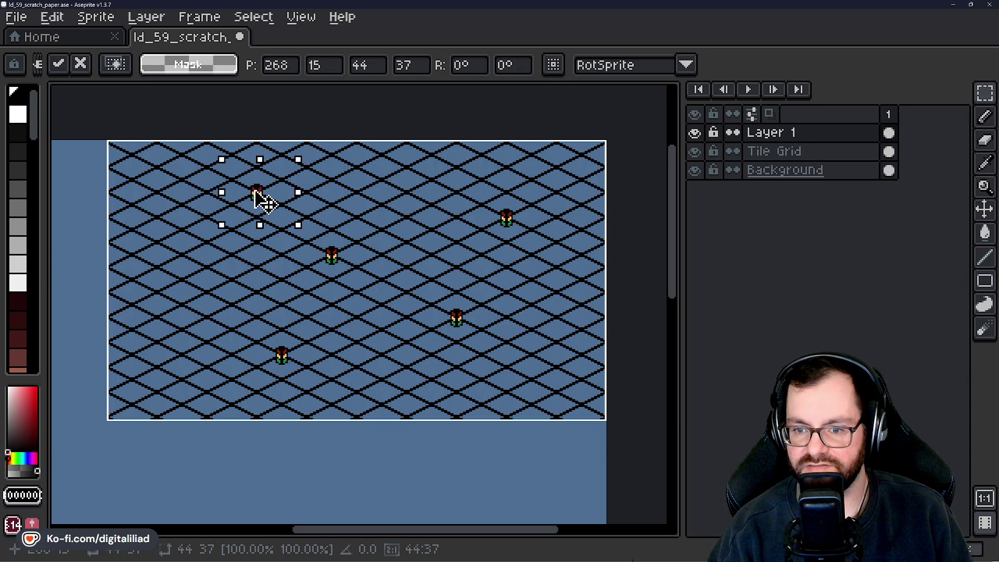
pyautogui.hotkey('ctrl', 'z')
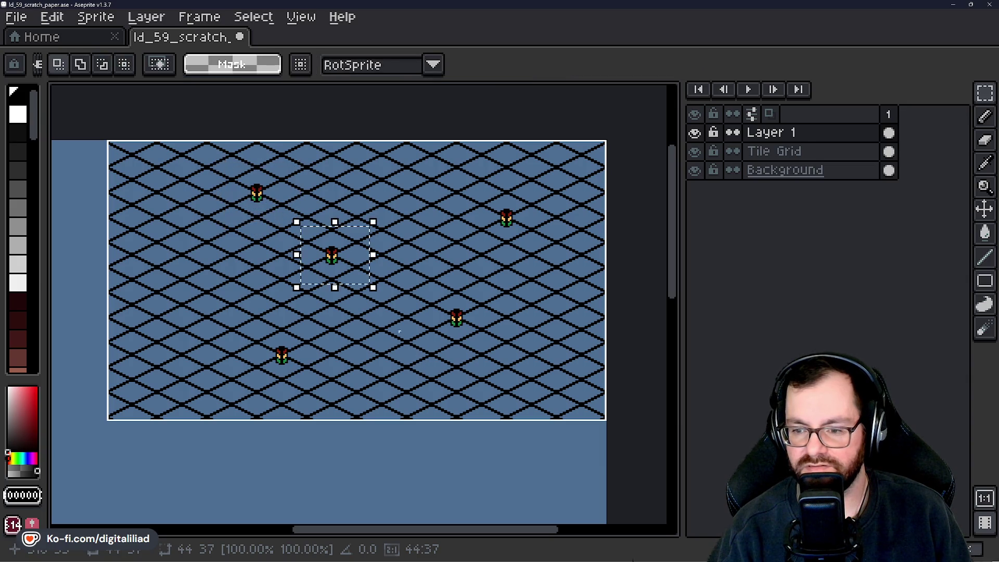
pyautogui.moveTo(342, 253)
pyautogui.mouseDown()
pyautogui.moveTo(345, 276)
pyautogui.moveTo(428, 276)
pyautogui.moveTo(389, 177)
pyautogui.mouseUp()
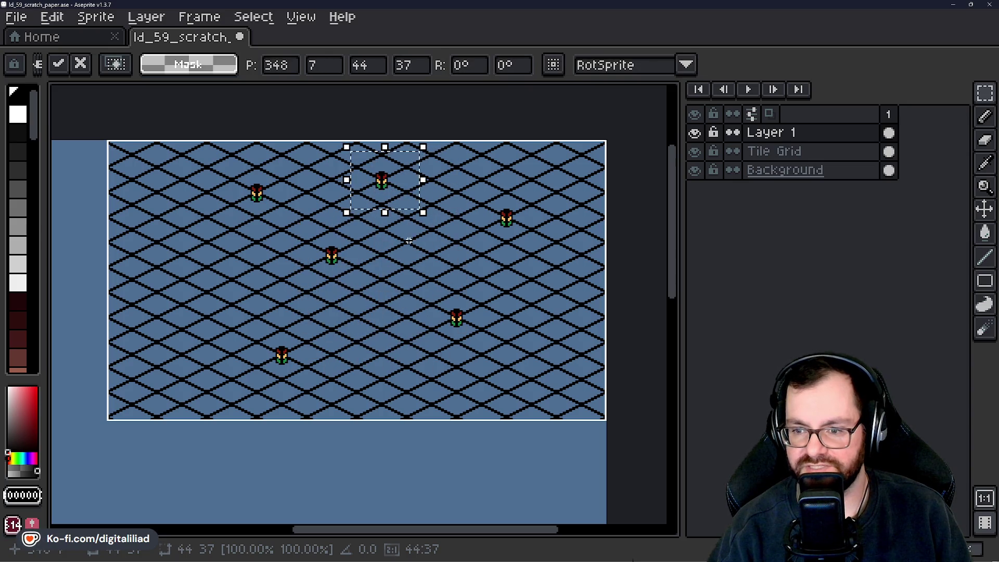
pyautogui.hotkey('ctrl', 'z')
pyautogui.moveTo(346, 270)
pyautogui.mouseDown()
pyautogui.moveTo(167, 289)
pyautogui.moveTo(197, 297)
pyautogui.mouseUp()
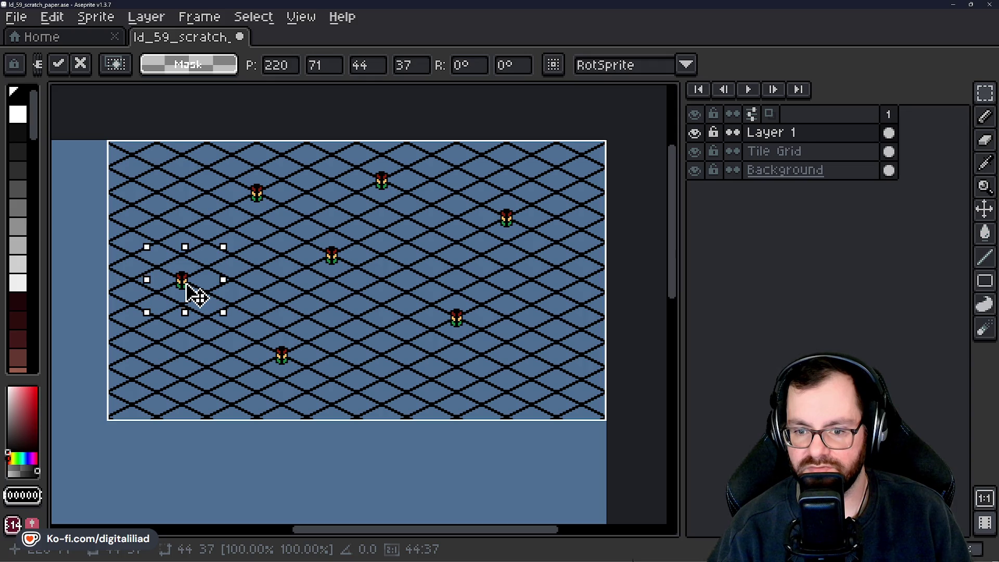
pyautogui.hotkey('ctrl', 'd')
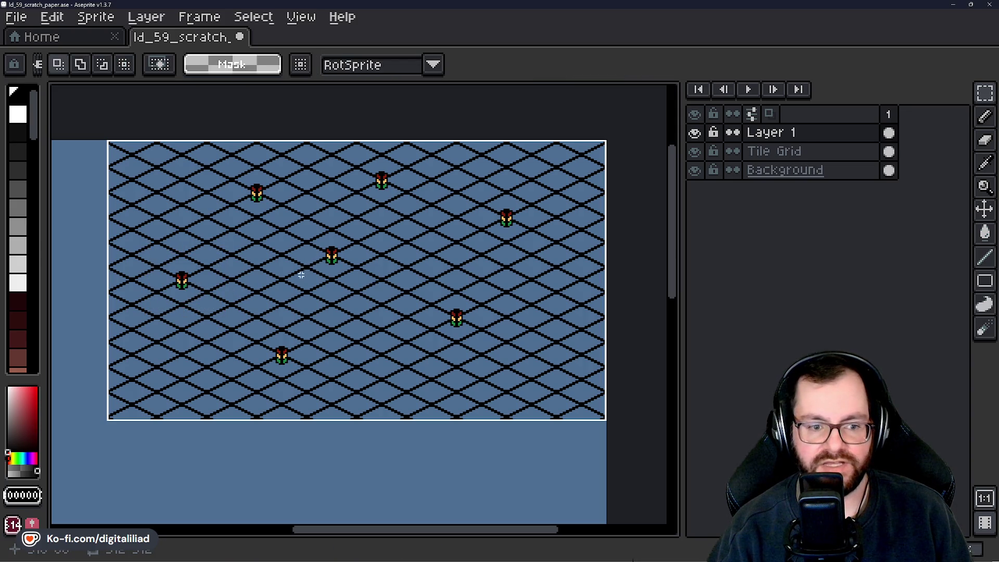
pyautogui.moveTo(302, 266); pyautogui.dragTo(301, 295)
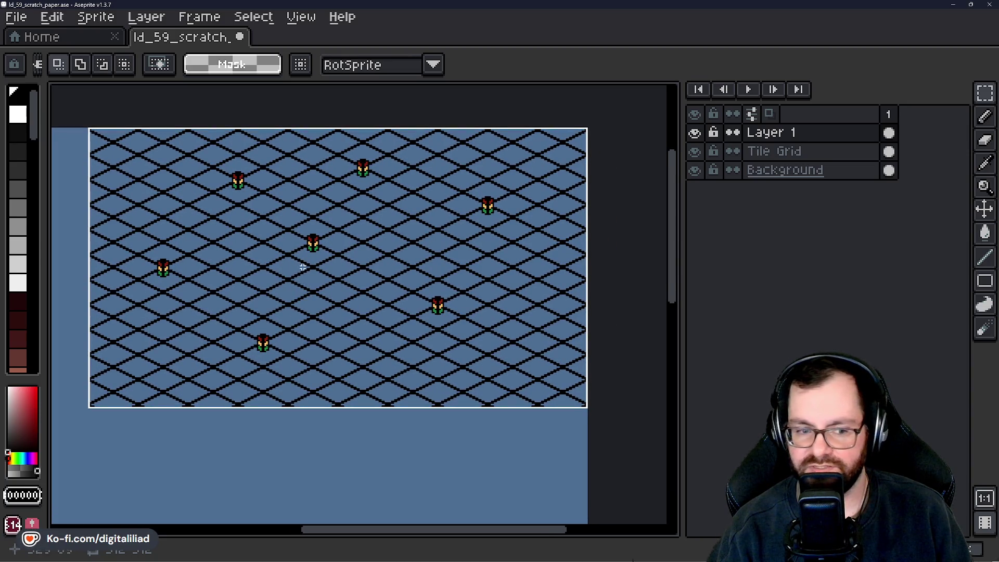
# Paste another traffic light, place it at the grid's right side with pixel nudges, and commit.
pyautogui.hotkey('ctrl', 'v')
pyautogui.moveTo(320, 264)
pyautogui.mouseDown()
pyautogui.moveTo(536, 281)
pyautogui.moveTo(542, 265)
pyautogui.mouseUp()
pyautogui.press('Right')
pyautogui.press('Down')
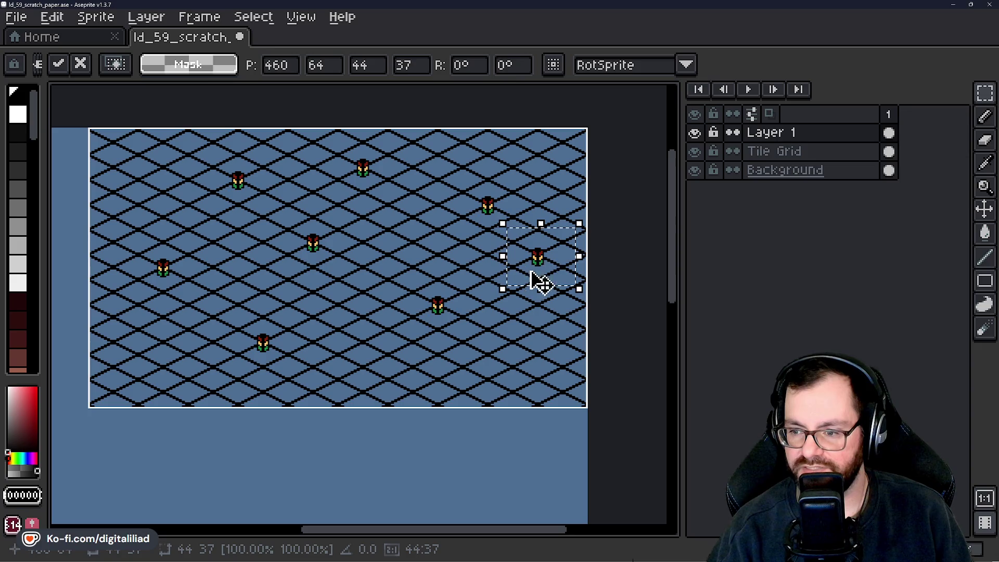
pyautogui.press('Right')
pyautogui.press('Up')
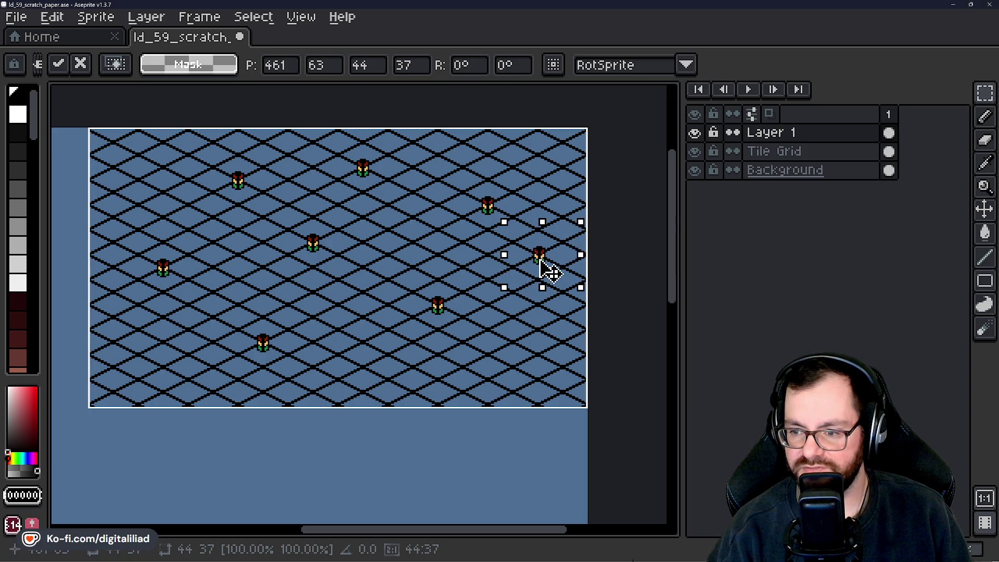
pyautogui.press('Return')
pyautogui.scroll(-4, 385, 265)
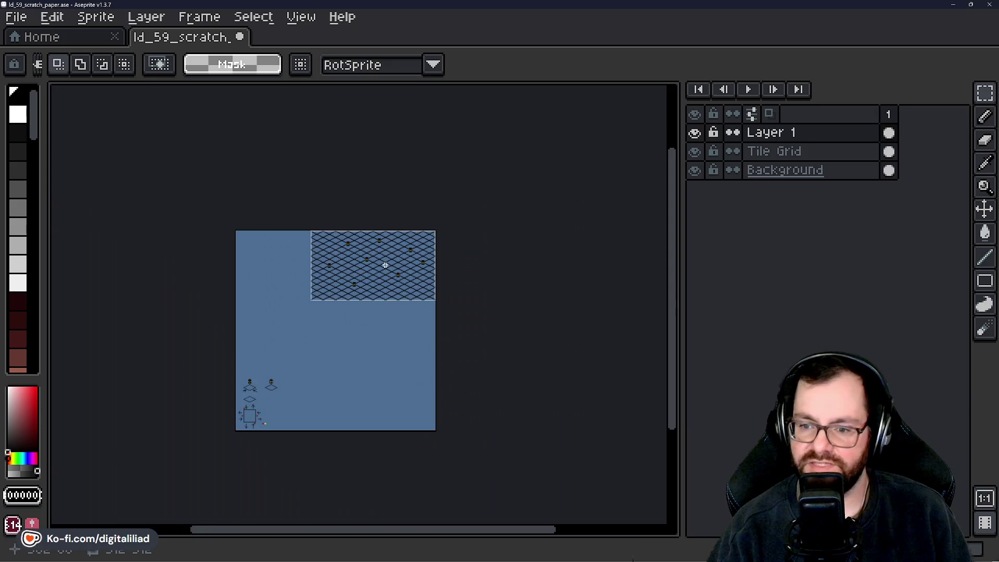
pyautogui.scroll(4, 384, 266)
pyautogui.moveTo(279, 275); pyautogui.dragTo(393, 284)
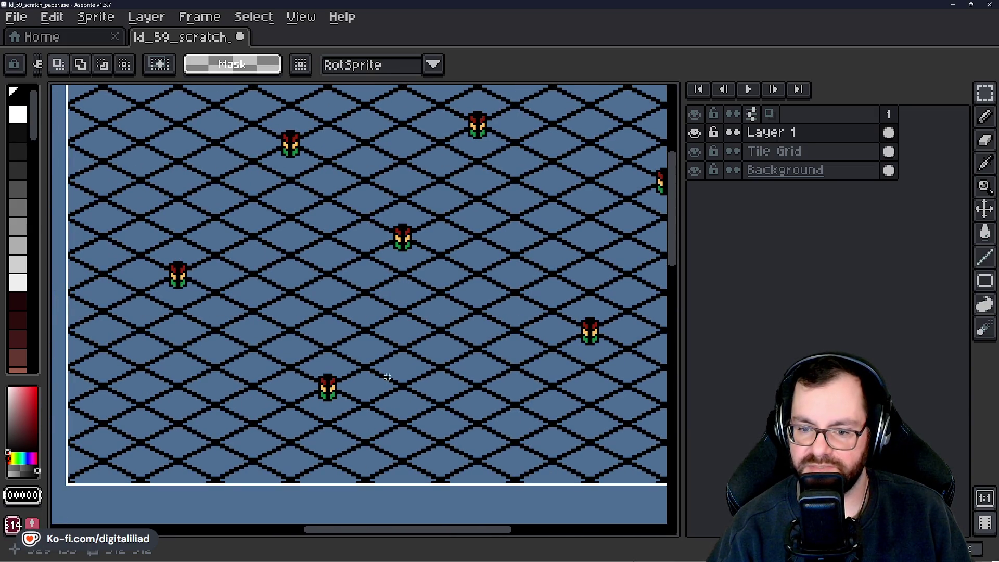
pyautogui.moveTo(354, 384); pyautogui.dragTo(312, 373)
pyautogui.moveTo(347, 296); pyautogui.dragTo(316, 339)
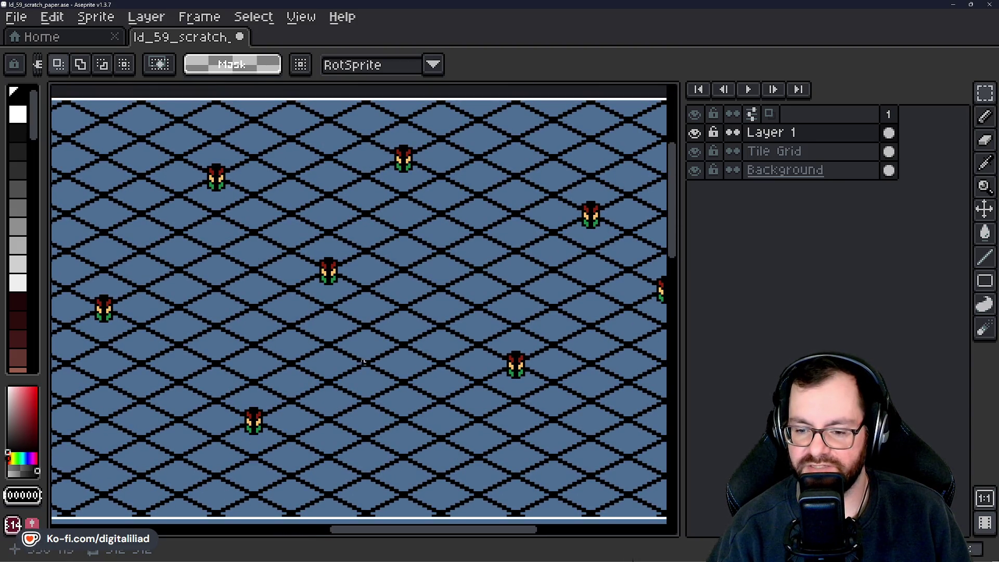
pyautogui.moveTo(402, 354); pyautogui.dragTo(272, 398)
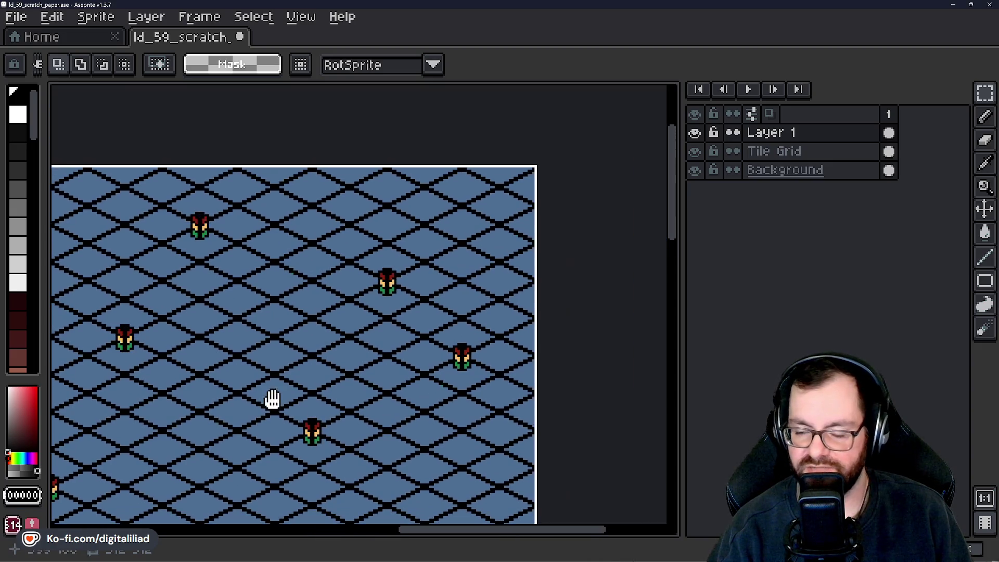
pyautogui.scroll(-3, 362, 237)
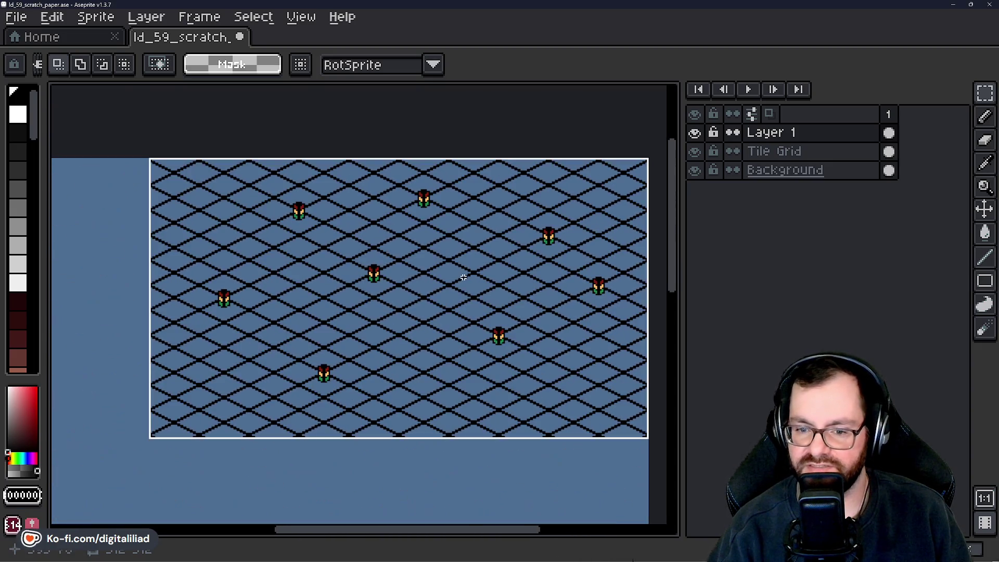
pyautogui.moveTo(461, 281); pyautogui.dragTo(428, 299)
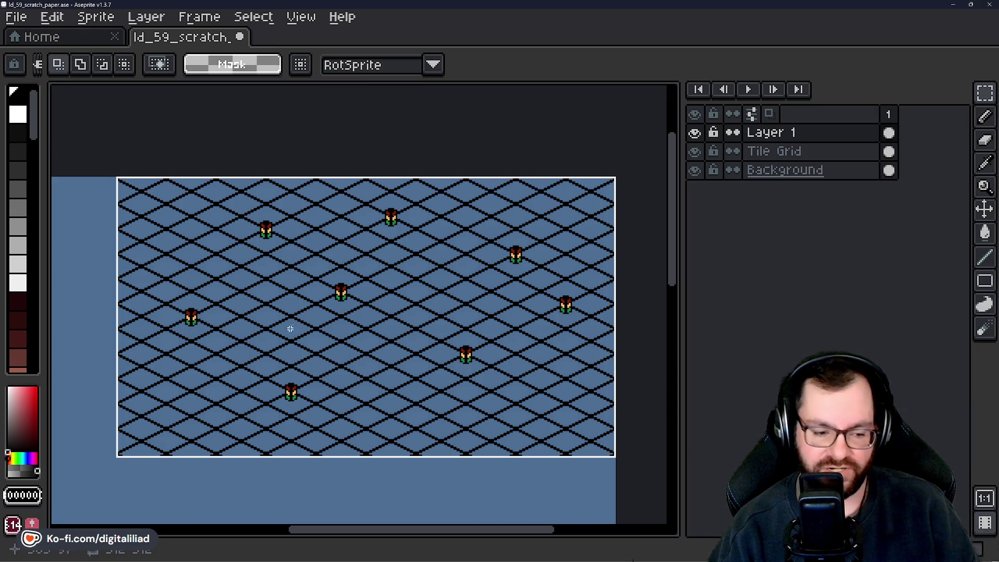
pyautogui.scroll(-2, 372, 298)
pyautogui.moveTo(334, 373); pyautogui.dragTo(379, 269)
pyautogui.moveTo(393, 330)
pyautogui.mouseDown()
pyautogui.moveTo(455, 226)
pyautogui.moveTo(392, 323)
pyautogui.mouseUp()
pyautogui.scroll(2, 466, 205)
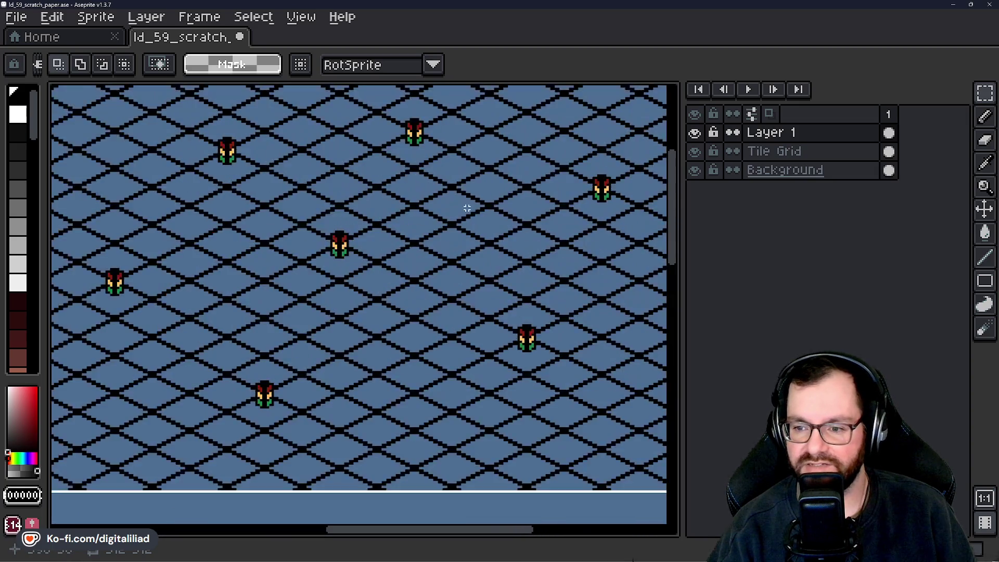
pyautogui.moveTo(466, 205); pyautogui.dragTo(323, 264)
pyautogui.scroll(-1, 361, 277)
pyautogui.moveTo(398, 308); pyautogui.dragTo(430, 299)
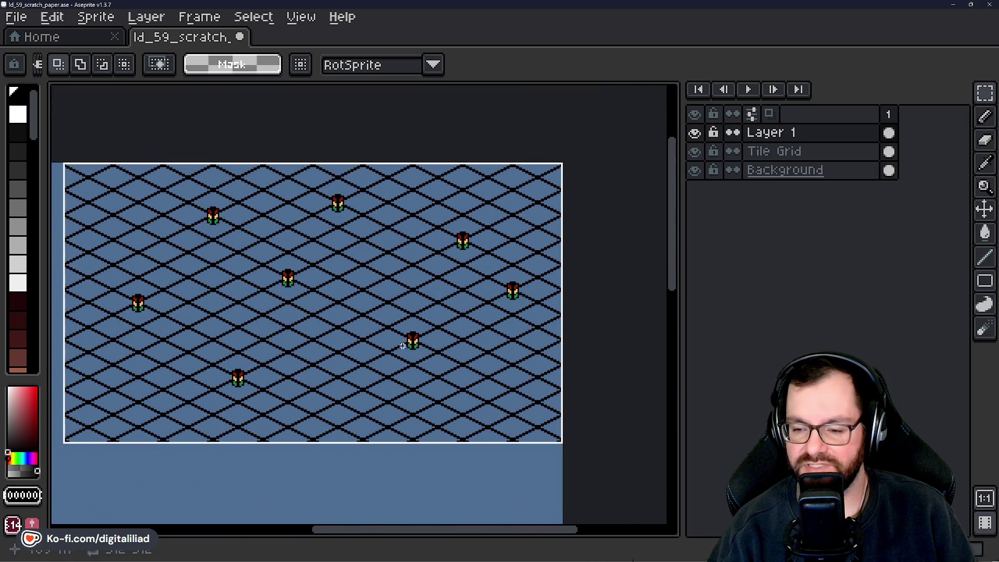
pyautogui.moveTo(404, 345)
pyautogui.mouseDown()
pyautogui.moveTo(496, 302)
pyautogui.moveTo(447, 343)
pyautogui.mouseUp()
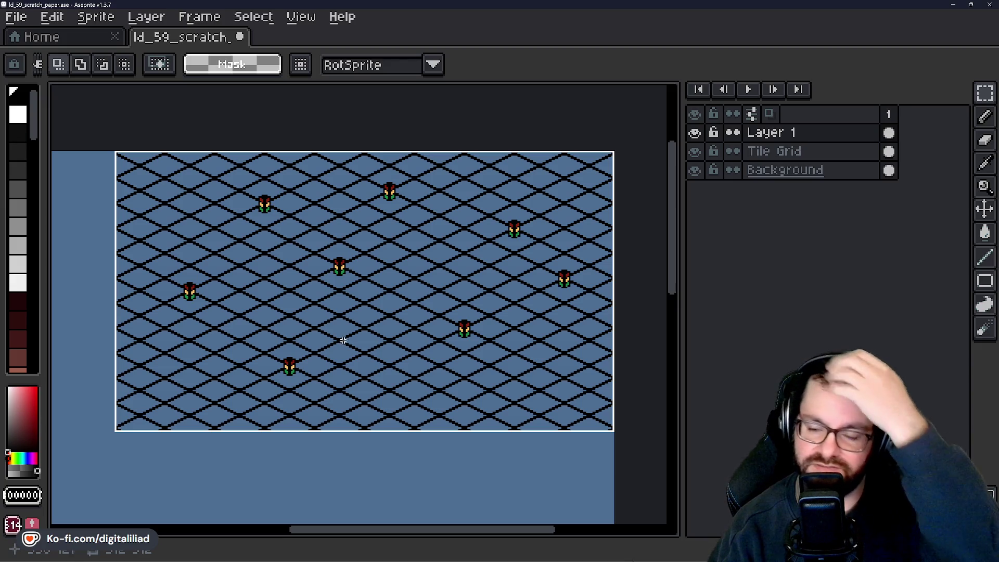
pyautogui.scroll(-5, 399, 324)
pyautogui.scroll(5, 399, 325)
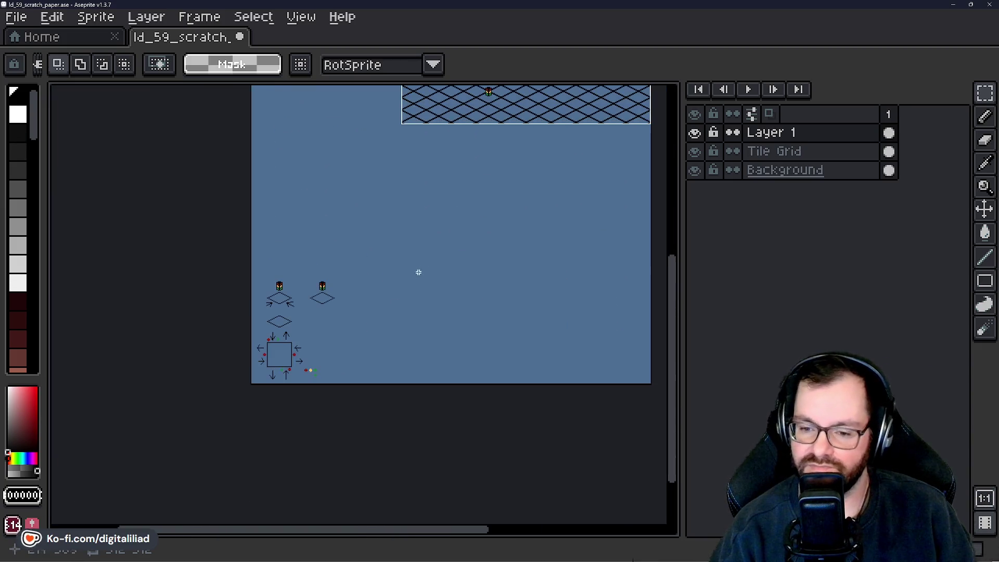
# Select the right-hand traffic light and place a duplicate just to its right.
pyautogui.moveTo(250, 275); pyautogui.dragTo(365, 311)
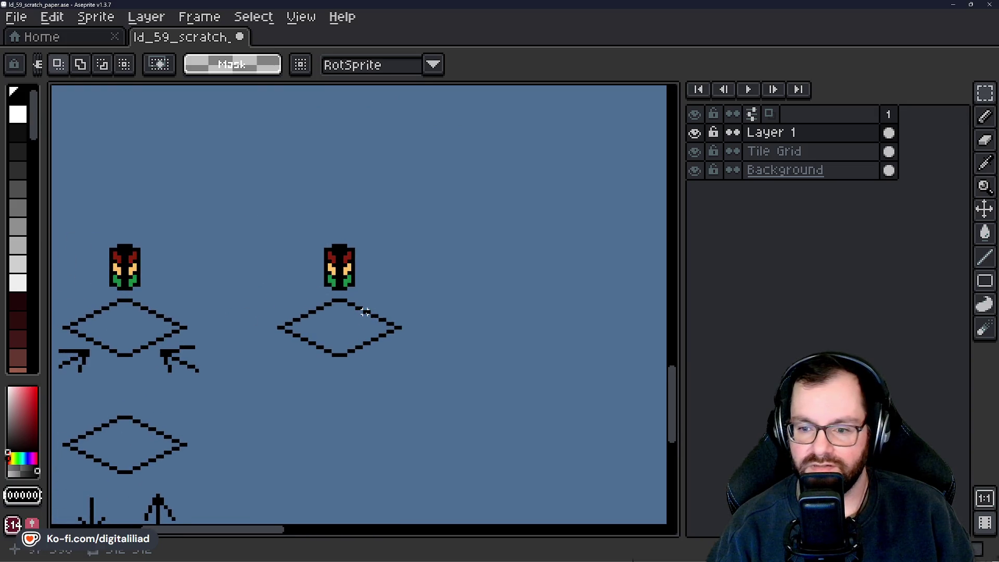
pyautogui.scroll(2, 333, 271)
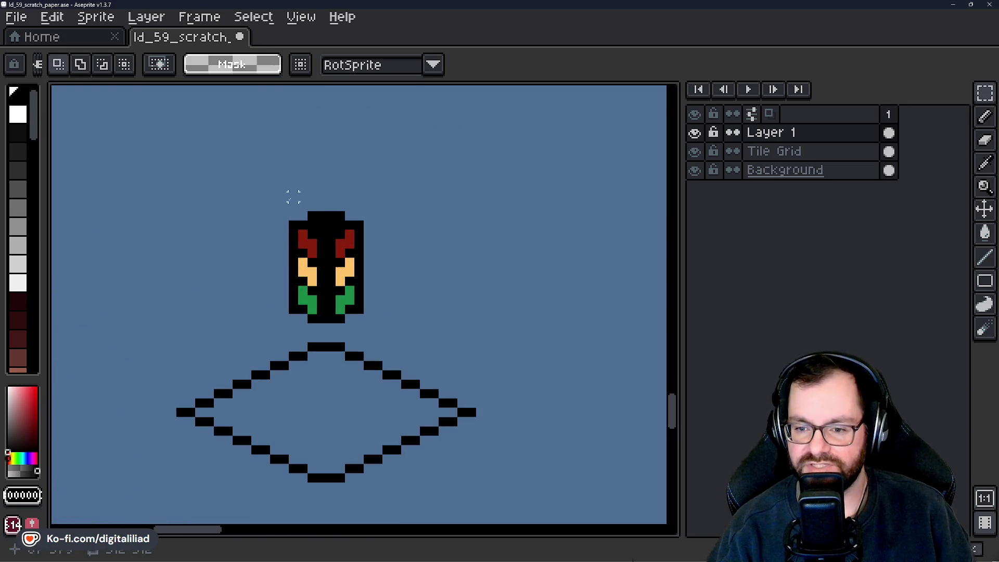
pyautogui.moveTo(289, 211)
pyautogui.mouseDown()
pyautogui.moveTo(361, 302)
pyautogui.moveTo(363, 322)
pyautogui.mouseUp()
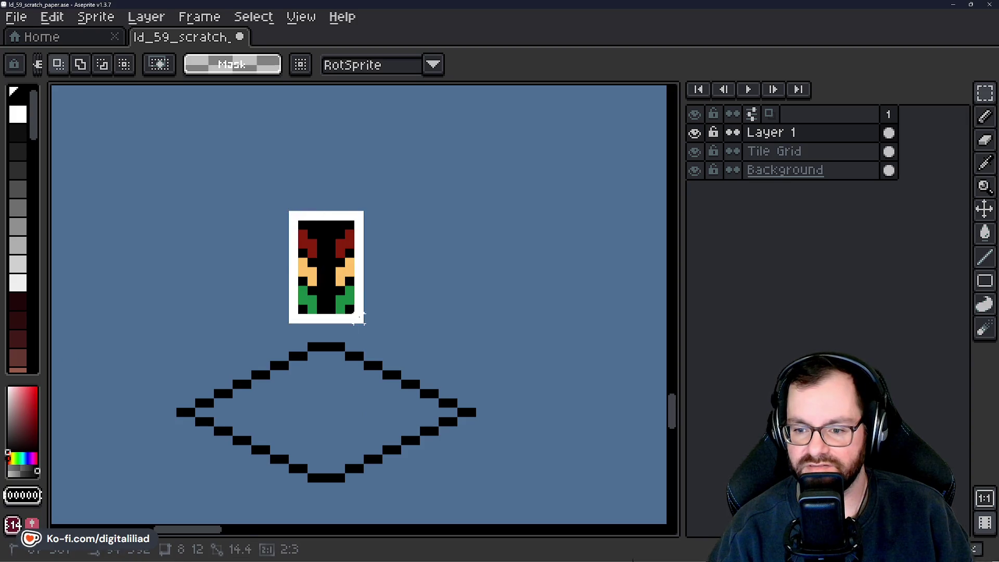
pyautogui.moveTo(461, 319); pyautogui.dragTo(272, 292)
pyautogui.scroll(-2, 384, 279)
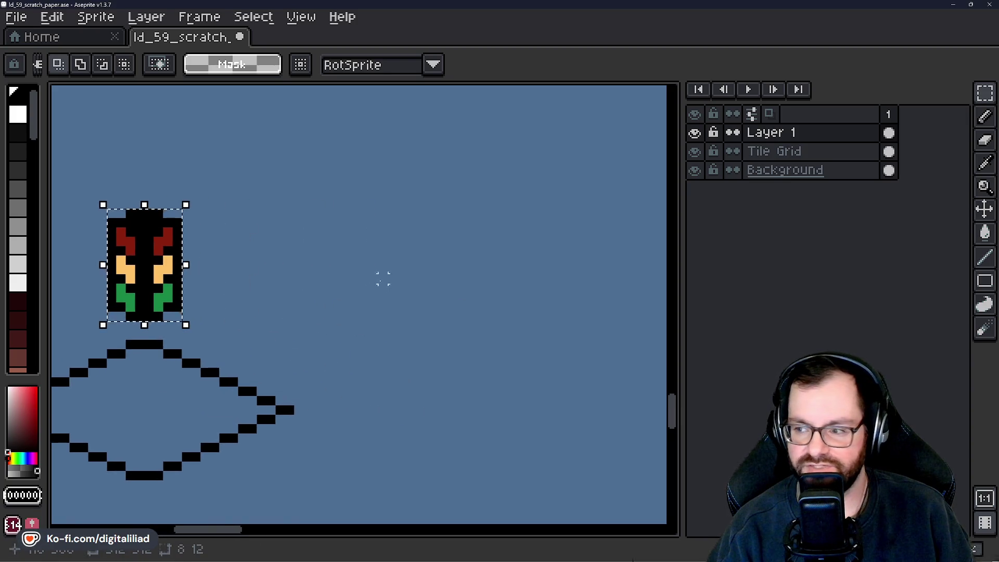
pyautogui.moveTo(234, 293); pyautogui.dragTo(498, 297)
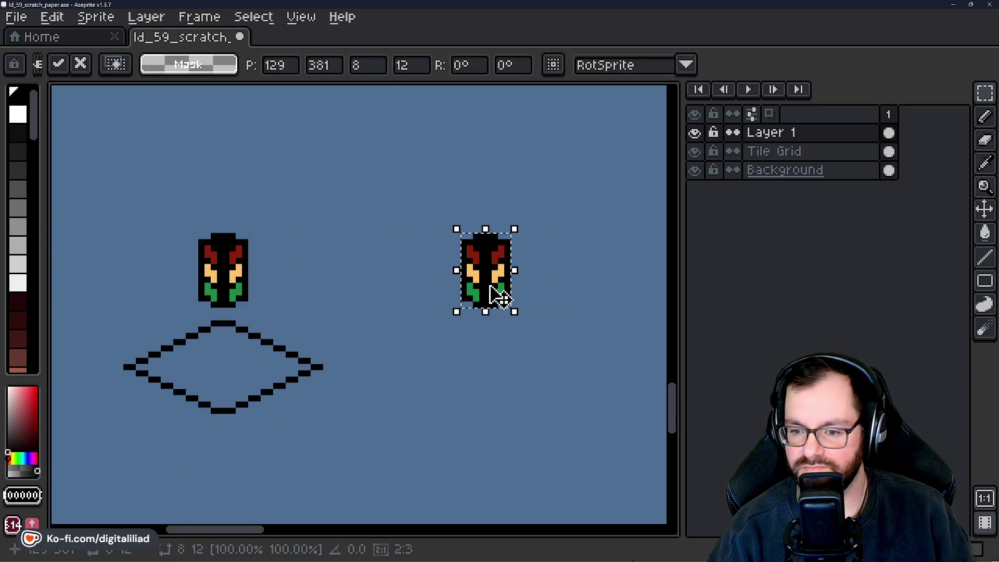
pyautogui.scroll(1, 499, 297)
pyautogui.moveTo(386, 326)
pyautogui.mouseDown()
pyautogui.moveTo(447, 320)
pyautogui.moveTo(441, 311)
pyautogui.mouseUp()
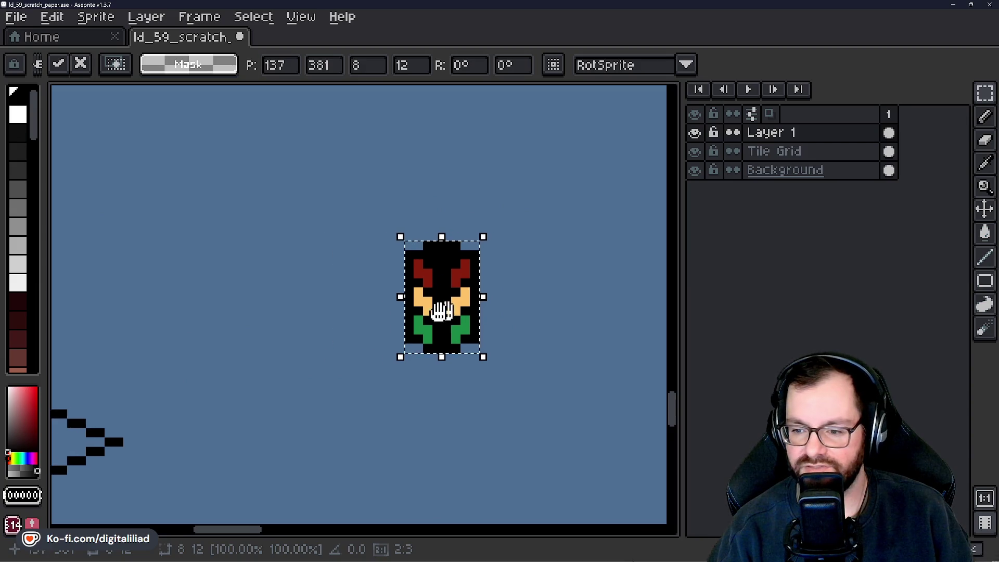
pyautogui.hscroll(1, 441, 311)
# Bucket-fill all six coloured lamps of the copy with transparent palette index 0.
pyautogui.click(17, 104)
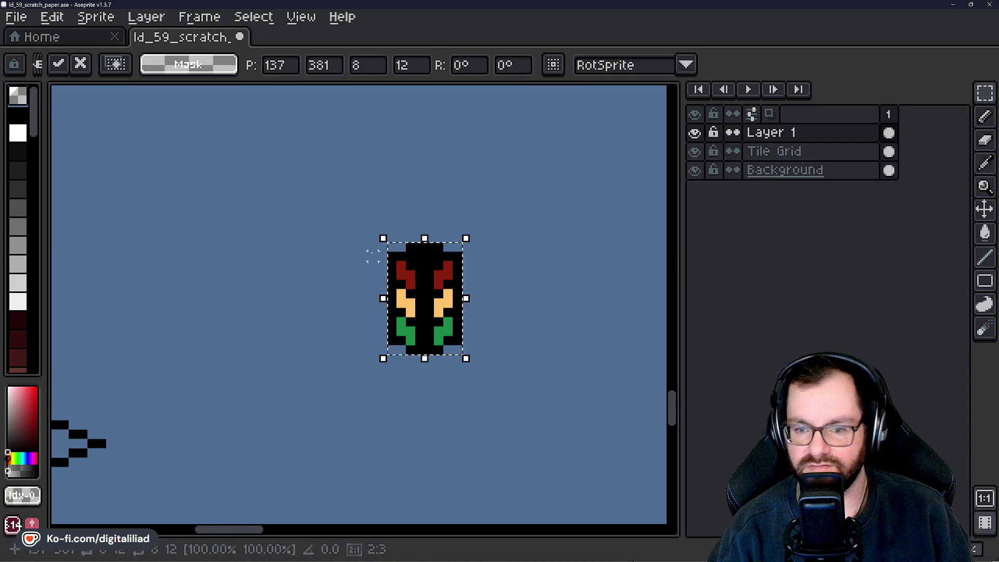
pyautogui.scroll(1, 373, 256)
pyautogui.press('g')
pyautogui.click(430, 383)
pyautogui.click(430, 343)
pyautogui.click(430, 285)
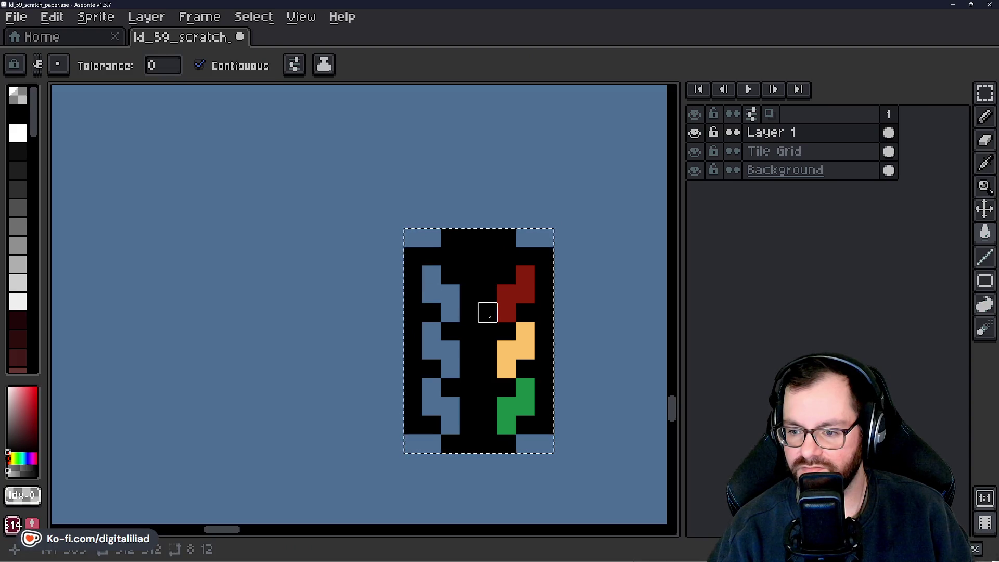
pyautogui.click(516, 294)
pyautogui.click(514, 350)
pyautogui.click(515, 405)
pyautogui.hscroll(3, 132, 187)
pyautogui.scroll(-1, 132, 186)
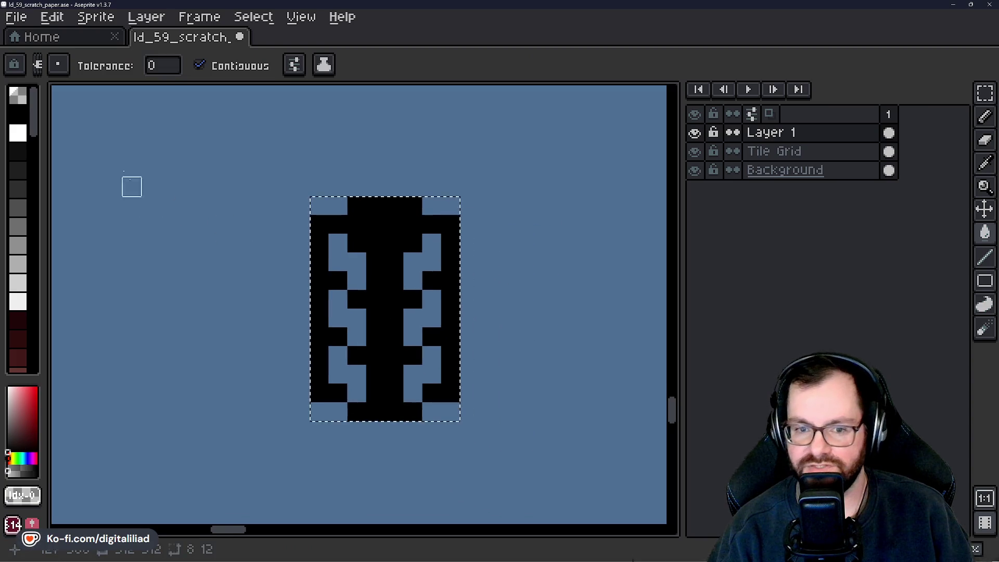
pyautogui.scroll(-8, 22, 260)
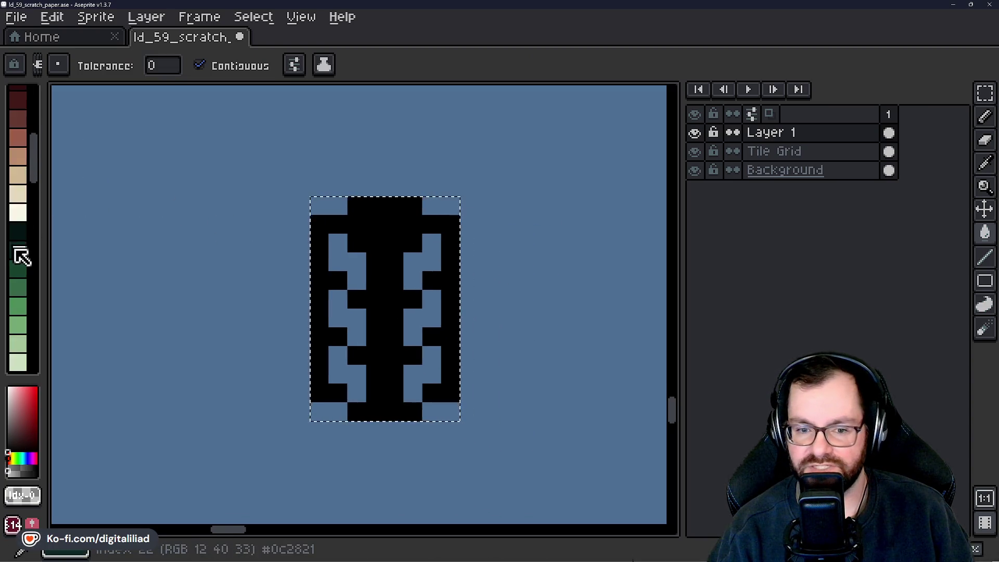
pyautogui.scroll(2, 22, 273)
# Load the Hi-SAT EXP Palette file from the Palettes folder through the palette options menu.
pyautogui.click(37, 65)
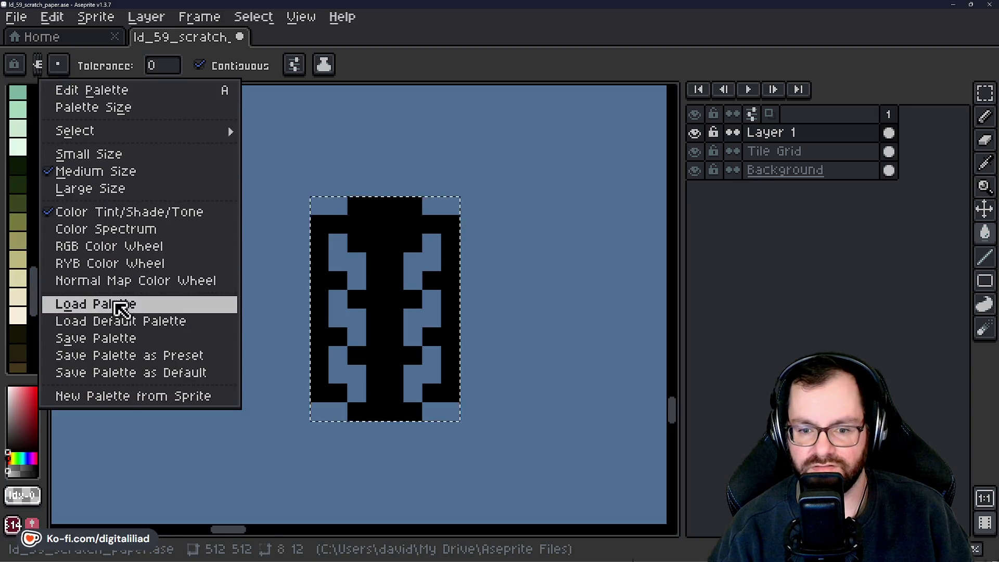
pyautogui.click(120, 308)
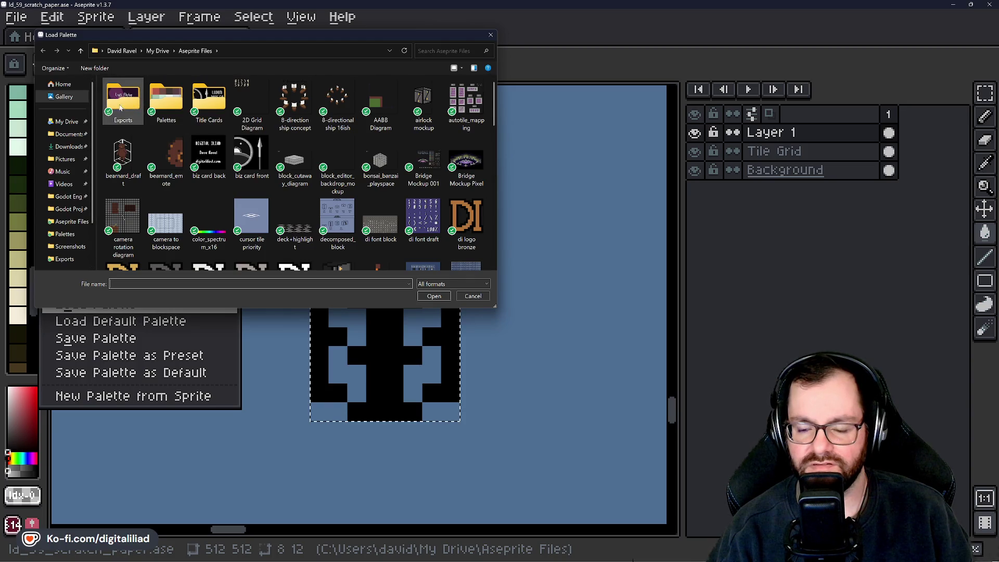
pyautogui.click(173, 104)
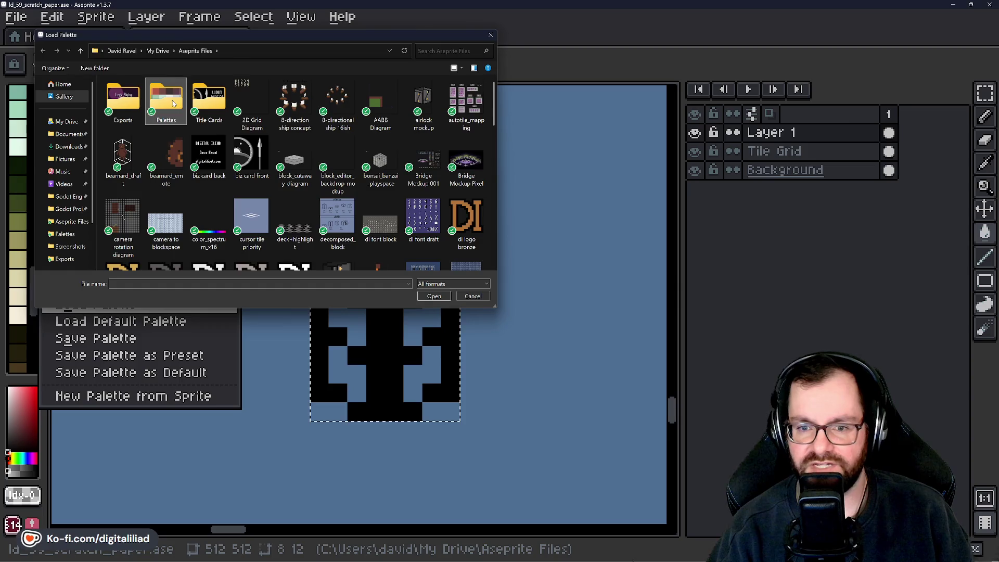
pyautogui.doubleClick(173, 104)
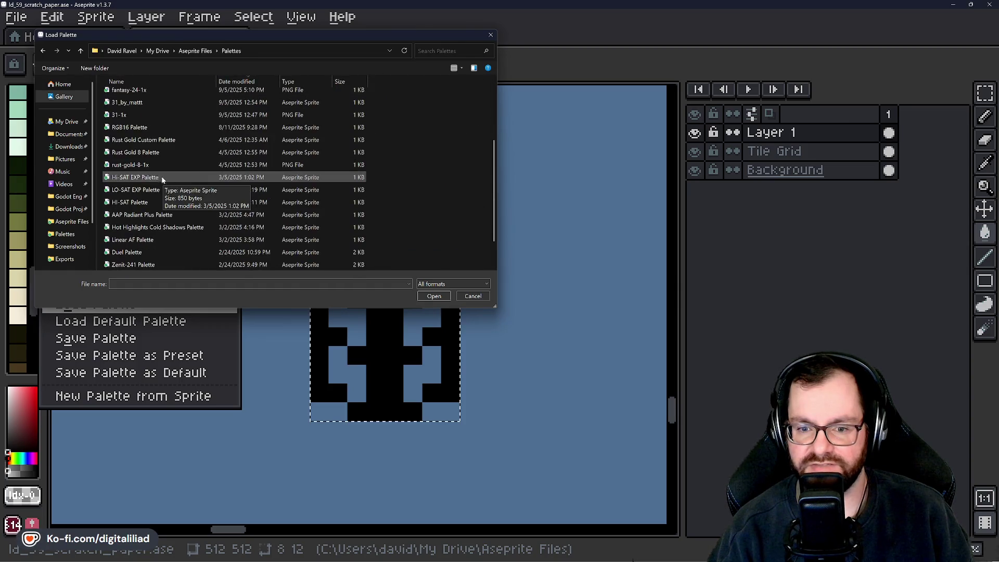
pyautogui.click(160, 177)
pyautogui.click(434, 295)
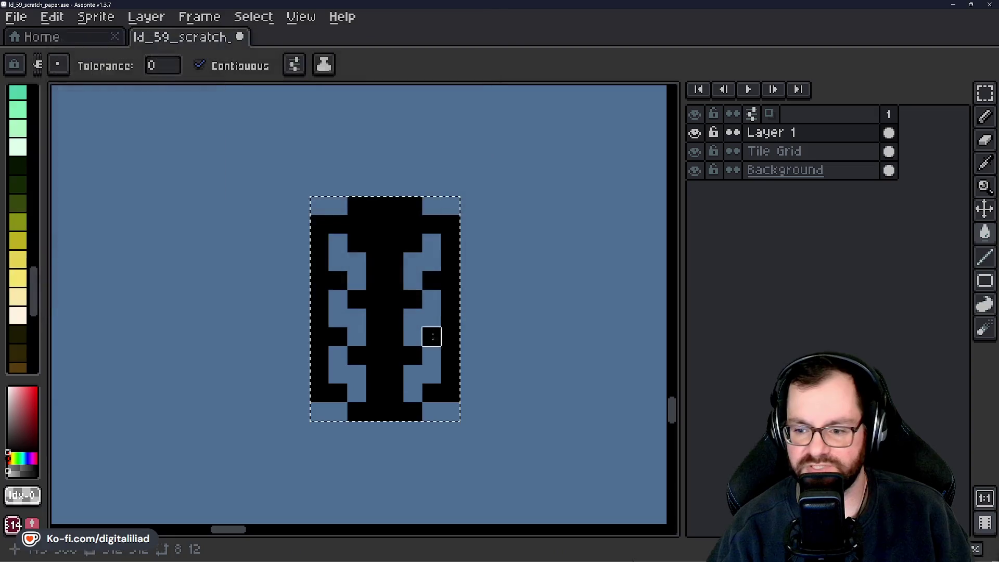
# Try a green fill and green pencil strokes in the lower-right lamp slot, undoing each attempt.
pyautogui.scroll(-3, 26, 234)
pyautogui.scroll(5, 27, 244)
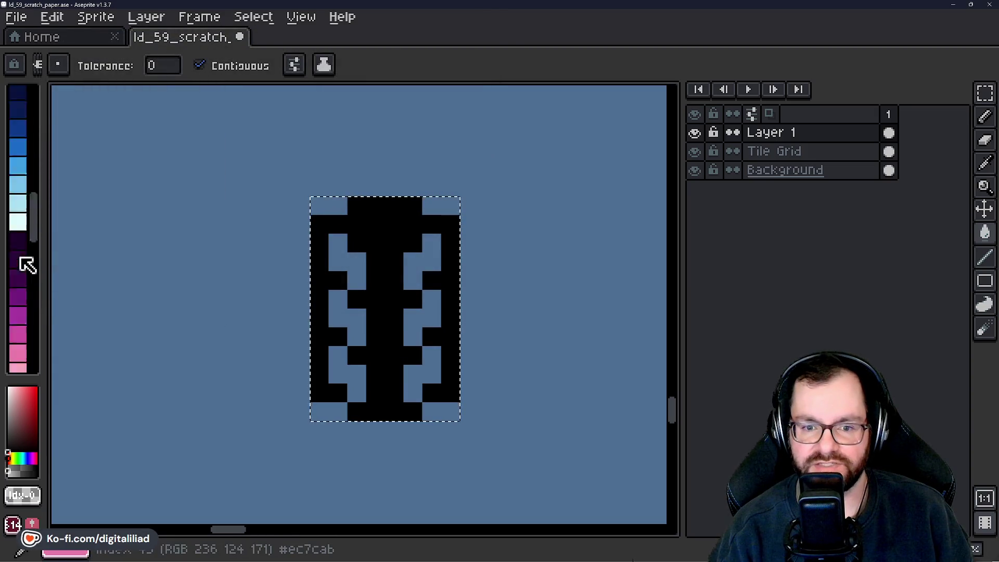
pyautogui.click(18, 229)
pyautogui.click(19, 216)
pyautogui.scroll(1, 384, 342)
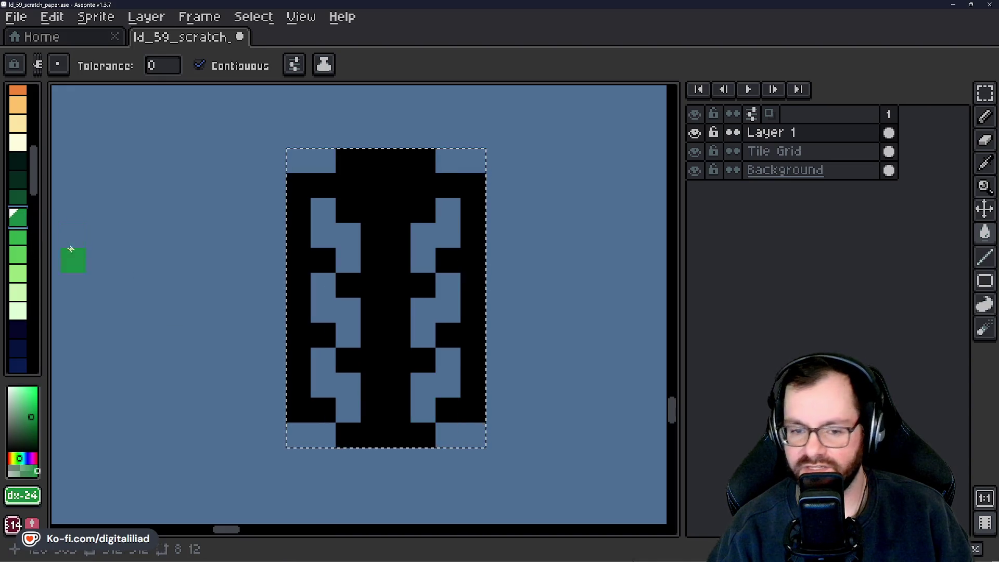
pyautogui.click(19, 236)
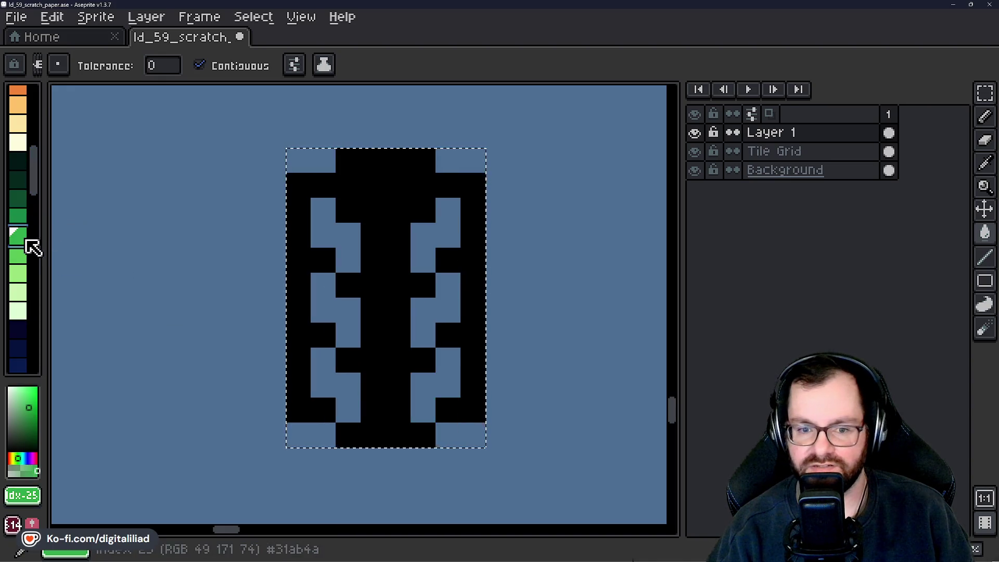
pyautogui.click(419, 407)
pyautogui.hotkey('ctrl', 'z')
pyautogui.press('b')
pyautogui.moveTo(423, 405)
pyautogui.mouseDown()
pyautogui.moveTo(423, 385)
pyautogui.moveTo(448, 385)
pyautogui.moveTo(447, 363)
pyautogui.mouseUp()
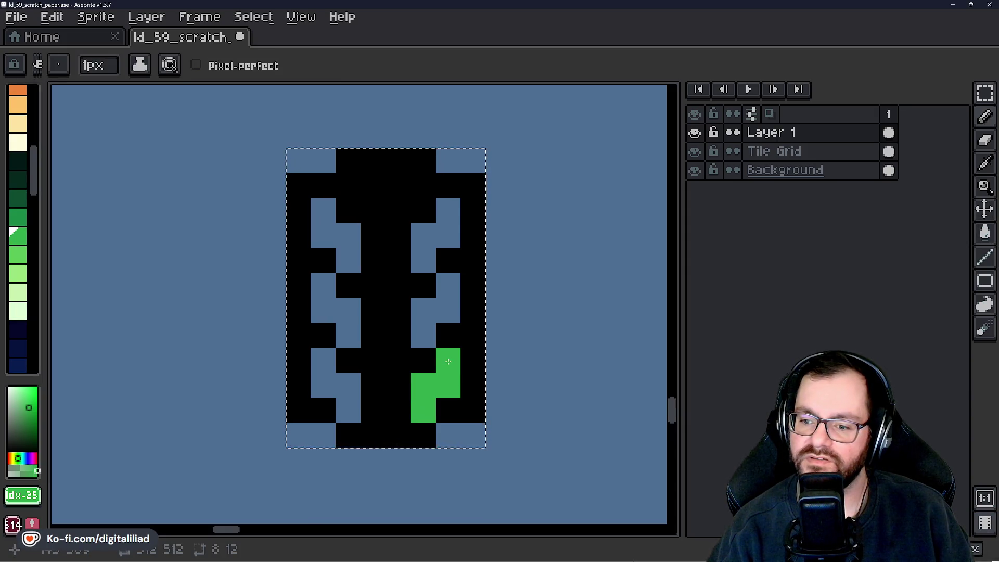
pyautogui.hotkey('ctrl', 'z')
pyautogui.hotkey('ctrl', 'z')
pyautogui.hotkey('ctrl', 'z')
pyautogui.click(447, 410)
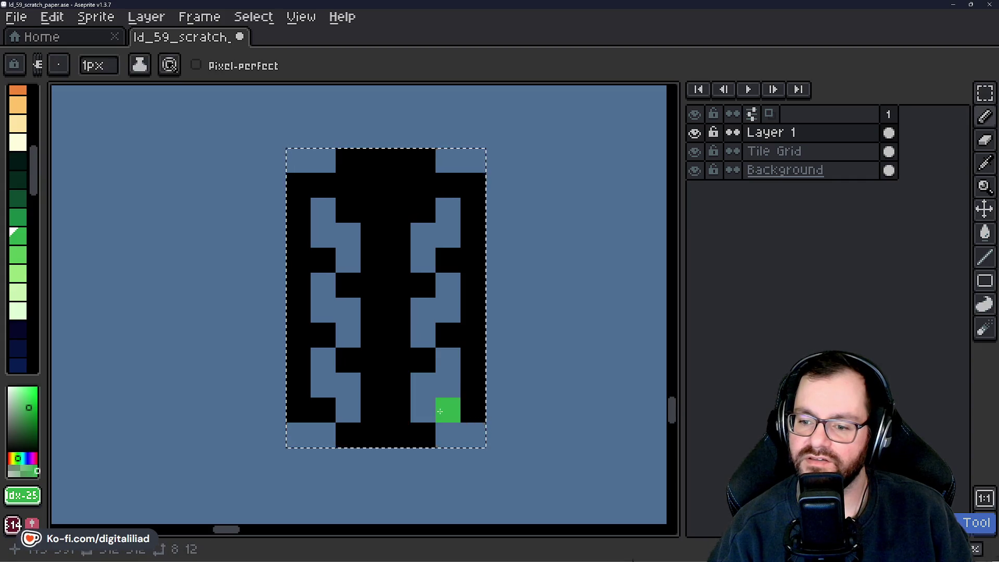
pyautogui.hotkey('ctrl', 'z')
pyautogui.moveTo(423, 411)
pyautogui.mouseDown()
pyautogui.moveTo(422, 385)
pyautogui.moveTo(449, 360)
pyautogui.mouseUp()
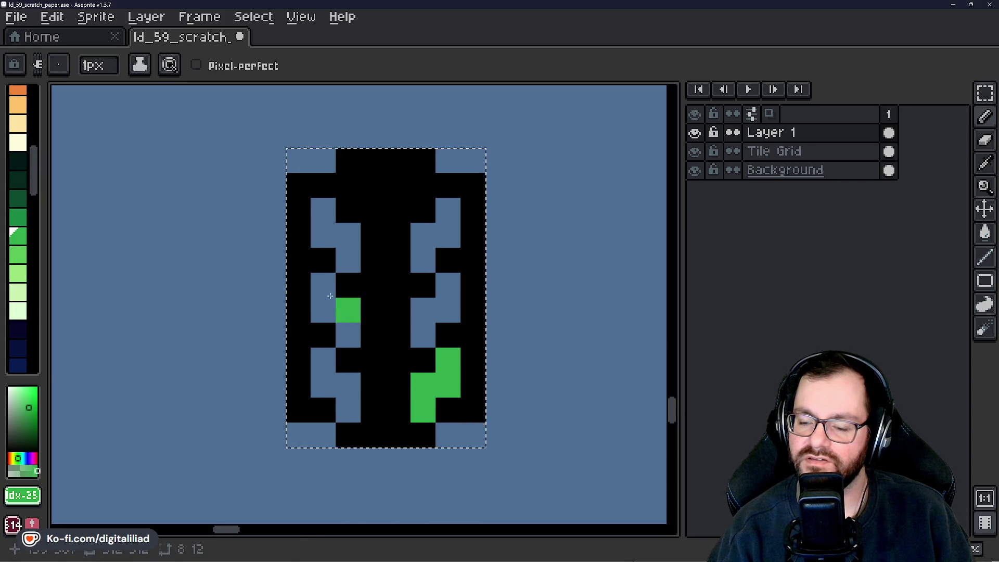
pyautogui.scroll(-4, 350, 395)
pyautogui.hotkey('ctrl', 'z')
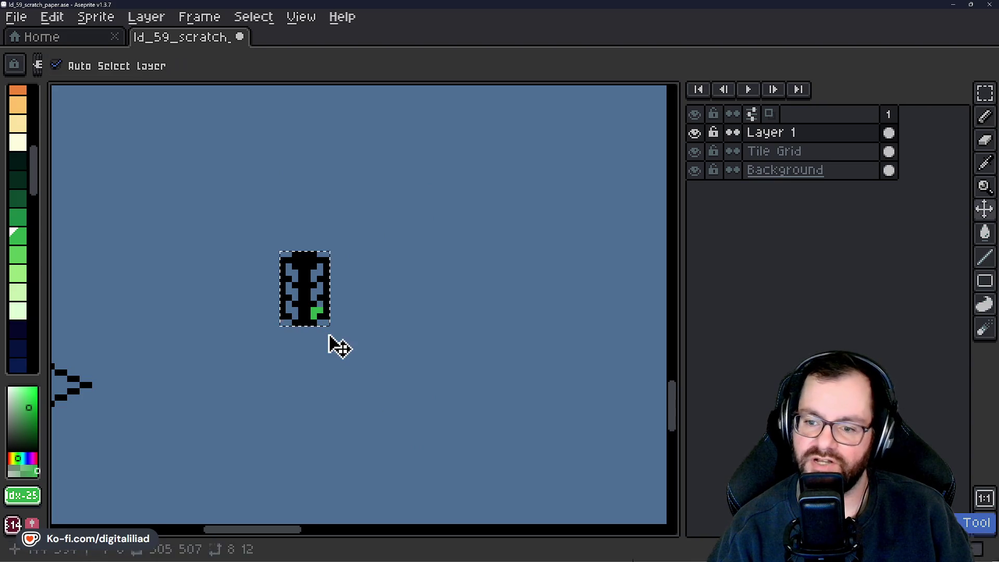
pyautogui.scroll(4, 319, 330)
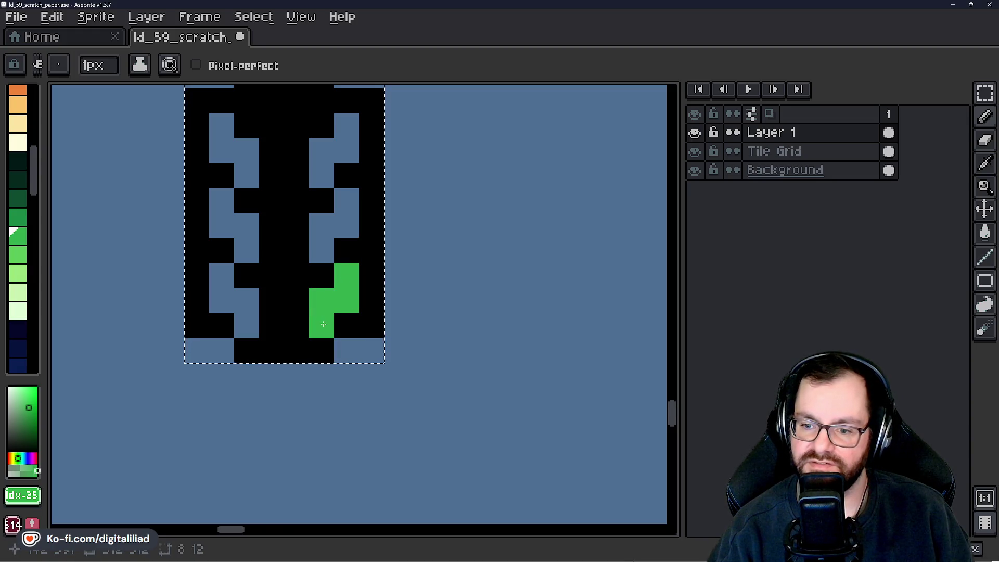
# Experiment with green L-shaped pixels in a lamp slot, clearing and undoing them back to blue.
pyautogui.press('g')
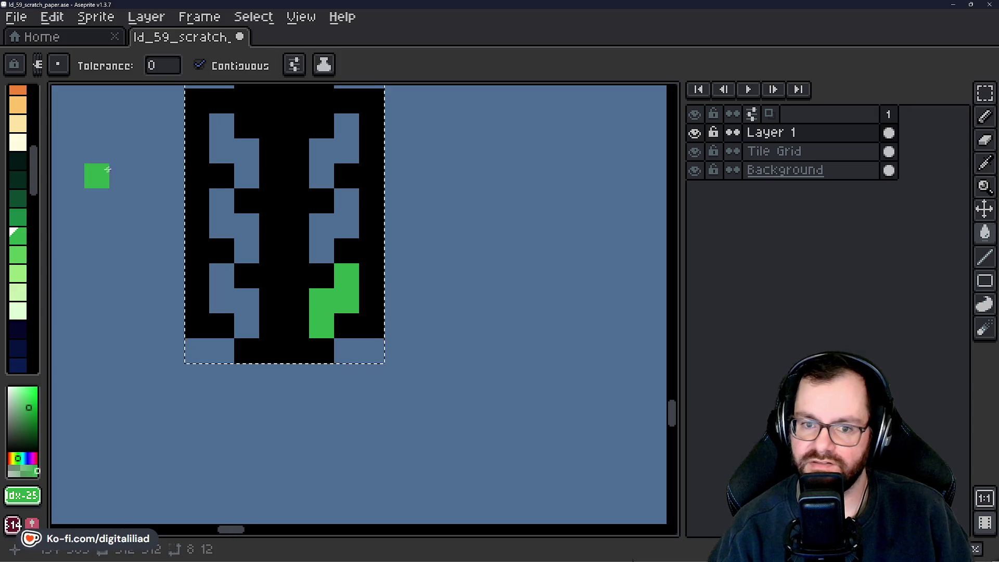
pyautogui.scroll(5, 23, 187)
pyautogui.click(17, 96)
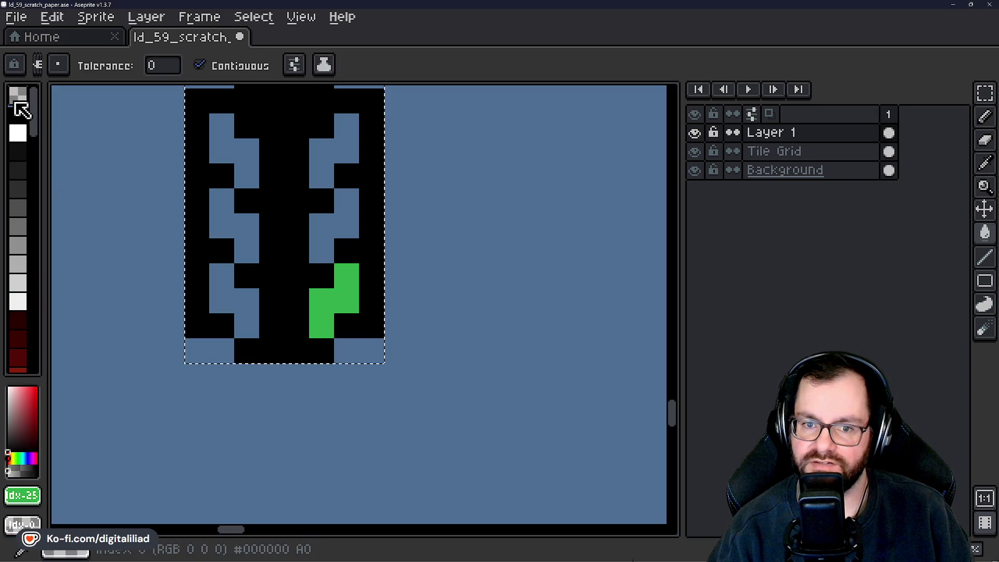
pyautogui.click(334, 302)
pyautogui.press('b')
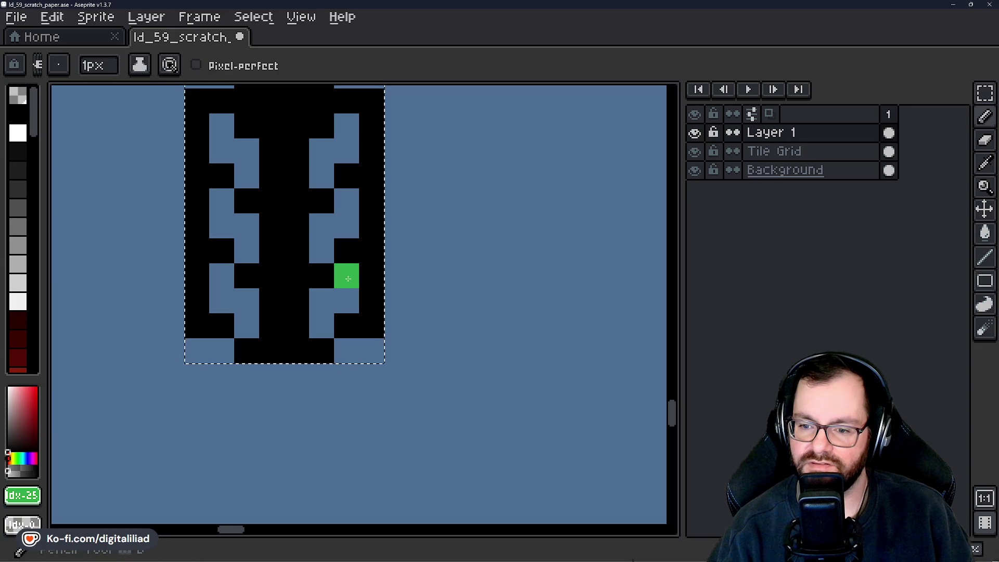
pyautogui.press('g')
pyautogui.click(343, 286)
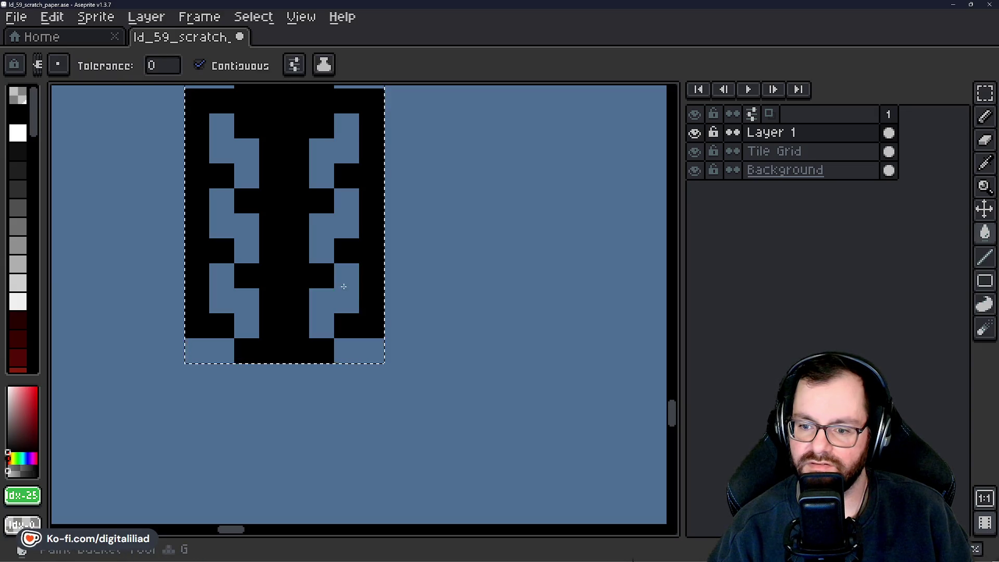
pyautogui.press('b')
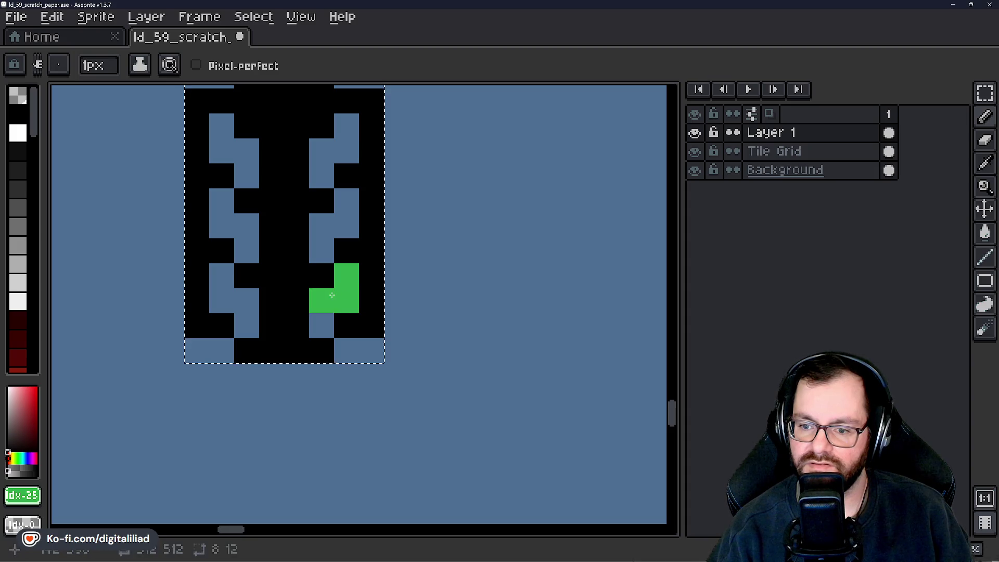
pyautogui.press('g')
pyautogui.hotkey('ctrl', 'z')
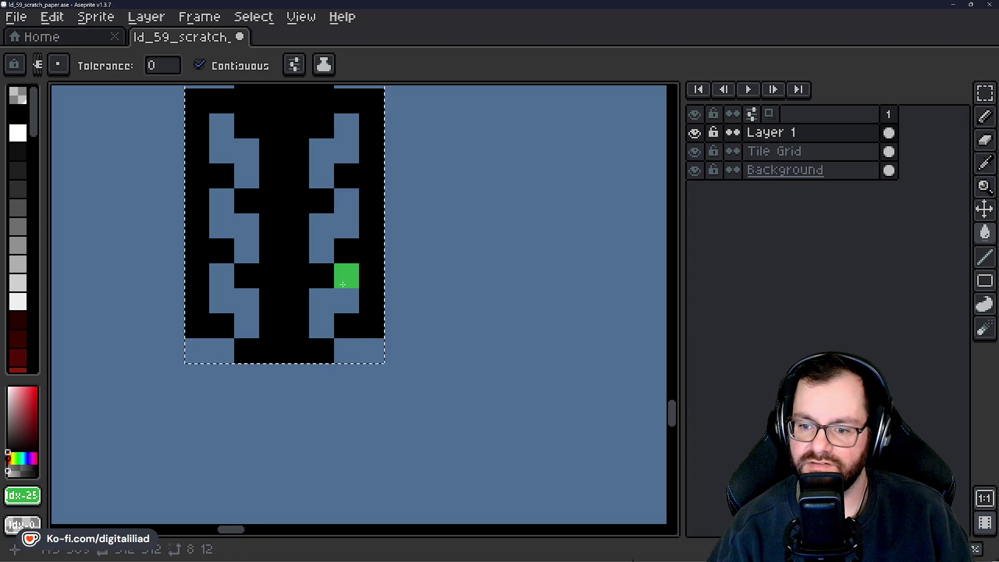
pyautogui.press('b')
pyautogui.click(346, 298)
pyautogui.click(330, 296)
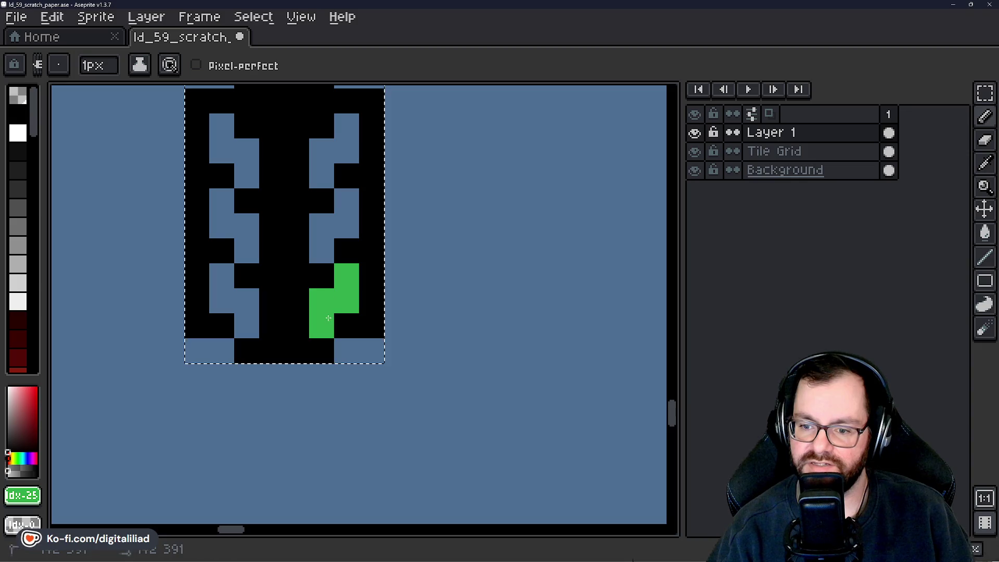
pyautogui.press('g')
pyautogui.hotkey('ctrl', 'z')
pyautogui.hotkey('ctrl', 'z')
pyautogui.hotkey('ctrl', 'z')
pyautogui.press('b')
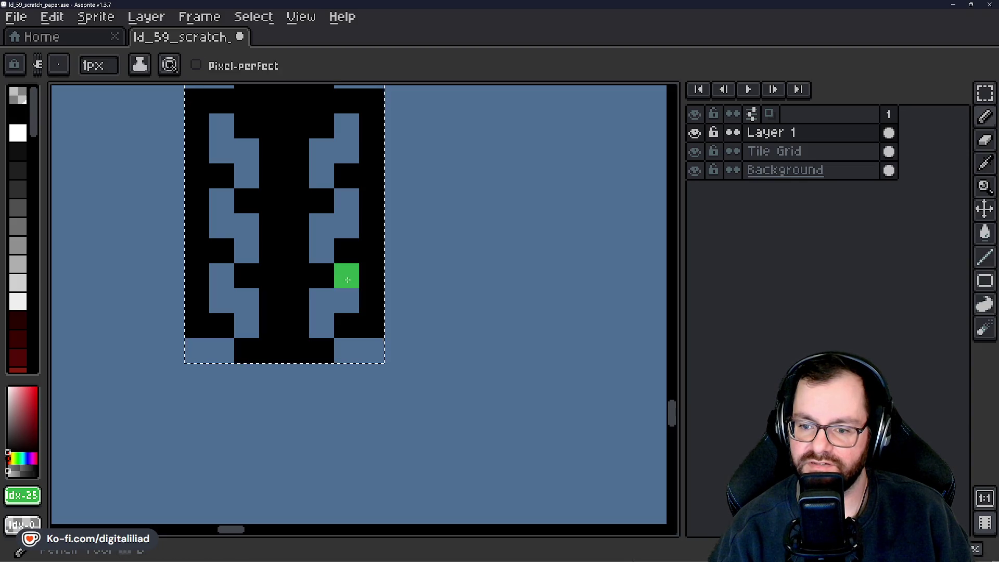
pyautogui.click(329, 299)
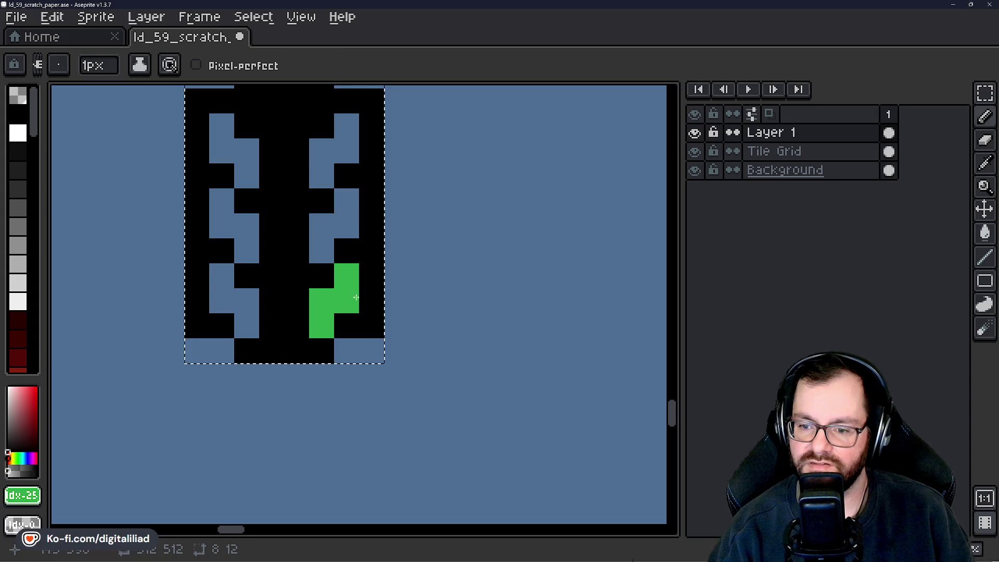
pyautogui.press('g')
pyautogui.hotkey('ctrl', 'z')
pyautogui.hotkey('ctrl', 'y')
pyautogui.press('v')
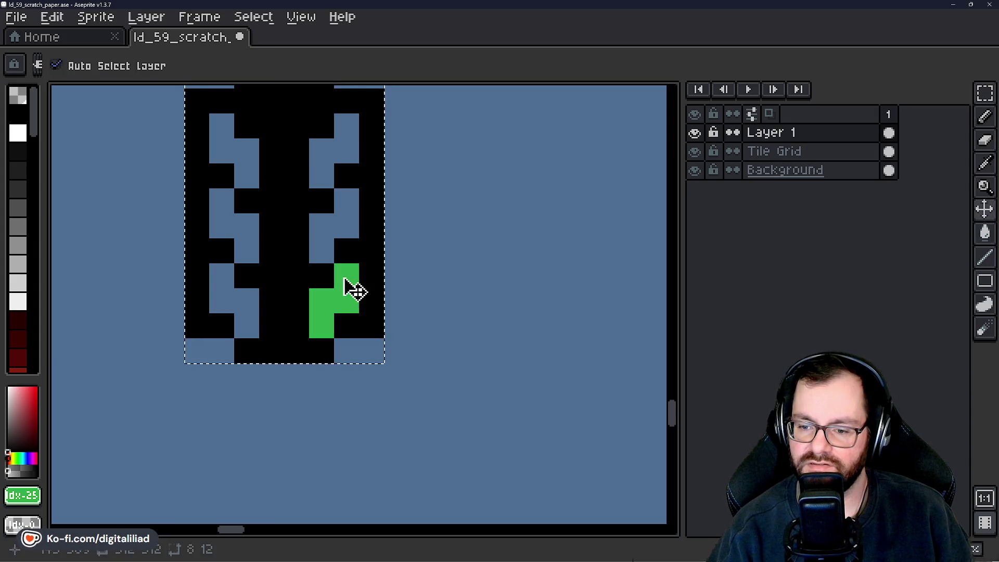
pyautogui.hotkey('ctrl', 'z')
pyautogui.hotkey('ctrl', 'z')
pyautogui.hotkey('ctrl', 'z')
pyautogui.press('b')
pyautogui.moveTo(336, 298); pyautogui.dragTo(327, 320)
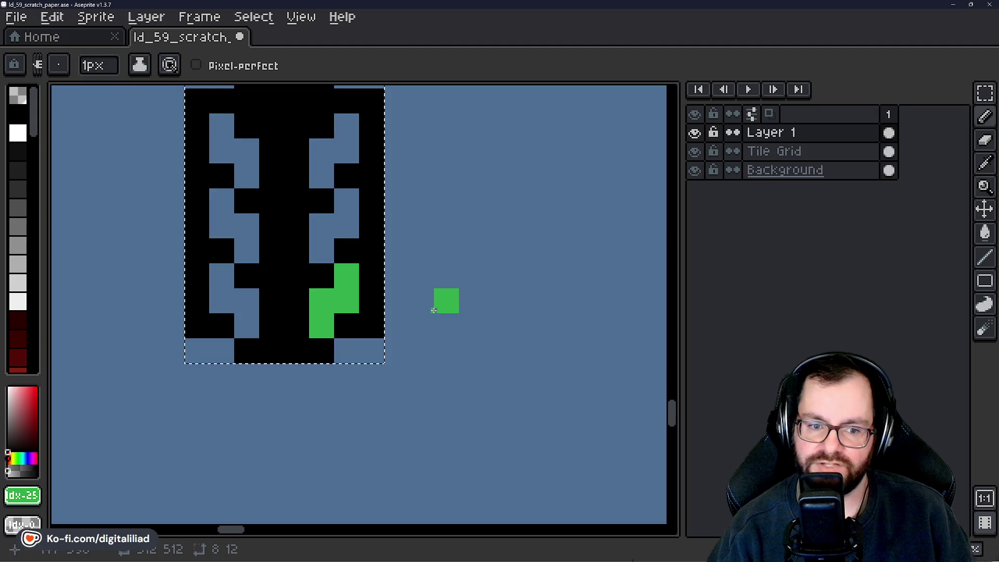
pyautogui.scroll(-1, 408, 276)
pyautogui.scroll(1, 430, 251)
pyautogui.moveTo(430, 252)
pyautogui.mouseDown()
pyautogui.moveTo(448, 279)
pyautogui.moveTo(462, 279)
pyautogui.mouseUp()
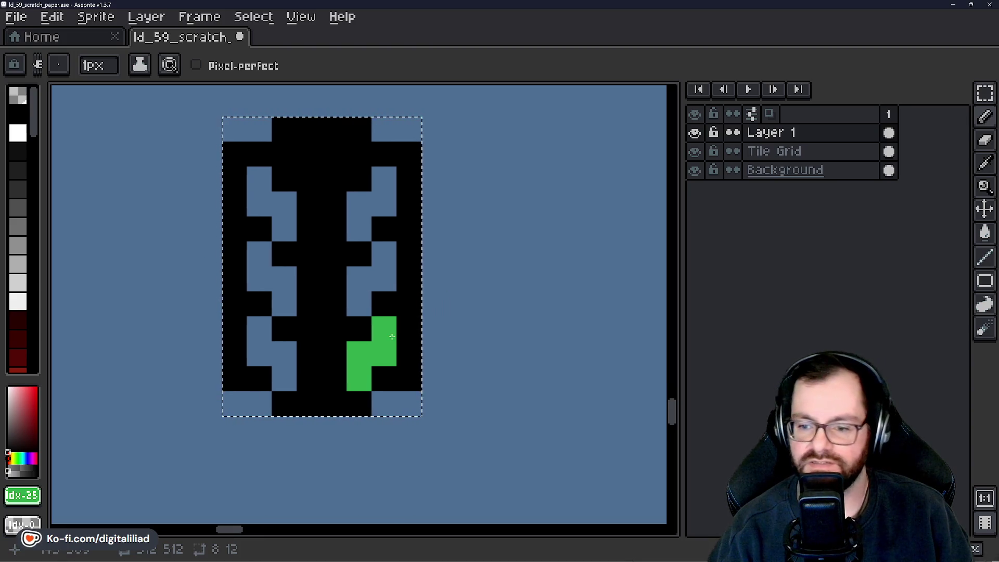
pyautogui.scroll(1, 392, 336)
pyautogui.hotkey('ctrl', 'z')
pyautogui.scroll(-1, 385, 333)
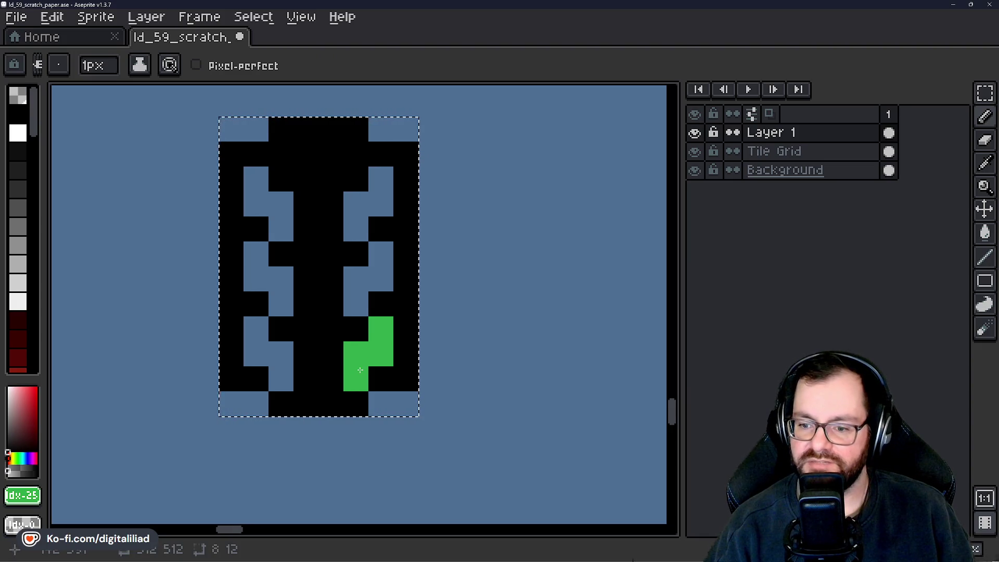
# Sketch an L-shaped green light in the lower slot, inspect the outline up close, then undo it.
pyautogui.press('g')
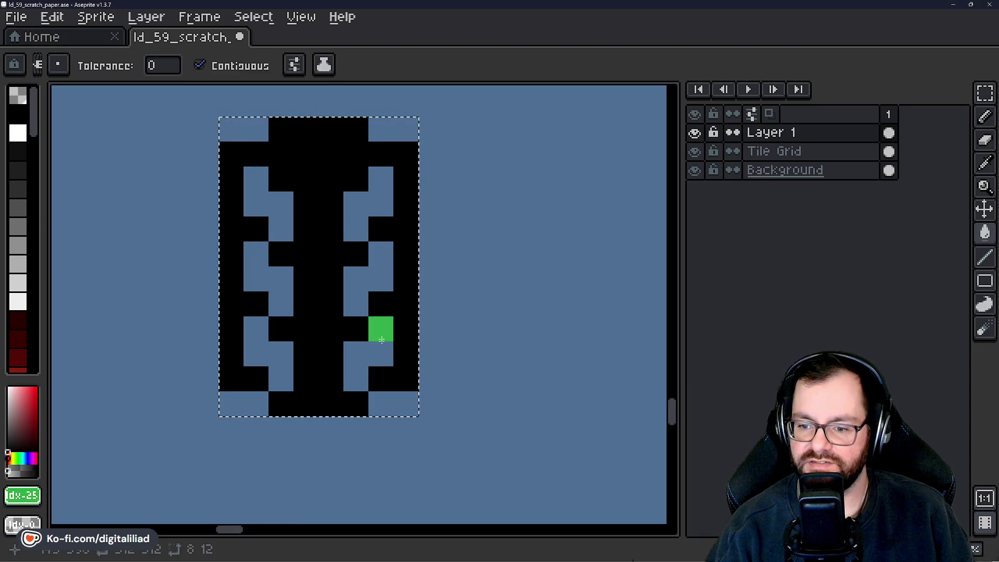
pyautogui.press('b')
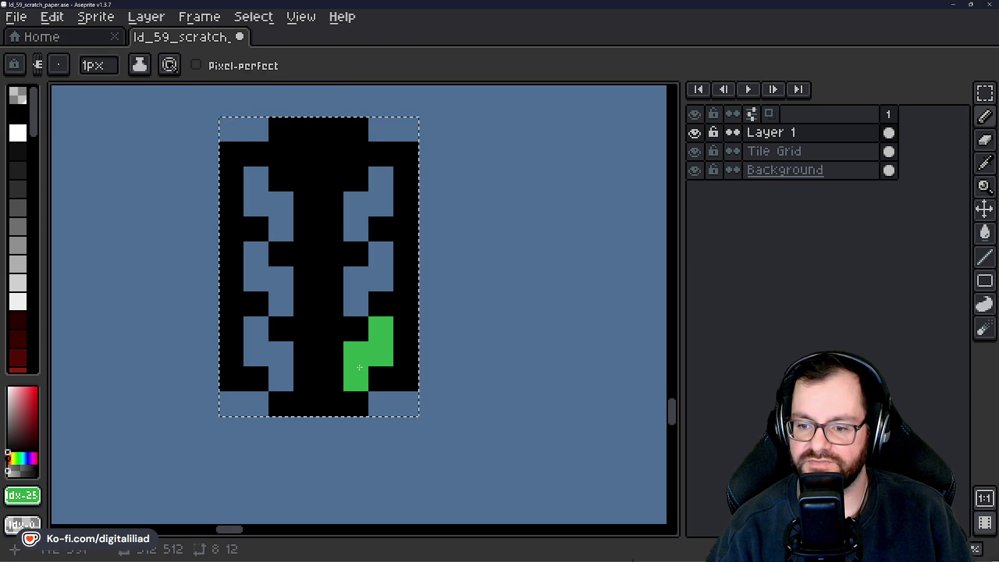
pyautogui.press('g')
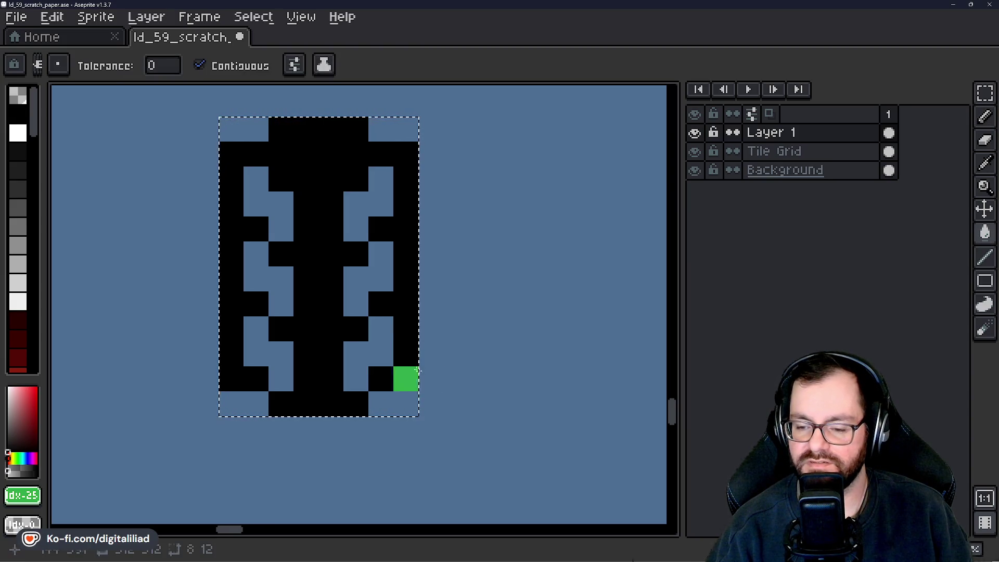
pyautogui.press('b')
pyautogui.moveTo(380, 328)
pyautogui.mouseDown()
pyautogui.moveTo(380, 354)
pyautogui.moveTo(354, 353)
pyautogui.mouseUp()
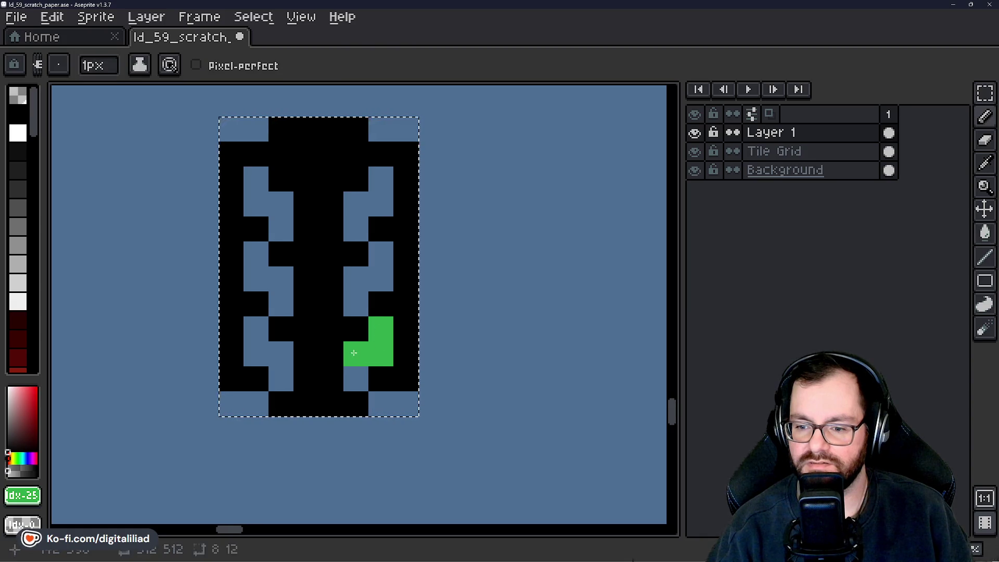
pyautogui.scroll(-3, 478, 354)
pyautogui.press('g')
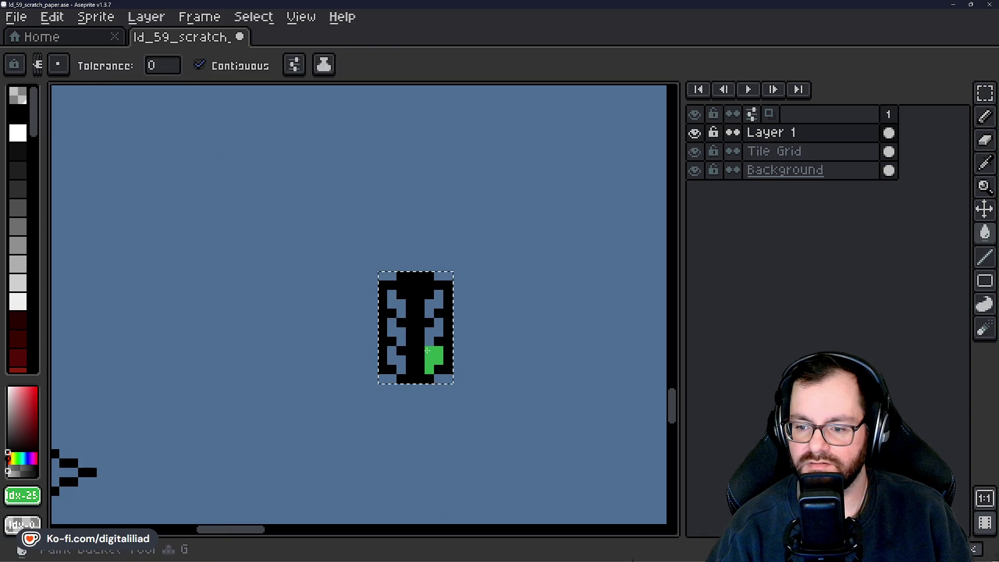
pyautogui.moveTo(467, 360); pyautogui.dragTo(455, 357)
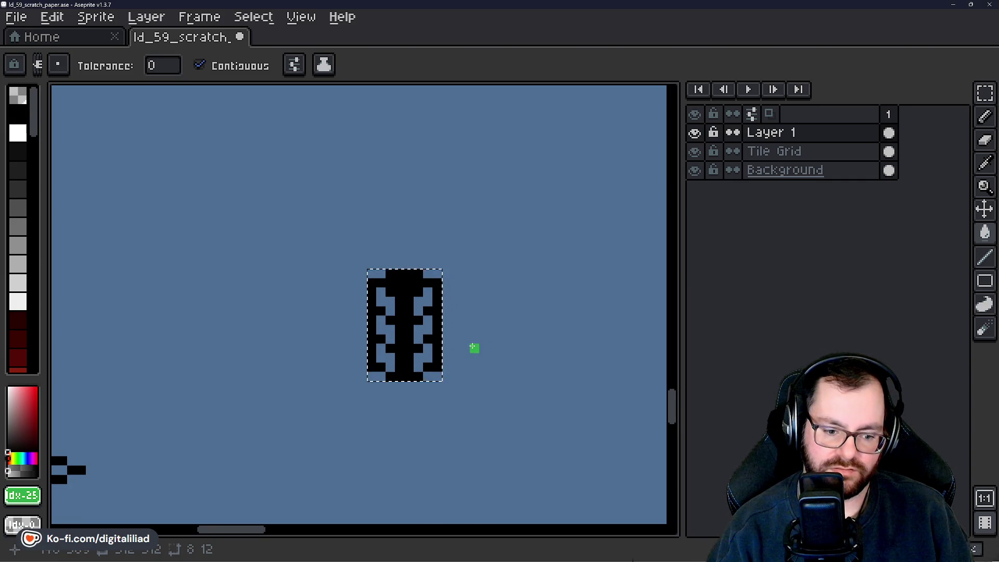
pyautogui.scroll(2, 465, 348)
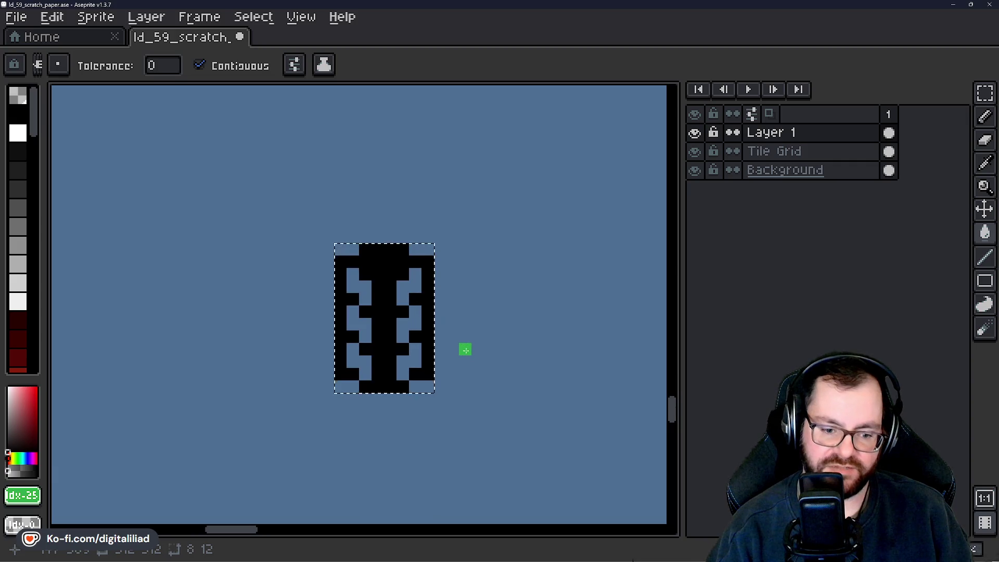
pyautogui.scroll(-1, 465, 363)
pyautogui.moveTo(428, 400); pyautogui.dragTo(455, 346)
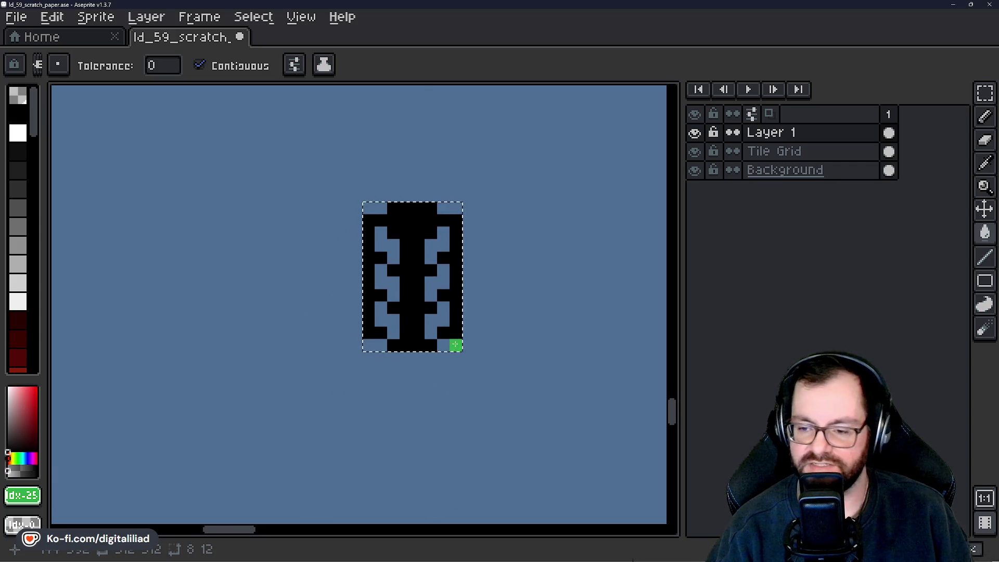
pyautogui.scroll(1, 455, 346)
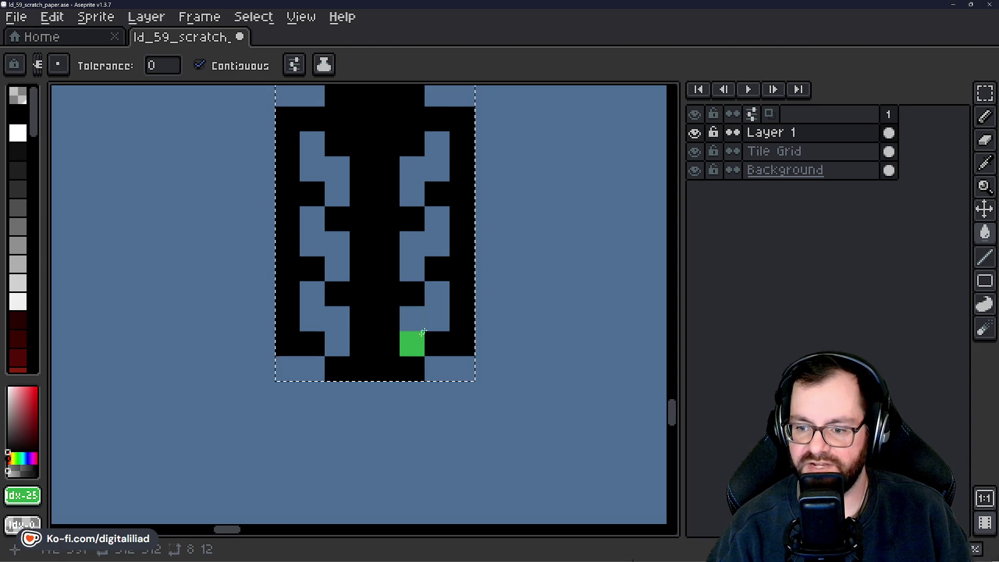
pyautogui.scroll(-6, 420, 341)
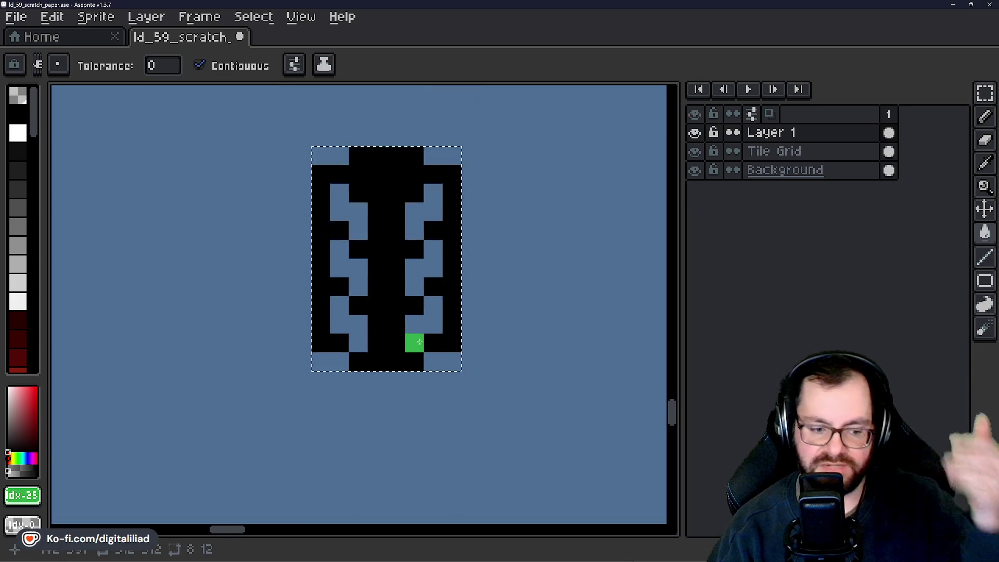
pyautogui.scroll(5, 413, 352)
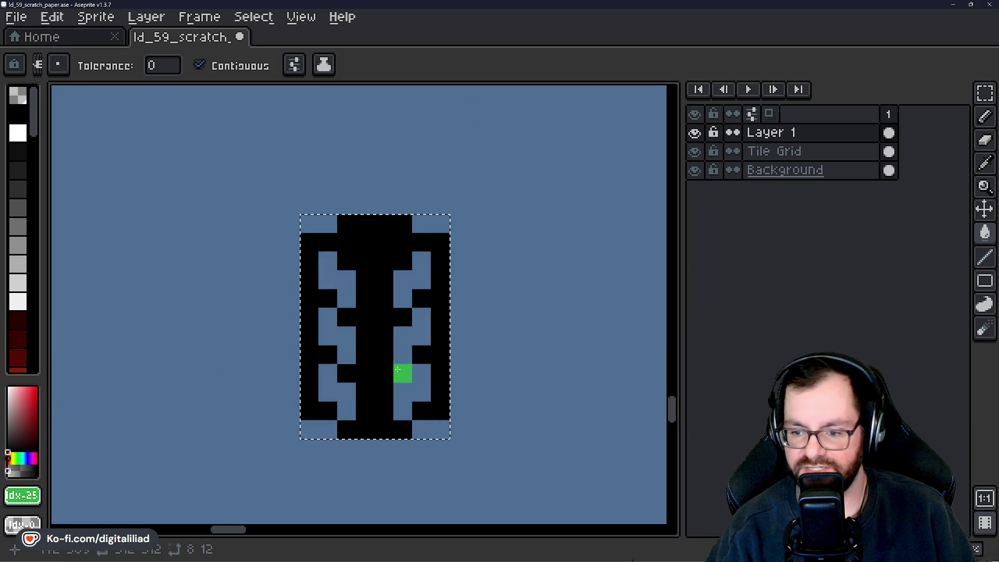
pyautogui.scroll(-2, 428, 320)
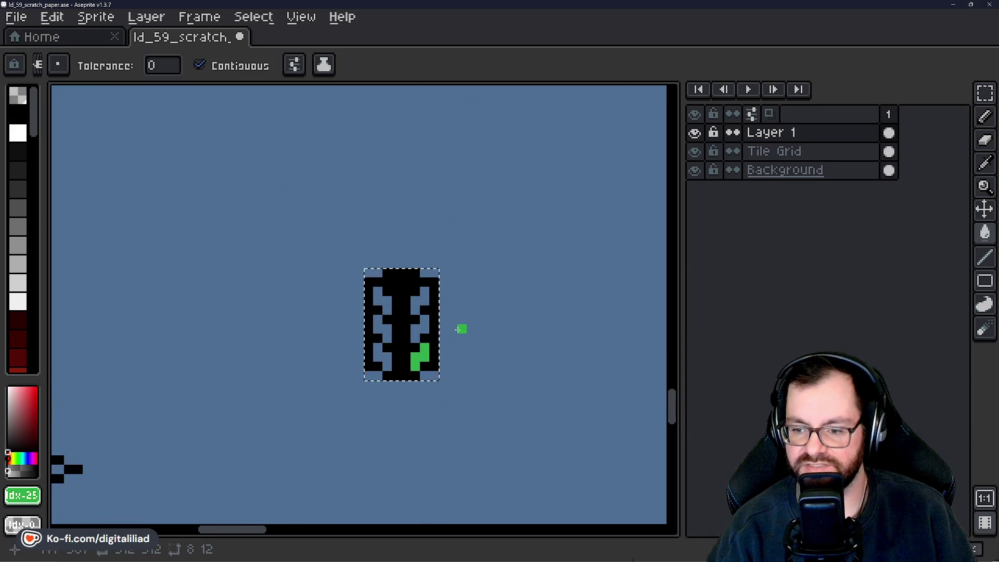
pyautogui.hotkey('ctrl', 'z')
# Select the outline's right column with the rectangular marquee and shift it down.
pyautogui.click(985, 93)
pyautogui.scroll(2, 525, 321)
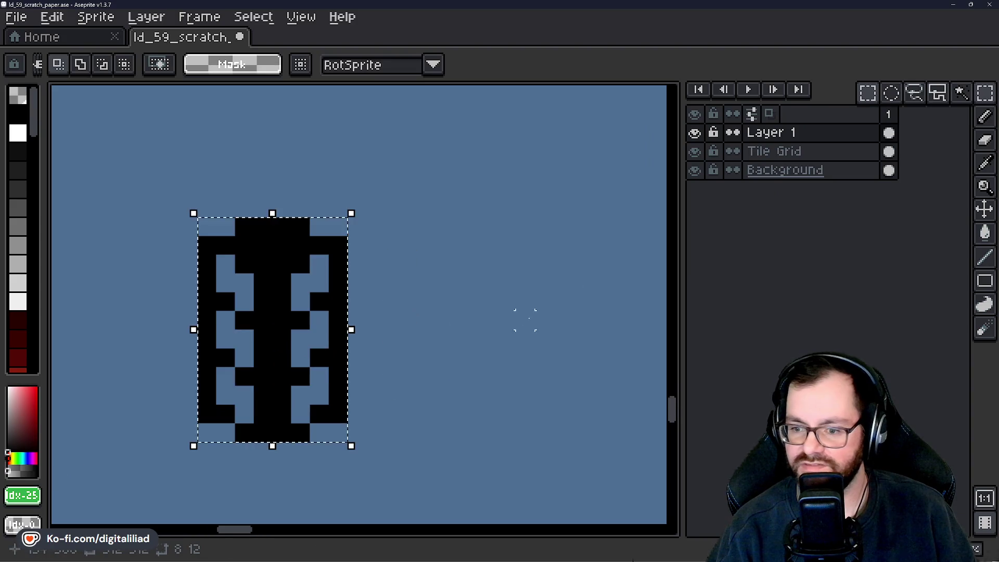
pyautogui.click(520, 320)
pyautogui.moveTo(280, 320); pyautogui.dragTo(390, 238)
pyautogui.moveTo(285, 116); pyautogui.dragTo(476, 359)
pyautogui.click(448, 208)
pyautogui.moveTo(426, 162)
pyautogui.mouseDown()
pyautogui.moveTo(461, 352)
pyautogui.moveTo(456, 318)
pyautogui.moveTo(476, 324)
pyautogui.moveTo(480, 312)
pyautogui.moveTo(484, 337)
pyautogui.mouseUp()
pyautogui.click(540, 292)
# Move the centre column down one pixel and shift the left bracket left and down.
pyautogui.moveTo(353, 182); pyautogui.dragTo(411, 358)
pyautogui.click(382, 320)
pyautogui.moveTo(371, 309); pyautogui.dragTo(386, 354)
pyautogui.click(446, 347)
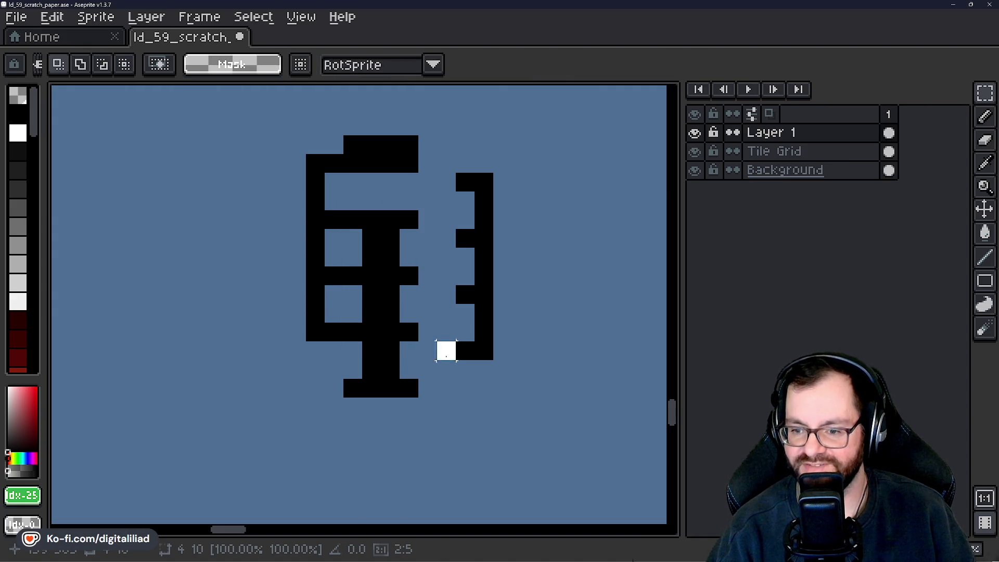
pyautogui.moveTo(306, 152); pyautogui.dragTo(346, 345)
pyautogui.moveTo(389, 314); pyautogui.dragTo(462, 327)
pyautogui.moveTo(401, 282)
pyautogui.mouseDown()
pyautogui.moveTo(410, 304)
pyautogui.moveTo(355, 295)
pyautogui.mouseUp()
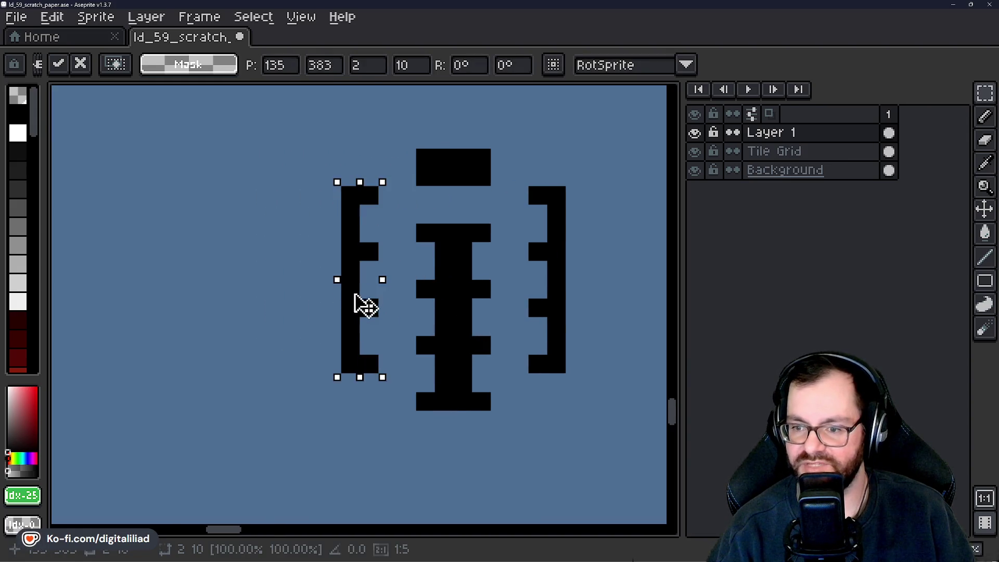
pyautogui.press('Return')
pyautogui.scroll(1, 397, 190)
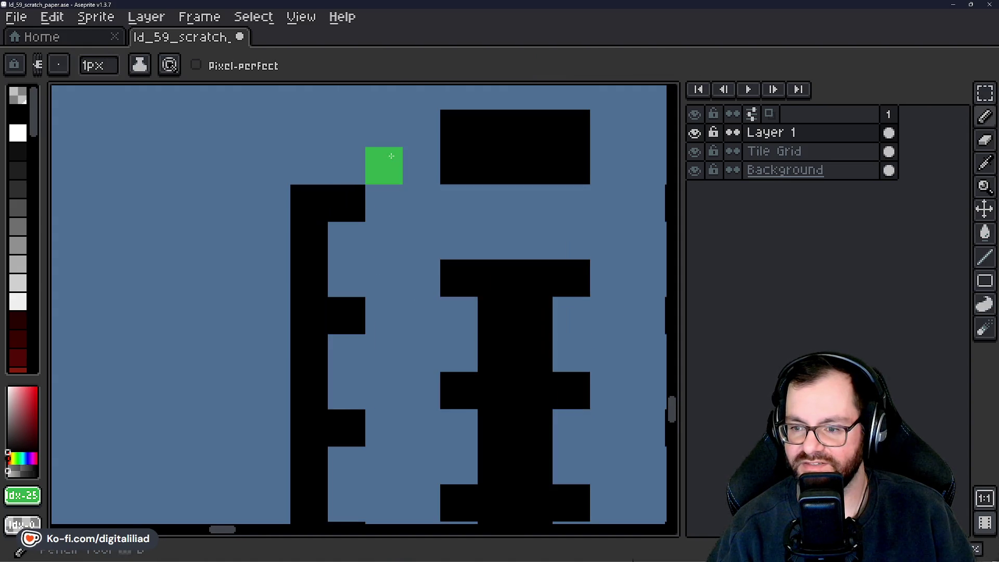
# Sample black, add stepped corner pixels beside the top block, and erase the upper row's middle pixels.
pyautogui.keyDown('alt'); pyautogui.click(460, 146); pyautogui.keyUp('alt')
pyautogui.scroll(-3, 466, 140)
pyautogui.scroll(2, 395, 172)
pyautogui.moveTo(390, 172)
pyautogui.mouseDown()
pyautogui.moveTo(364, 172)
pyautogui.moveTo(391, 171)
pyautogui.mouseUp()
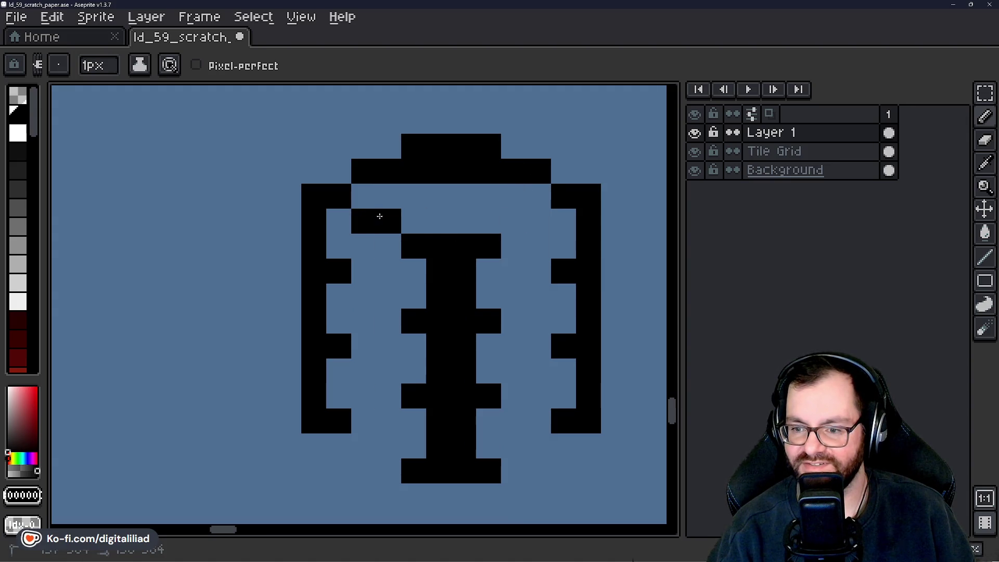
pyautogui.hotkey('ctrl', 'z')
pyautogui.click(364, 221)
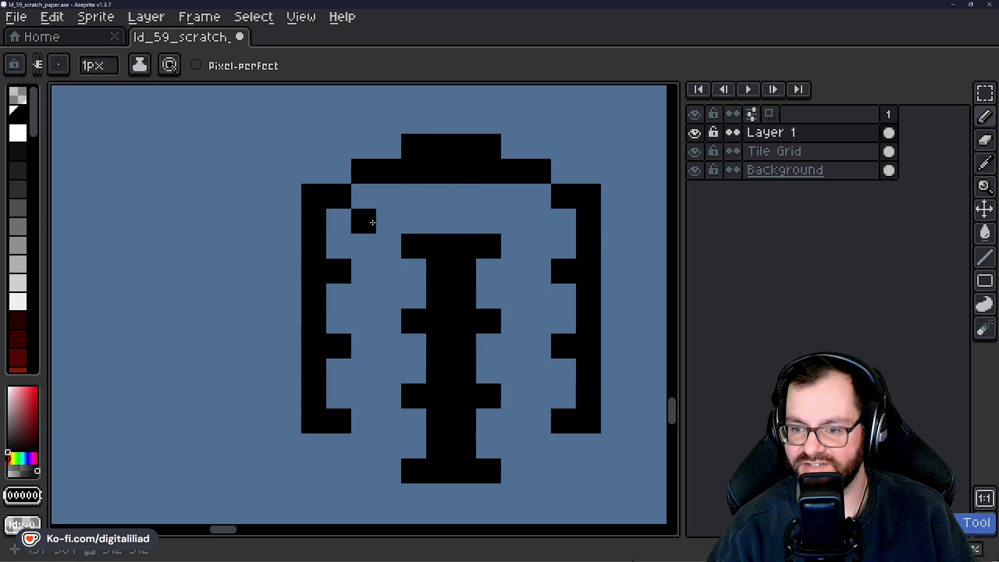
pyautogui.moveTo(520, 171); pyautogui.dragTo(411, 172)
pyautogui.scroll(-3, 499, 256)
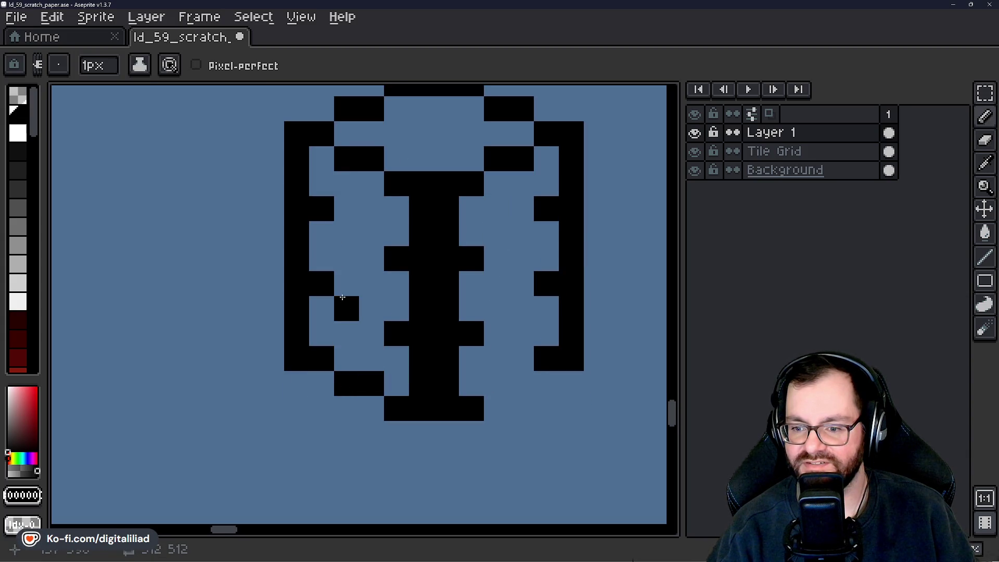
pyautogui.scroll(-3, 432, 426)
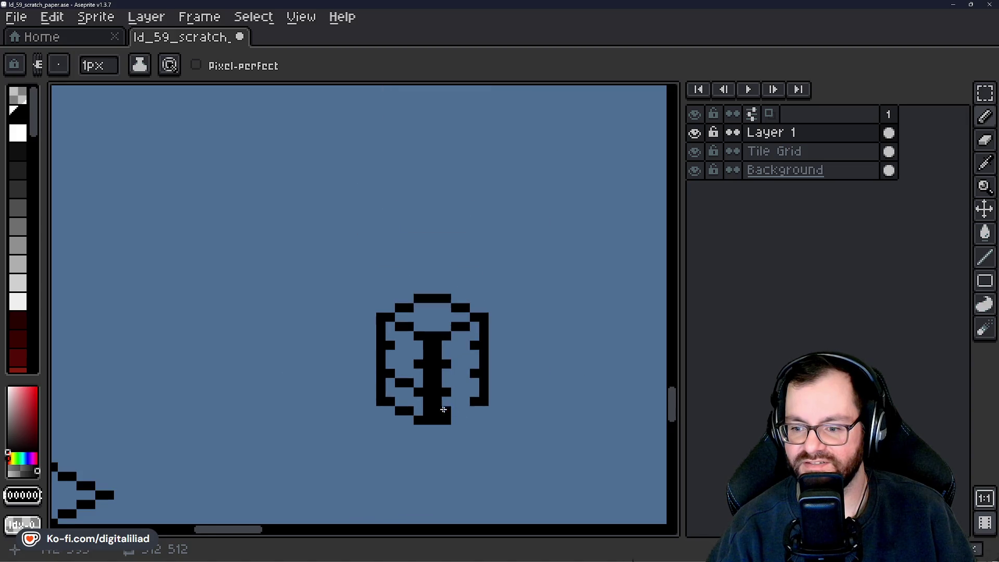
pyautogui.scroll(2, 443, 409)
pyautogui.moveTo(395, 324); pyautogui.dragTo(445, 256)
pyautogui.click(985, 93)
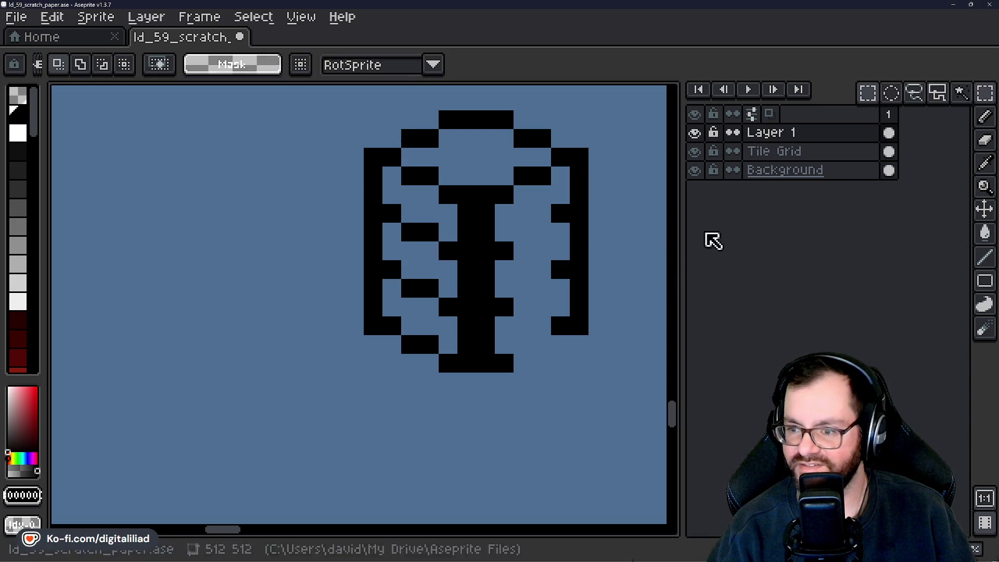
# Lower the outline's left half, lower-left leg and bottom diagonal pixels by one pixel.
pyautogui.moveTo(372, 214)
pyautogui.mouseDown()
pyautogui.moveTo(458, 348)
pyautogui.moveTo(452, 385)
pyautogui.mouseUp()
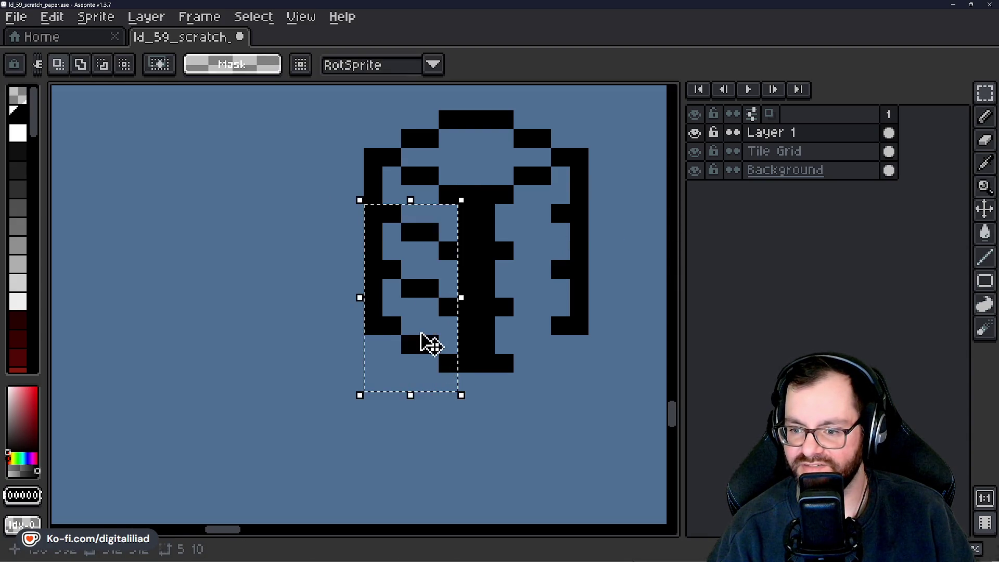
pyautogui.click(426, 333)
pyautogui.moveTo(422, 335); pyautogui.dragTo(423, 340)
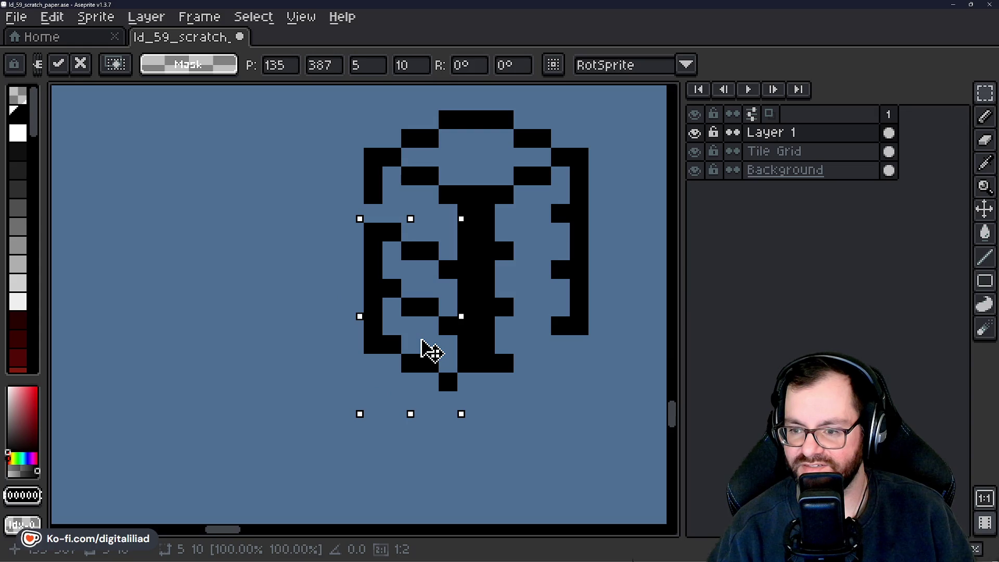
pyautogui.hotkey('ctrl', 'd')
pyautogui.moveTo(372, 288)
pyautogui.mouseDown()
pyautogui.moveTo(458, 390)
pyautogui.moveTo(448, 385)
pyautogui.moveTo(466, 340)
pyautogui.mouseUp()
pyautogui.hotkey('ctrl', 'd')
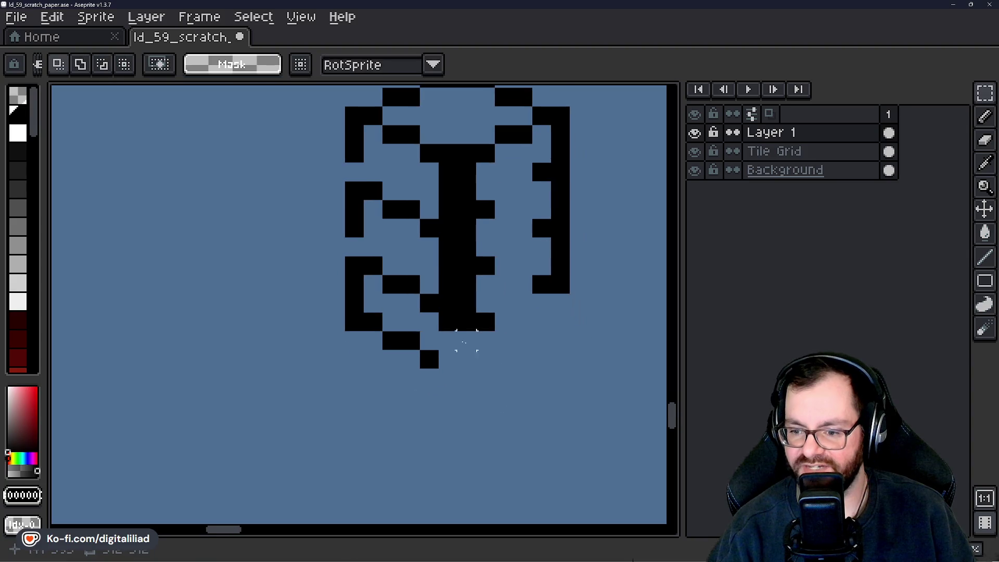
pyautogui.moveTo(356, 316); pyautogui.dragTo(436, 405)
pyautogui.press('Return')
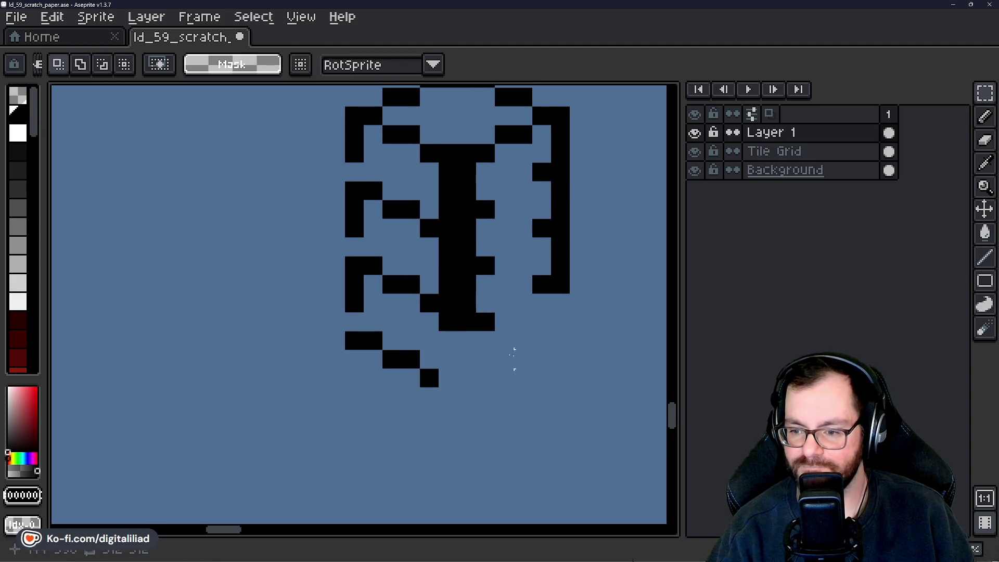
# Extend the spine's bottom and add two black pixels to the lower-left leg.
pyautogui.press('b')
pyautogui.moveTo(416, 362)
pyautogui.mouseDown()
pyautogui.moveTo(413, 403)
pyautogui.moveTo(430, 379)
pyautogui.moveTo(432, 405)
pyautogui.mouseUp()
pyautogui.click(317, 349)
pyautogui.click(339, 331)
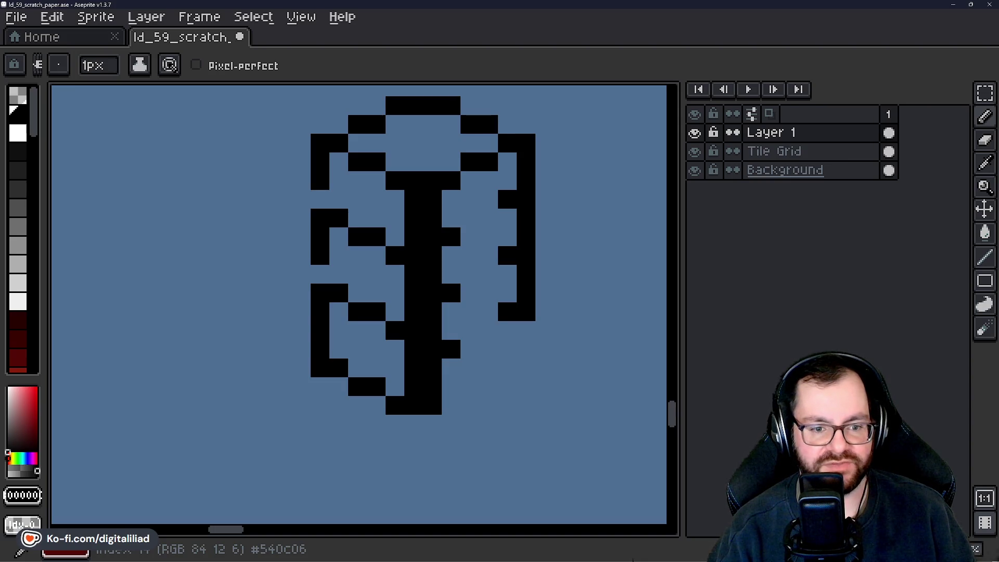
# Bring the other traffic-light drawings into view, then switch to the Red Light Green Light notes.
pyautogui.scroll(-2, 376, 307)
pyautogui.scroll(-2, 286, 320)
pyautogui.scroll(-1, 286, 321)
pyautogui.moveTo(345, 270)
pyautogui.mouseDown()
pyautogui.moveTo(482, 245)
pyautogui.moveTo(454, 323)
pyautogui.moveTo(410, 327)
pyautogui.moveTo(296, 493)
pyautogui.mouseUp()
pyautogui.scroll(-1, 411, 327)
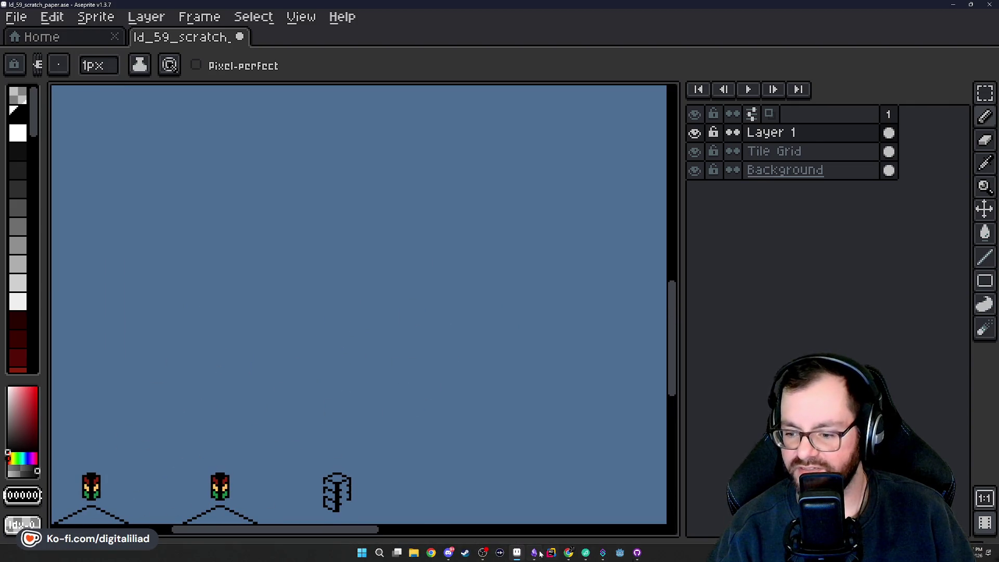
pyautogui.click(638, 555)
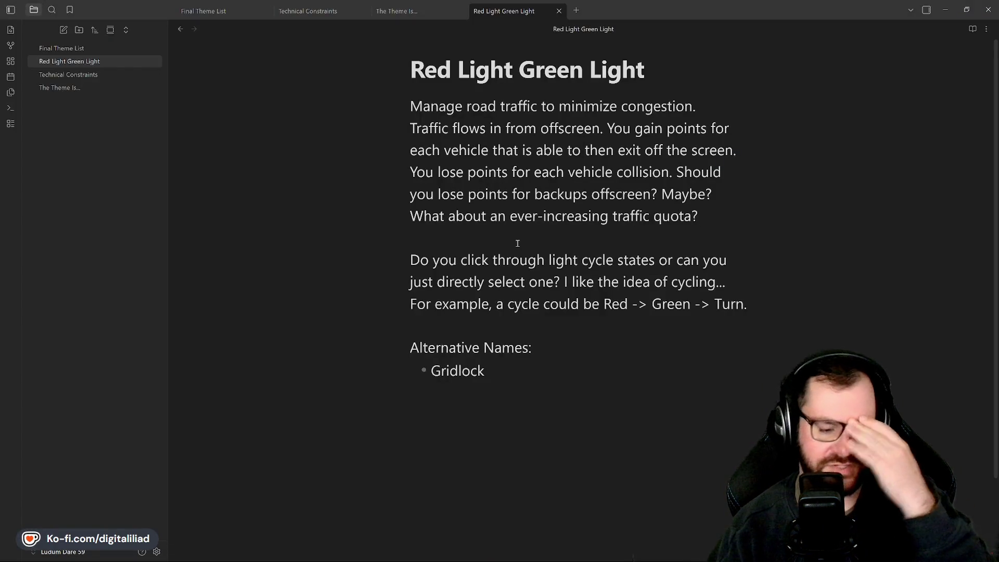
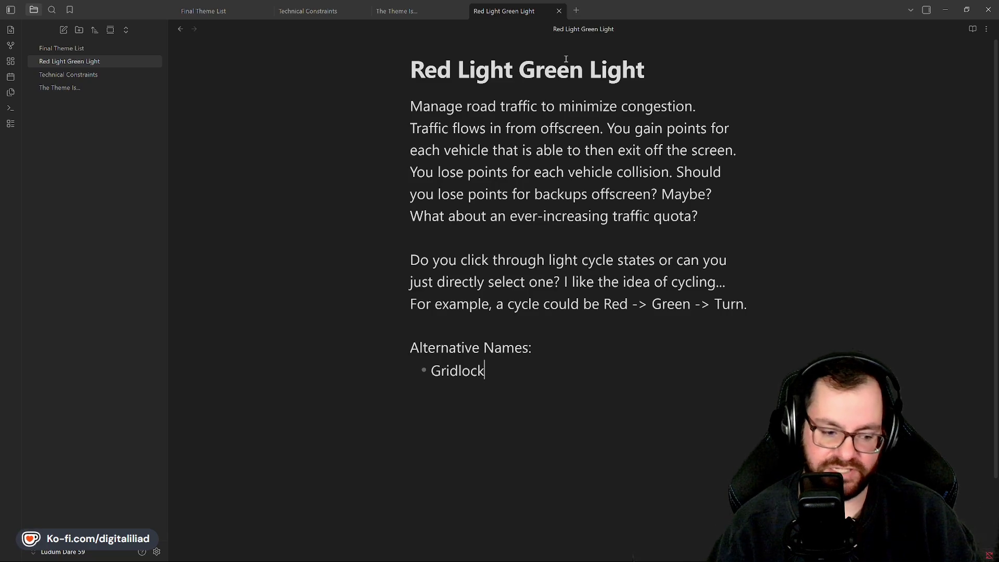
# Move the isometric sketch's lower-left part down one pixel with the rectangular marquee.
pyautogui.moveTo(556, 556)
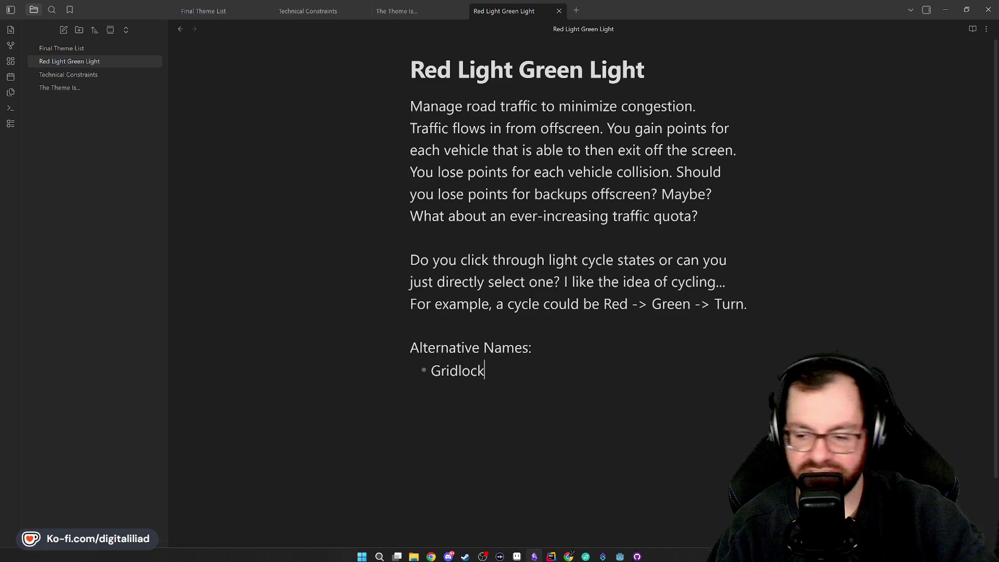
pyautogui.click(482, 553)
pyautogui.scroll(-2, 399, 394)
pyautogui.scroll(1, 399, 393)
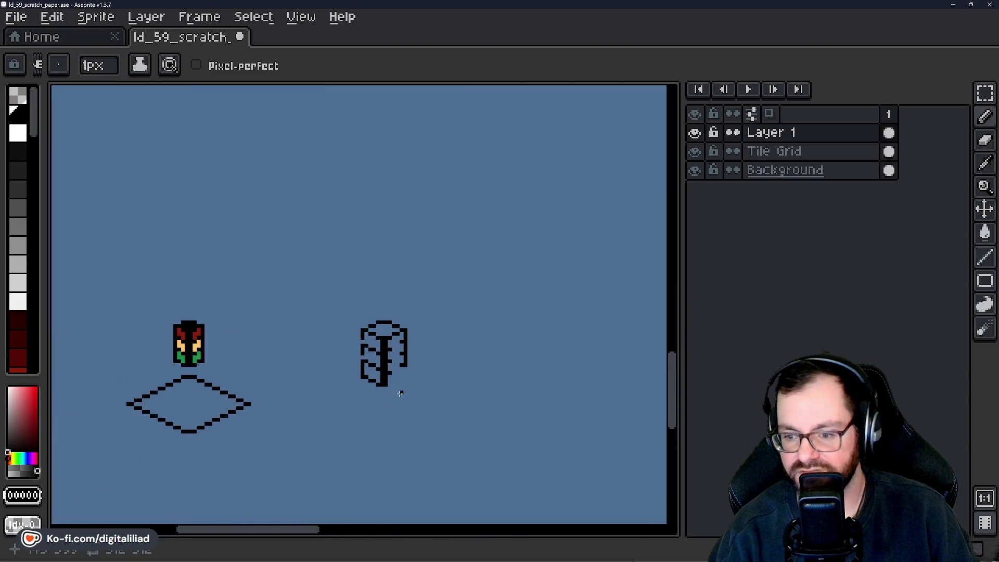
pyautogui.scroll(4, 399, 394)
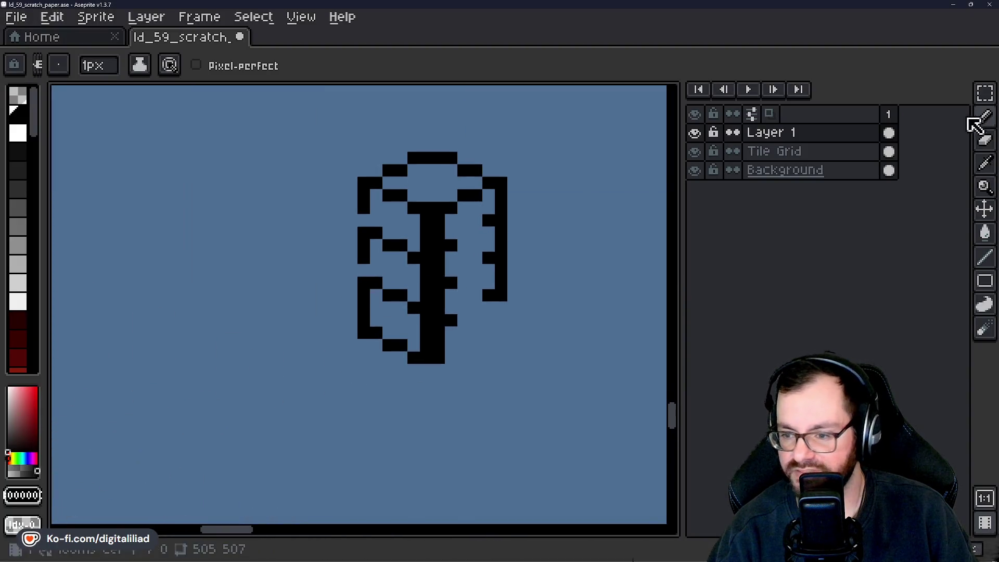
pyautogui.click(984, 94)
pyautogui.scroll(-2, 339, 301)
pyautogui.scroll(2, 343, 291)
pyautogui.moveTo(354, 281)
pyautogui.mouseDown()
pyautogui.moveTo(427, 364)
pyautogui.moveTo(416, 358)
pyautogui.mouseUp()
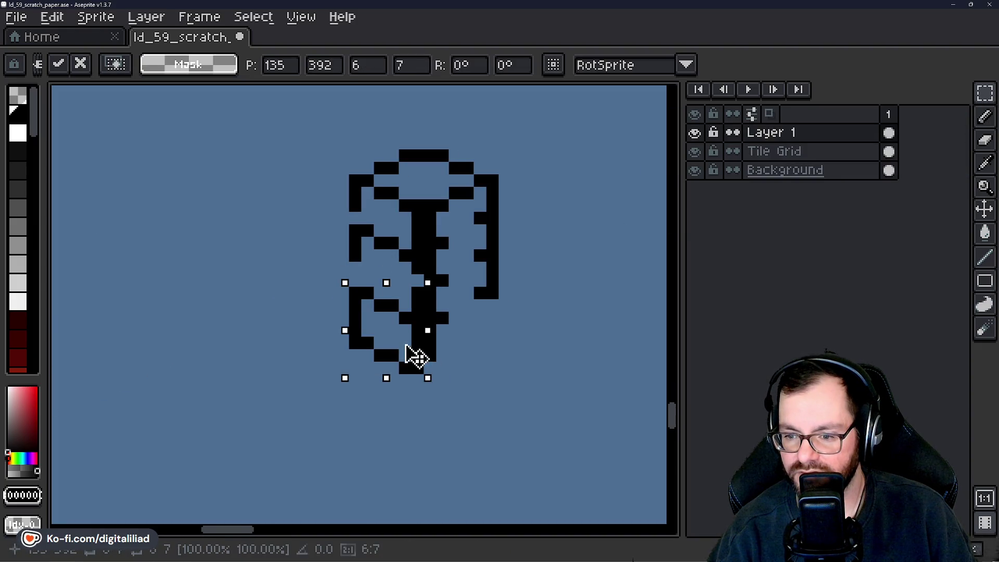
pyautogui.press('Return')
pyautogui.scroll(3, 374, 311)
# Pencil in the missing pixel in the sketch's left outline, undoing two extra pixels.
pyautogui.press('b')
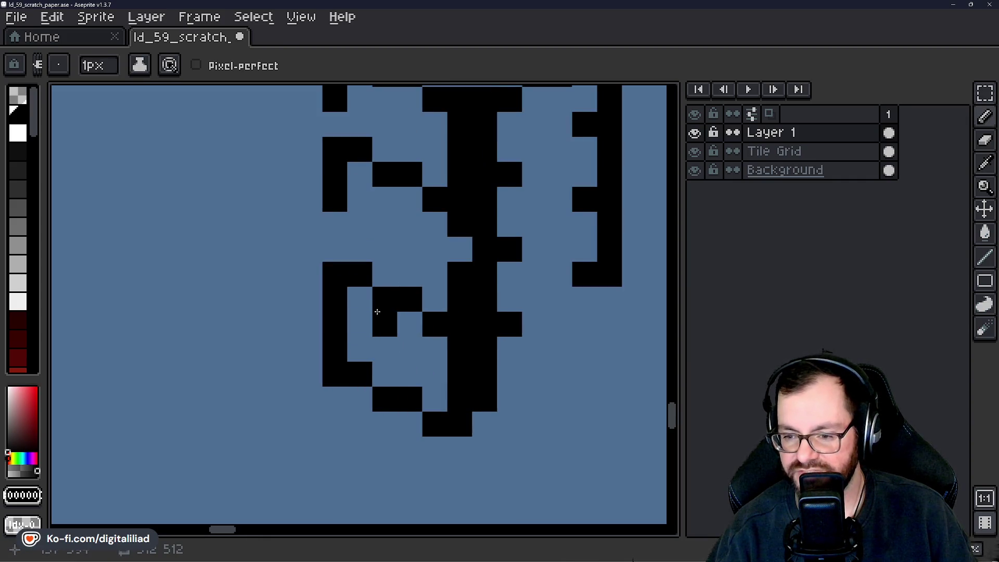
pyautogui.scroll(-6, 372, 286)
pyautogui.scroll(-4, 373, 286)
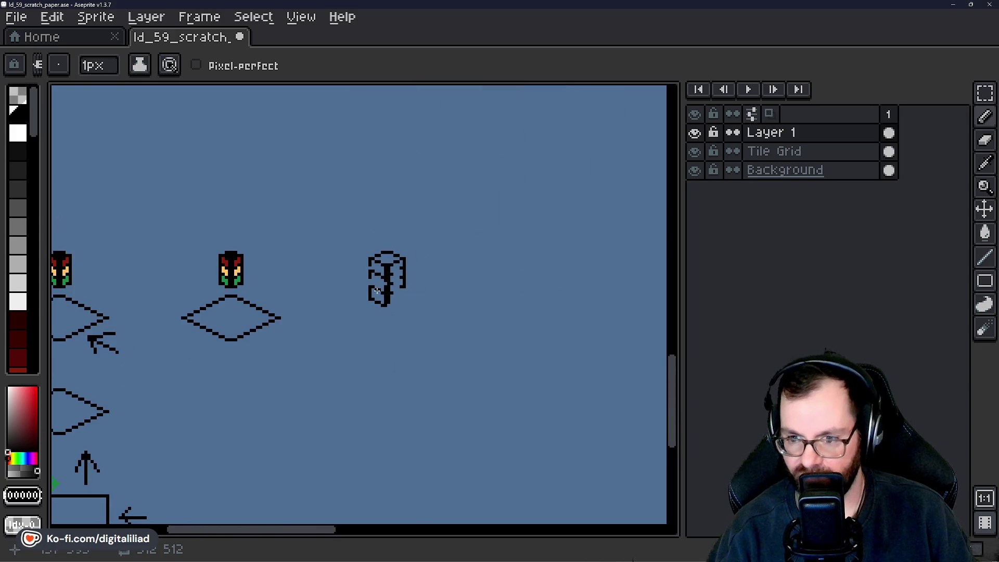
pyautogui.moveTo(425, 294)
pyautogui.mouseDown()
pyautogui.moveTo(374, 359)
pyautogui.moveTo(422, 297)
pyautogui.mouseUp()
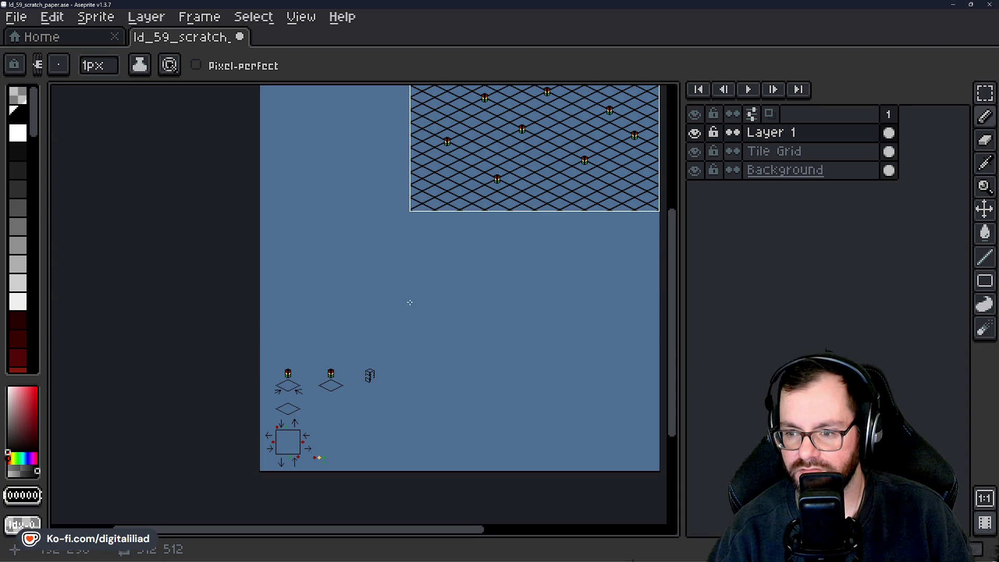
pyautogui.scroll(10, 369, 391)
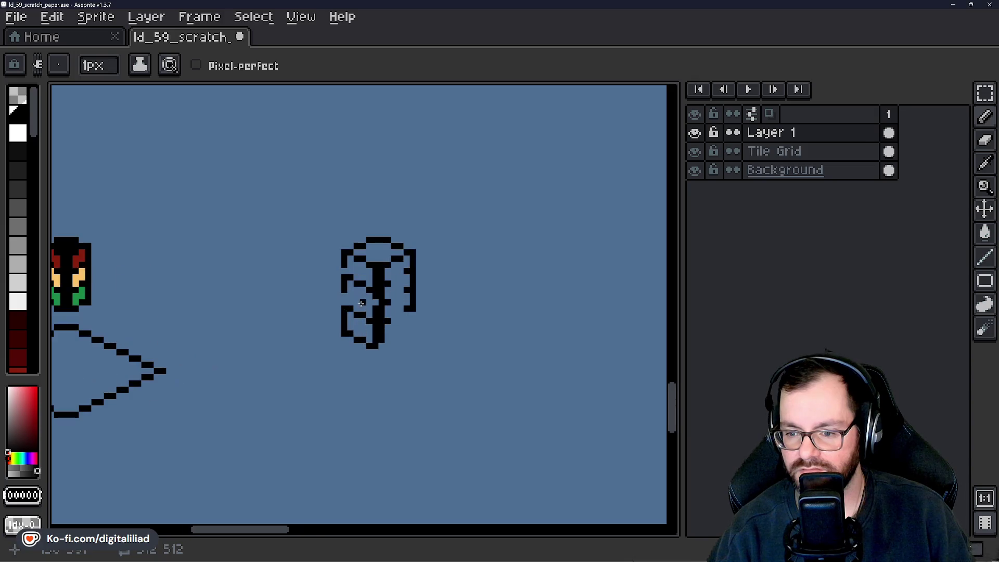
pyautogui.click(330, 239)
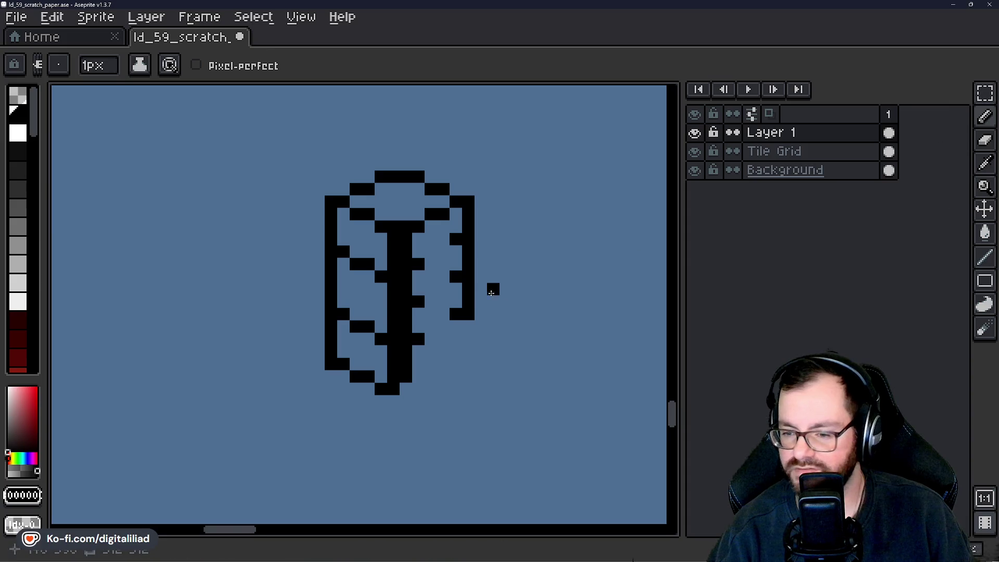
pyautogui.scroll(3, 332, 274)
pyautogui.moveTo(330, 260); pyautogui.dragTo(346, 244)
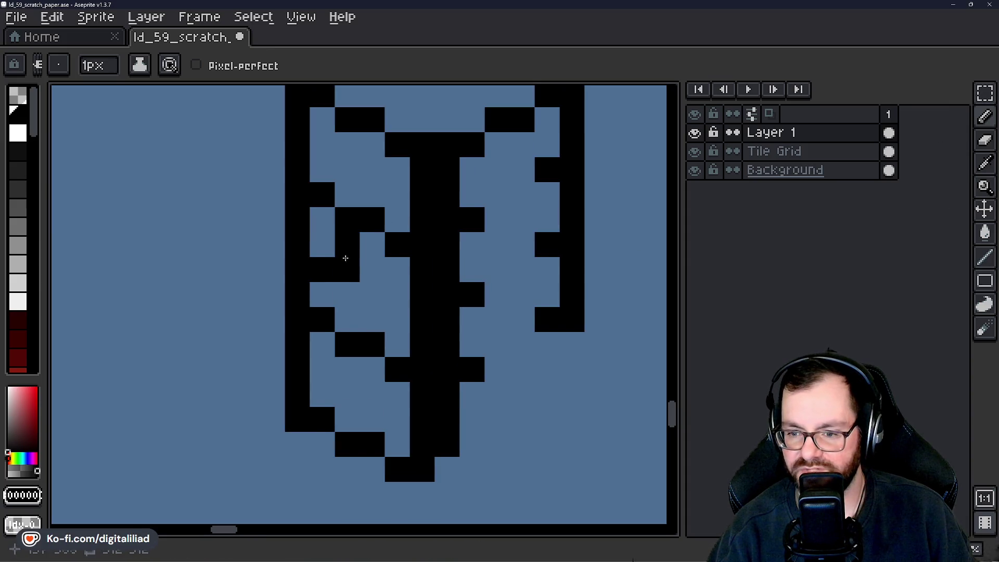
pyautogui.press('ctrl')
pyautogui.hotkey('ctrl', 'z')
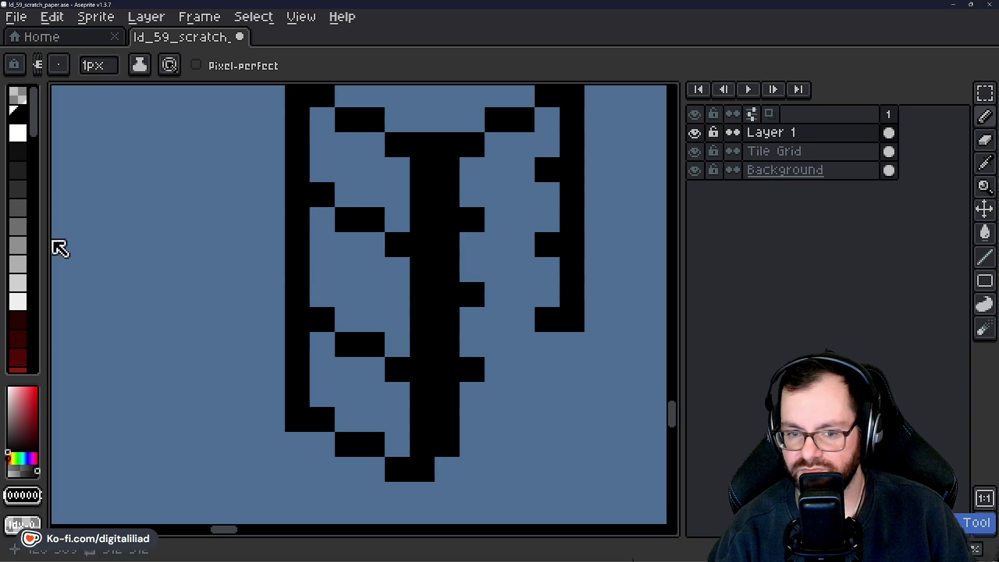
# Try green and orange light pixels in the isometric sketch, undoing the test marks.
pyautogui.scroll(-5, 26, 286)
pyautogui.click(21, 294)
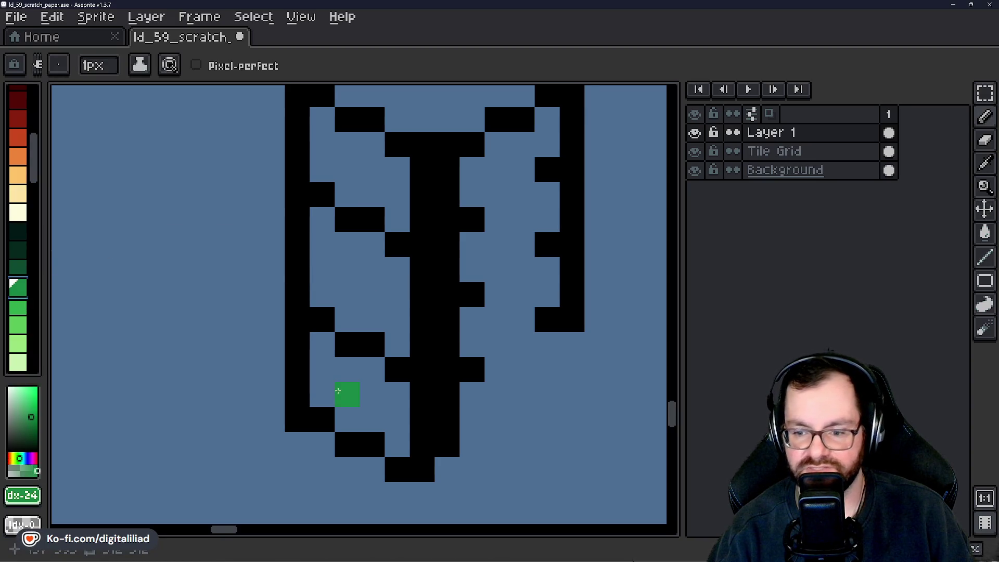
pyautogui.moveTo(330, 380); pyautogui.dragTo(373, 346)
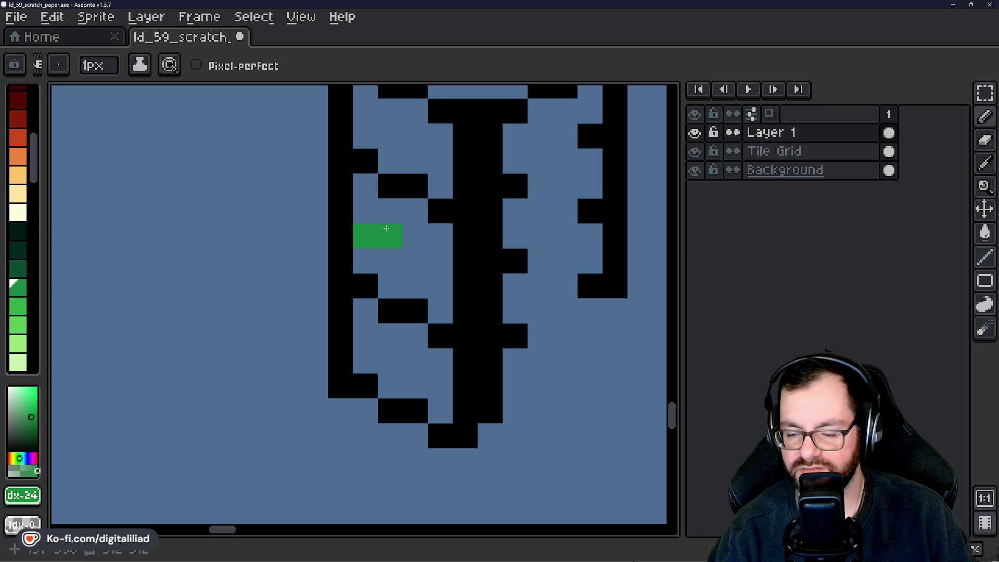
pyautogui.hotkey('ctrl', 'z')
pyautogui.click(18, 175)
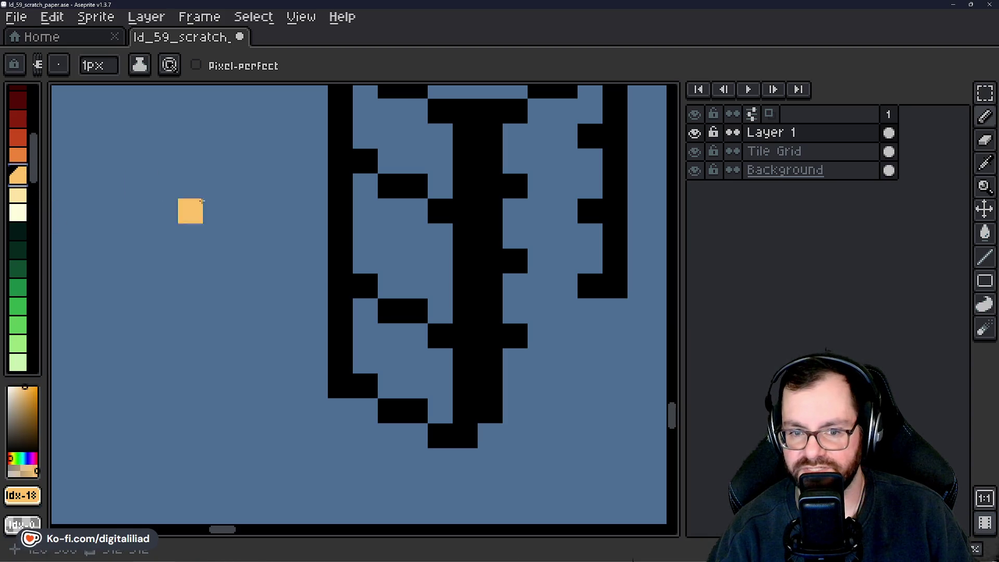
pyautogui.click(359, 235)
pyautogui.click(386, 218)
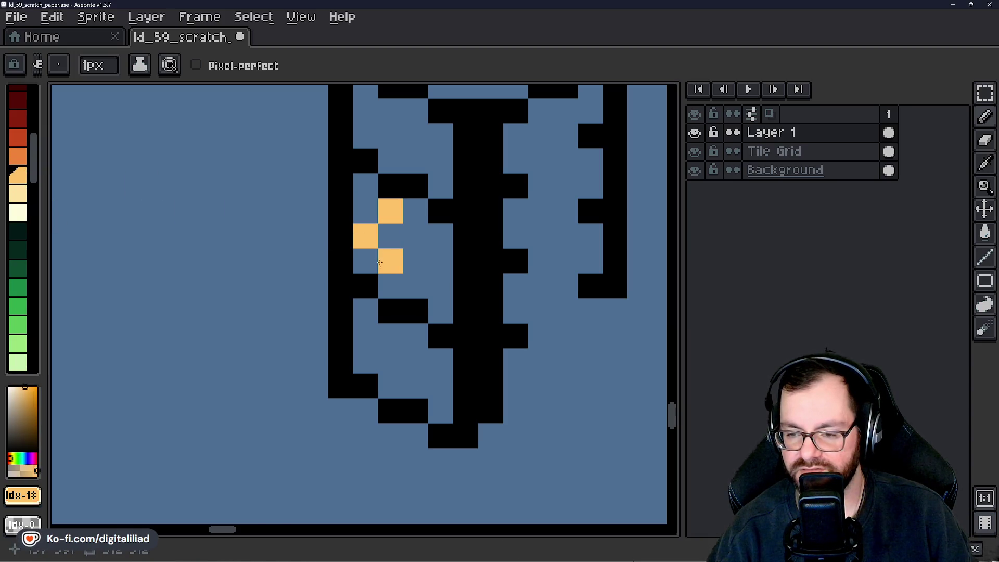
pyautogui.click(390, 235)
pyautogui.hotkey('ctrl', 'z')
# Select the isometric traffic light sketch and delete it.
pyautogui.scroll(-5, 458, 315)
pyautogui.press('m')
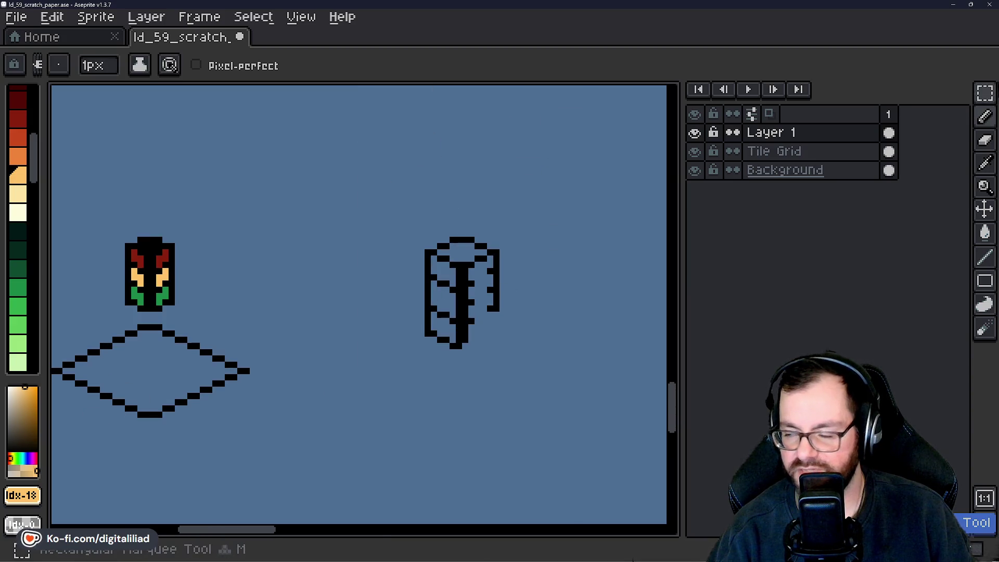
pyautogui.moveTo(419, 232)
pyautogui.mouseDown()
pyautogui.moveTo(564, 358)
pyautogui.moveTo(437, 323)
pyautogui.moveTo(651, 265)
pyautogui.moveTo(585, 272)
pyautogui.mouseUp()
pyautogui.press('Delete')
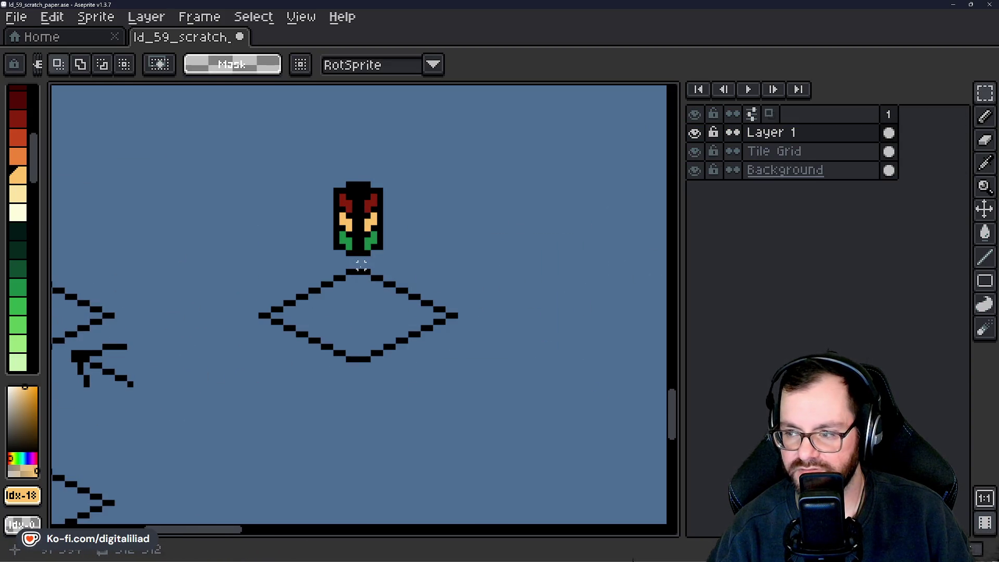
pyautogui.moveTo(490, 275); pyautogui.dragTo(378, 269)
# Hide the Background layer and bring the empty area beside the tile into view.
pyautogui.press('b')
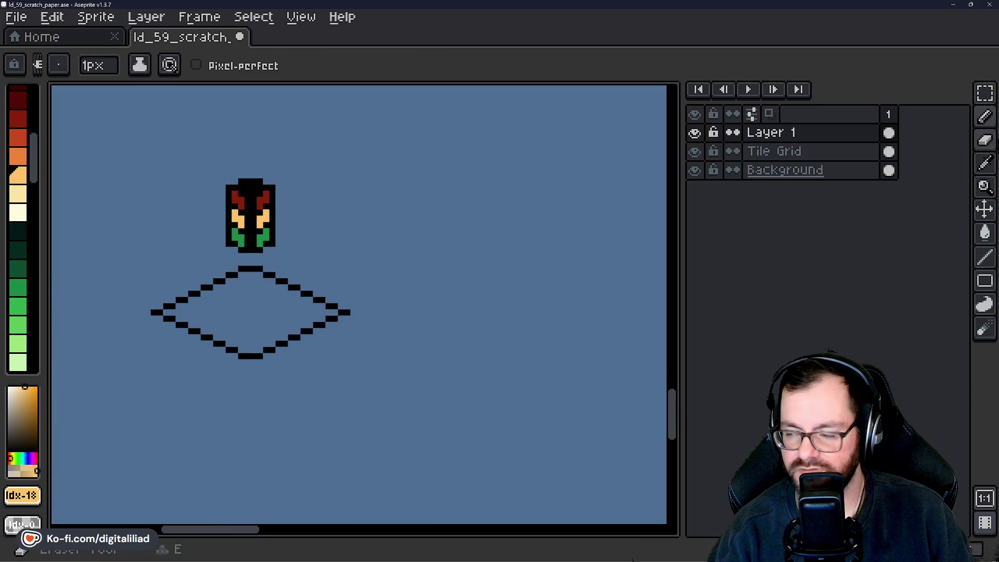
pyautogui.click(984, 93)
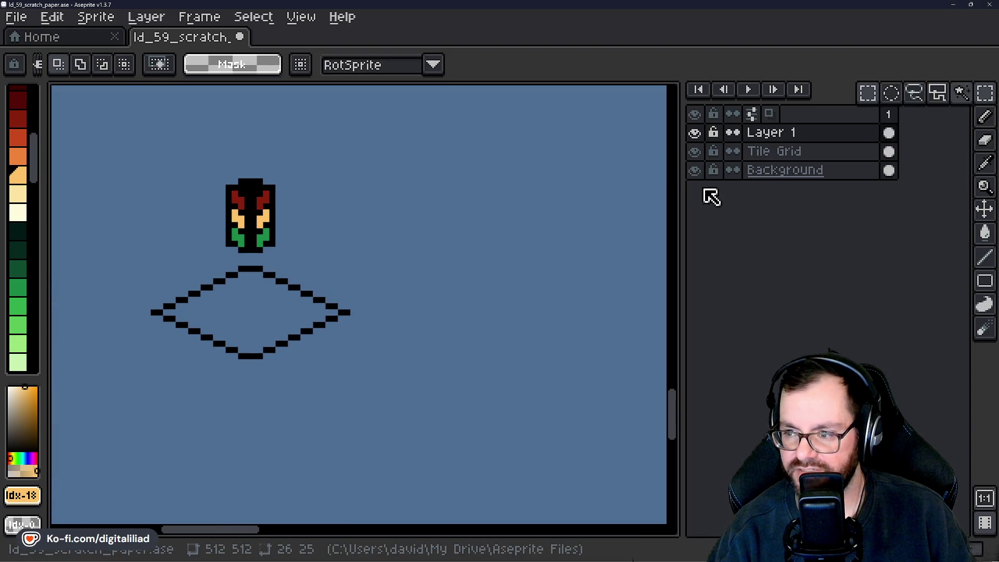
pyautogui.click(694, 170)
pyautogui.moveTo(470, 268)
pyautogui.mouseDown()
pyautogui.moveTo(388, 263)
pyautogui.moveTo(266, 289)
pyautogui.mouseUp()
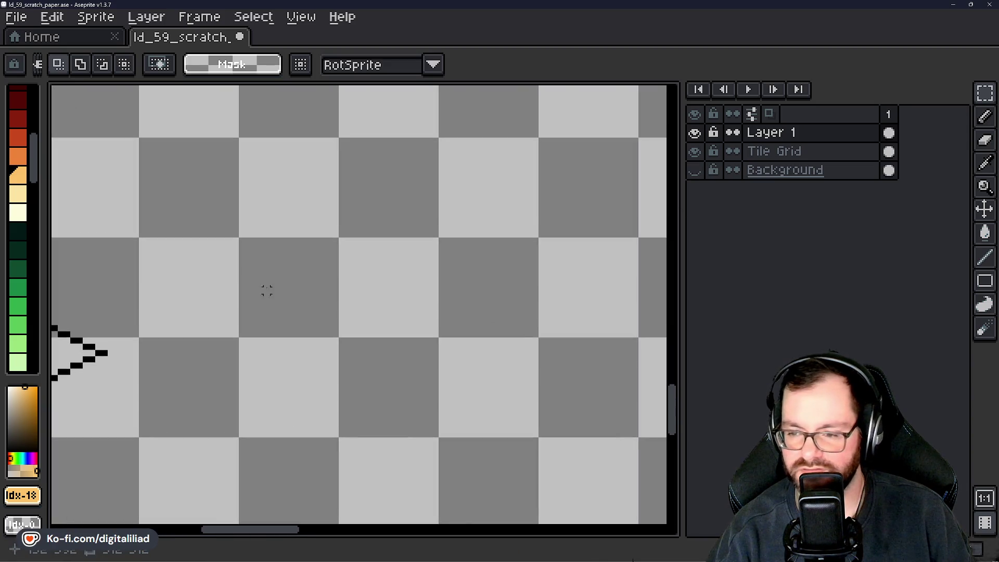
# In black, pencil the top, right diagonal and lower edges of a stretched diamond outline.
pyautogui.scroll(2, 286, 252)
pyautogui.press('b')
pyautogui.scroll(3, 26, 176)
pyautogui.scroll(3, 26, 156)
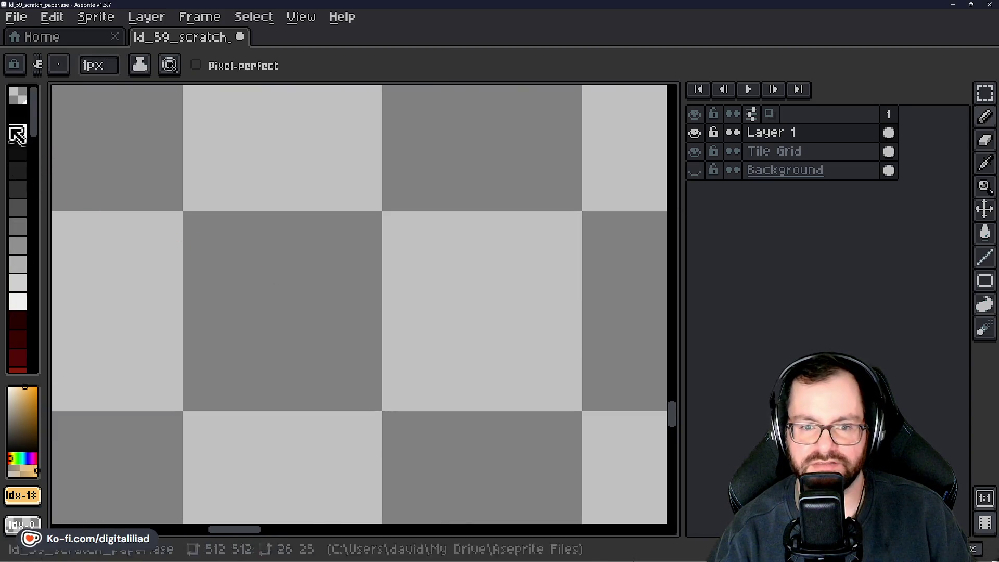
pyautogui.click(18, 130)
pyautogui.click(389, 217)
pyautogui.click(401, 217)
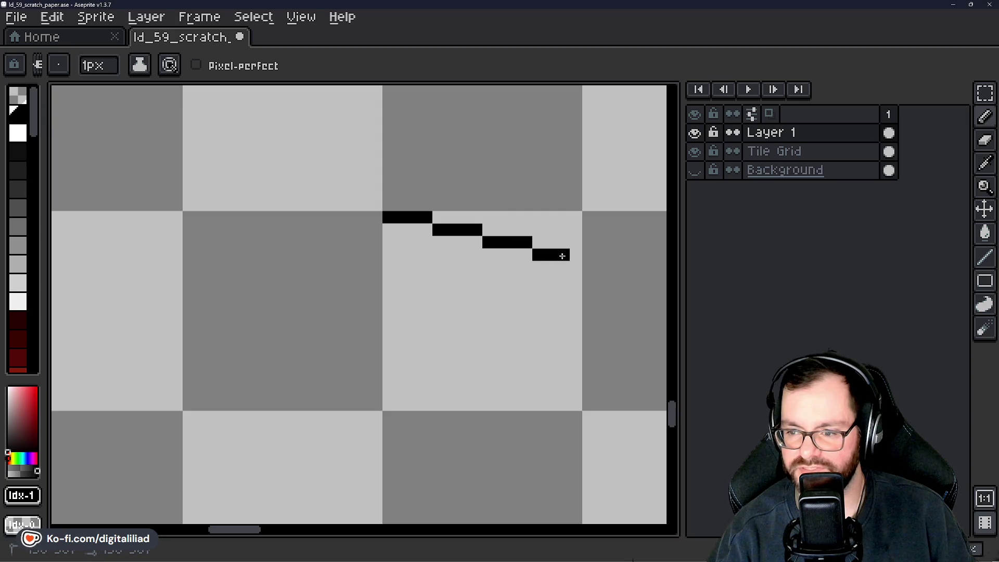
pyautogui.keyDown('shift'); pyautogui.click(575, 256); pyautogui.keyUp('shift')
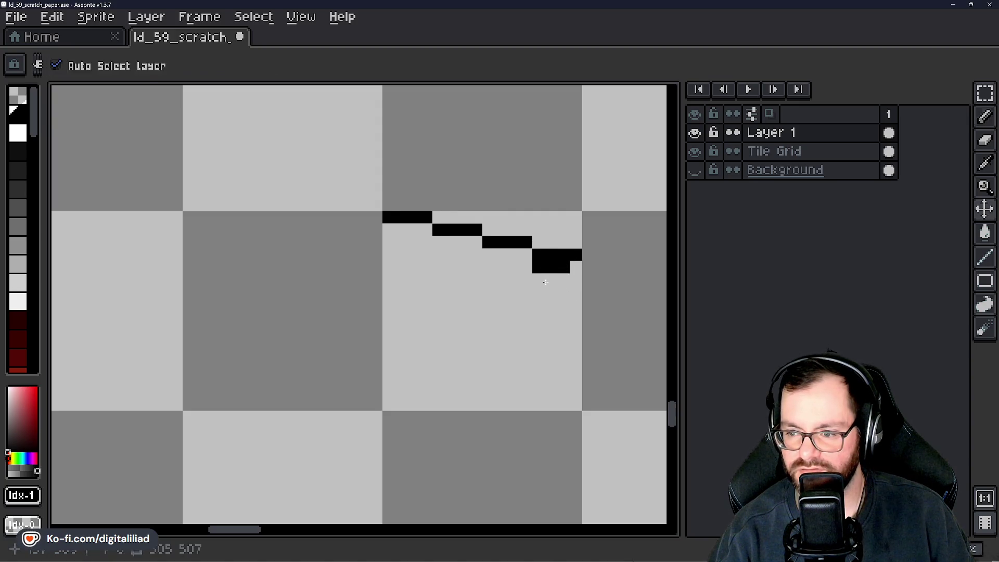
pyautogui.keyDown('shift'); pyautogui.click(488, 267); pyautogui.keyUp('shift')
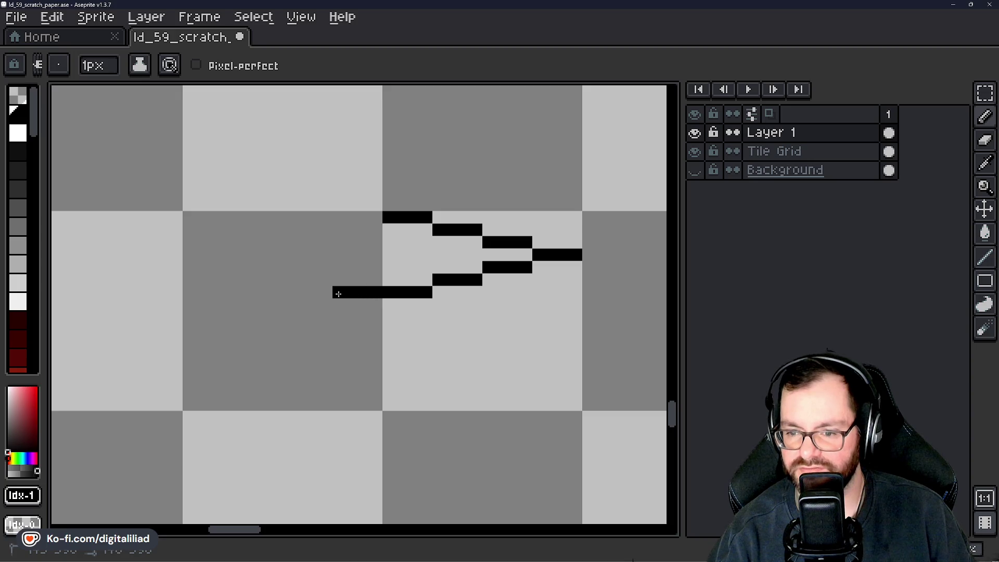
# Extend the bottom edge left and complete the upper-left edge of the flattened diamond.
pyautogui.scroll(-6, 389, 292)
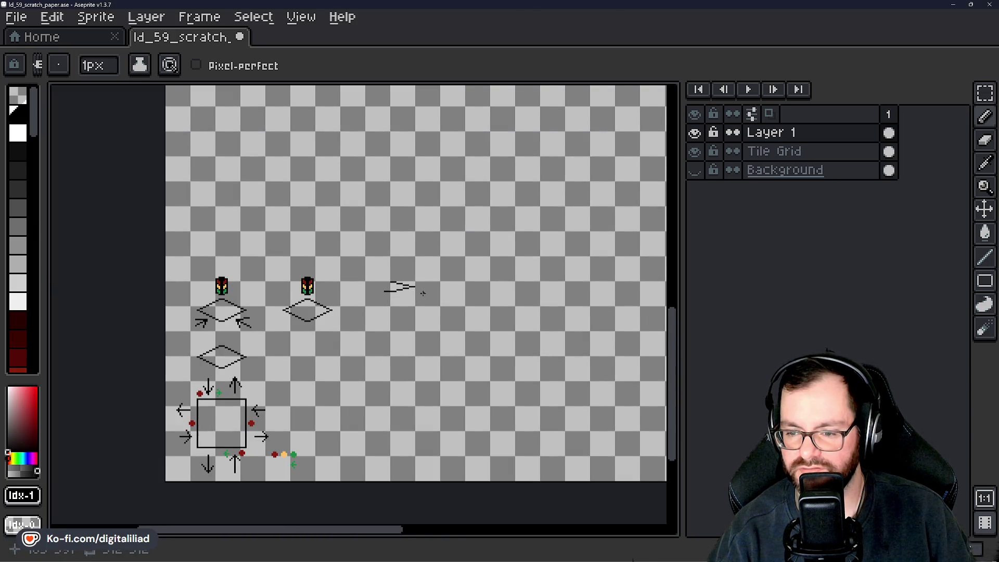
pyautogui.scroll(-2, 423, 293)
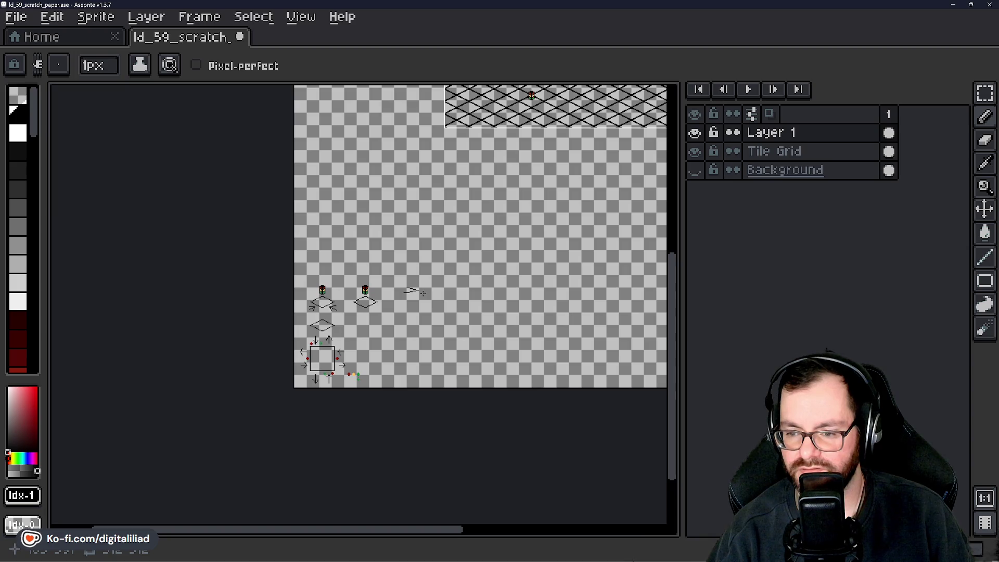
pyautogui.scroll(7, 405, 291)
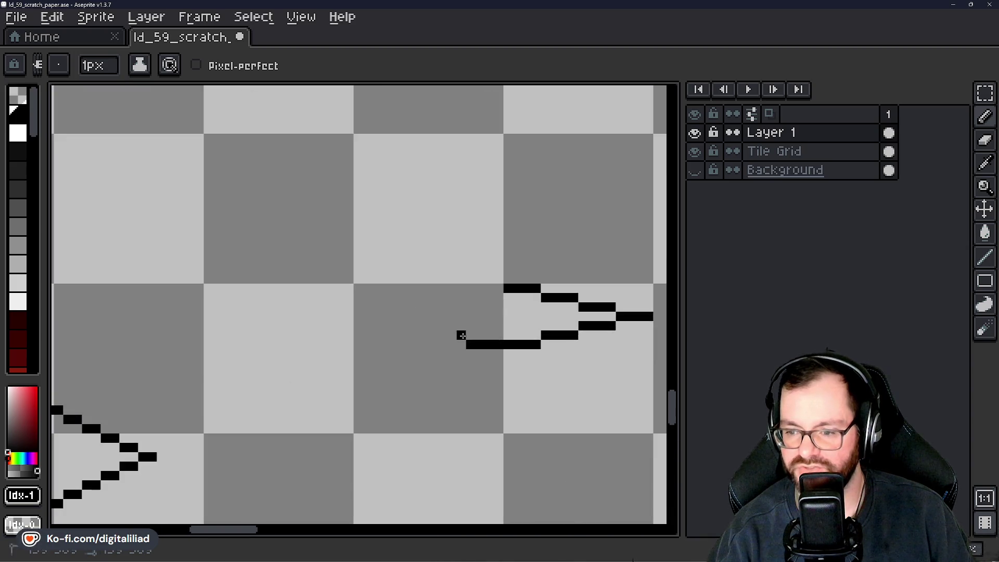
pyautogui.moveTo(423, 325); pyautogui.dragTo(397, 325)
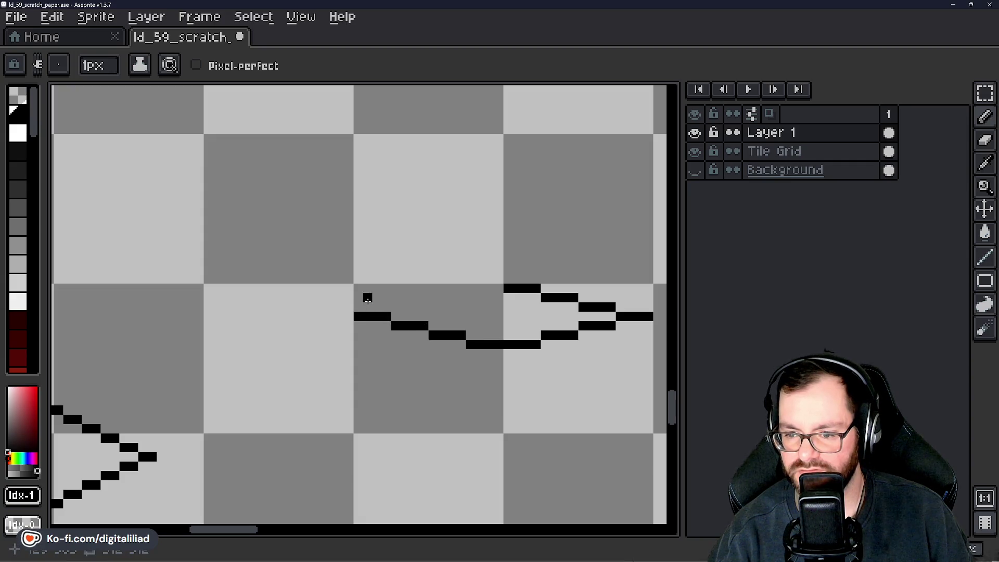
pyautogui.moveTo(394, 307); pyautogui.dragTo(493, 289)
pyautogui.hotkey('ctrl', 'z')
pyautogui.click(469, 289)
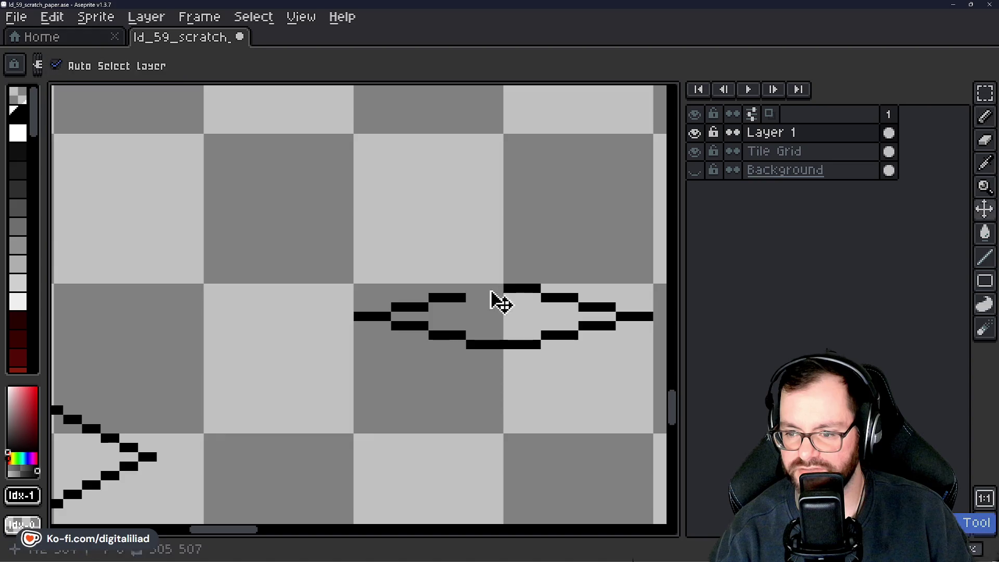
pyautogui.click(496, 289)
# Show the Background layer again with the nearby sprites in view.
pyautogui.scroll(-4, 497, 292)
pyautogui.click(695, 170)
pyautogui.moveTo(554, 292); pyautogui.dragTo(549, 302)
pyautogui.click(985, 93)
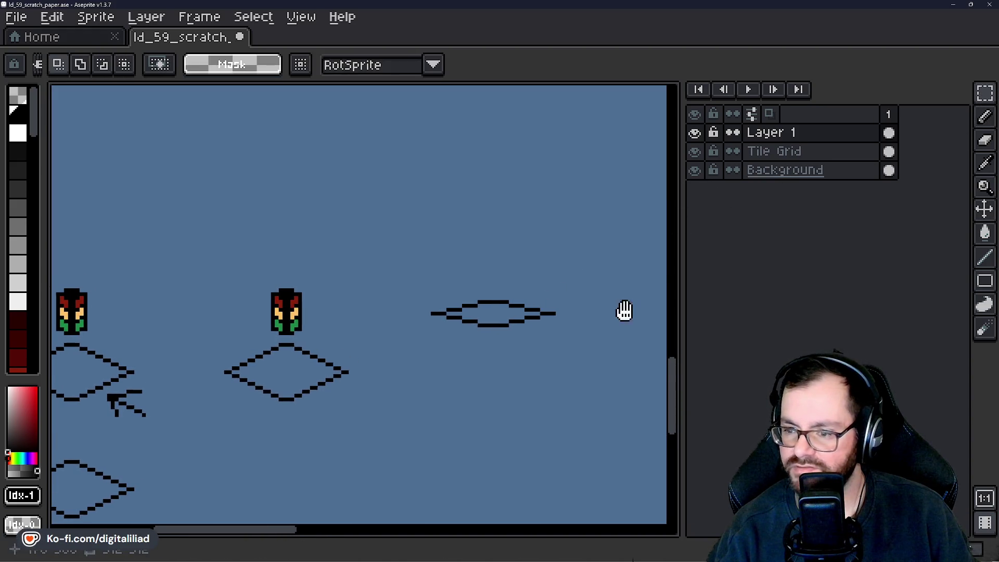
# Move the new lens shape down to line up with the road tile.
pyautogui.moveTo(624, 310); pyautogui.dragTo(577, 269)
pyautogui.moveTo(367, 232); pyautogui.dragTo(597, 385)
pyautogui.moveTo(477, 319)
pyautogui.mouseDown()
pyautogui.moveTo(448, 352)
pyautogui.moveTo(475, 355)
pyautogui.mouseUp()
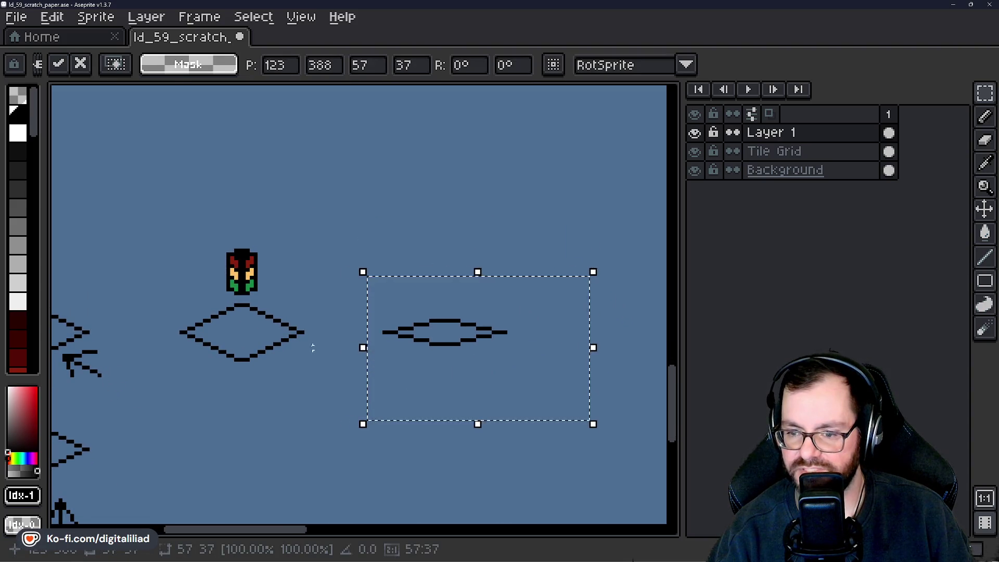
pyautogui.hotkey('ctrl', 'd')
# Pencil the stepped pixel rows of the small lens outline, extending both strokes left.
pyautogui.scroll(3, 468, 295)
pyautogui.press('b')
pyautogui.scroll(1, 446, 284)
pyautogui.moveTo(435, 279)
pyautogui.mouseDown()
pyautogui.moveTo(588, 323)
pyautogui.moveTo(391, 314)
pyautogui.mouseUp()
pyautogui.scroll(1, 487, 279)
pyautogui.moveTo(487, 278)
pyautogui.mouseDown()
pyautogui.moveTo(479, 295)
pyautogui.moveTo(431, 265)
pyautogui.mouseUp()
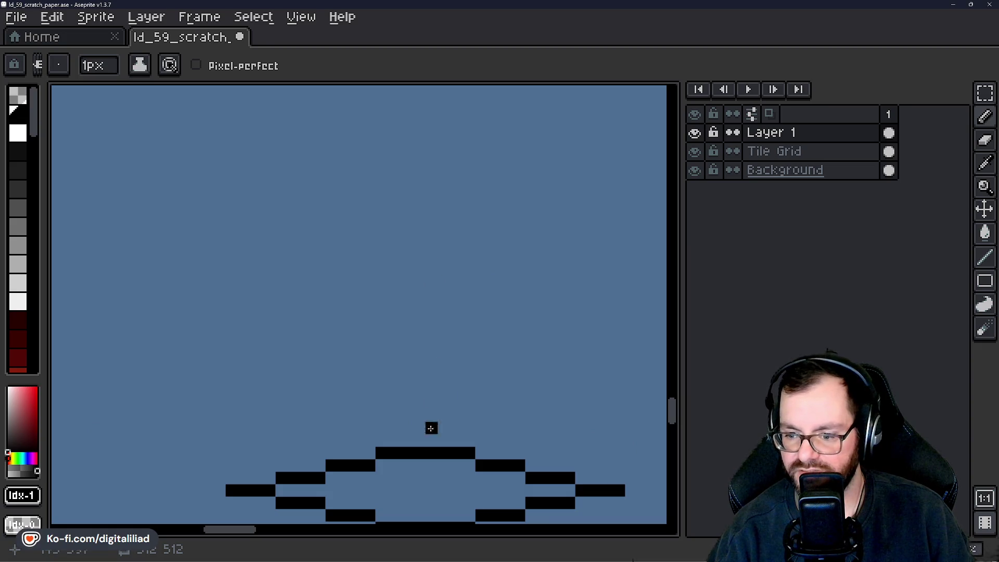
pyautogui.moveTo(451, 265); pyautogui.dragTo(511, 281)
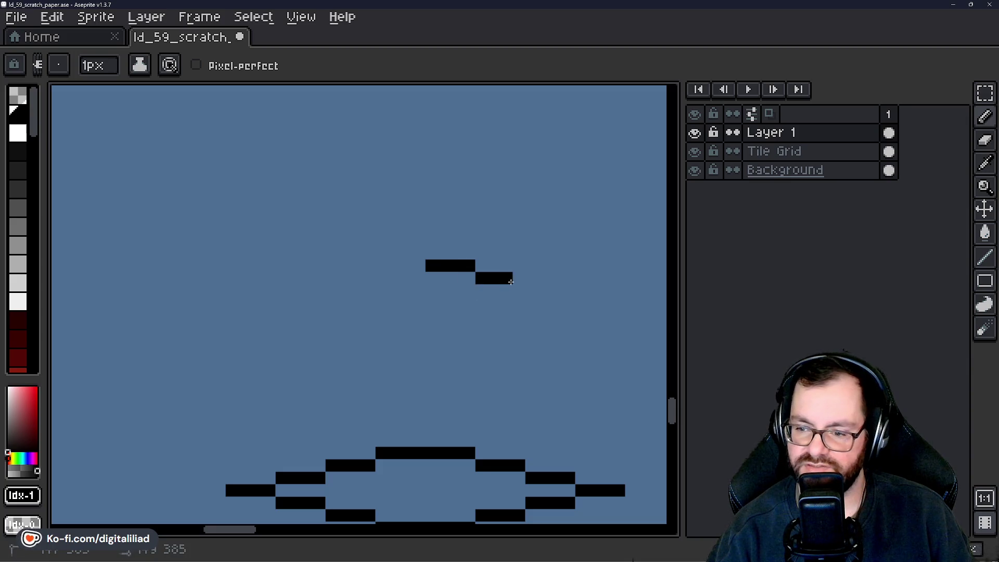
pyautogui.scroll(-4, 516, 327)
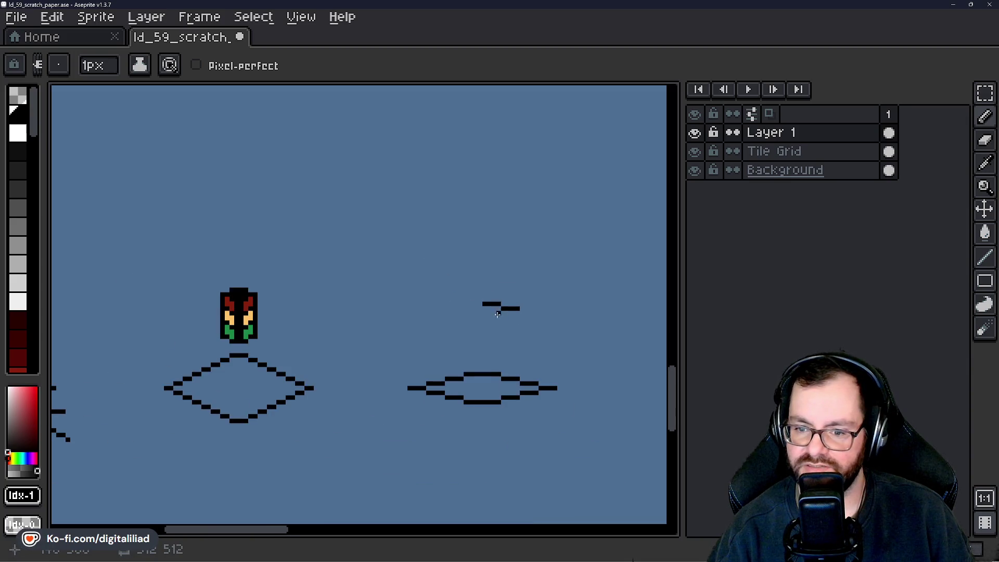
pyautogui.scroll(5, 486, 306)
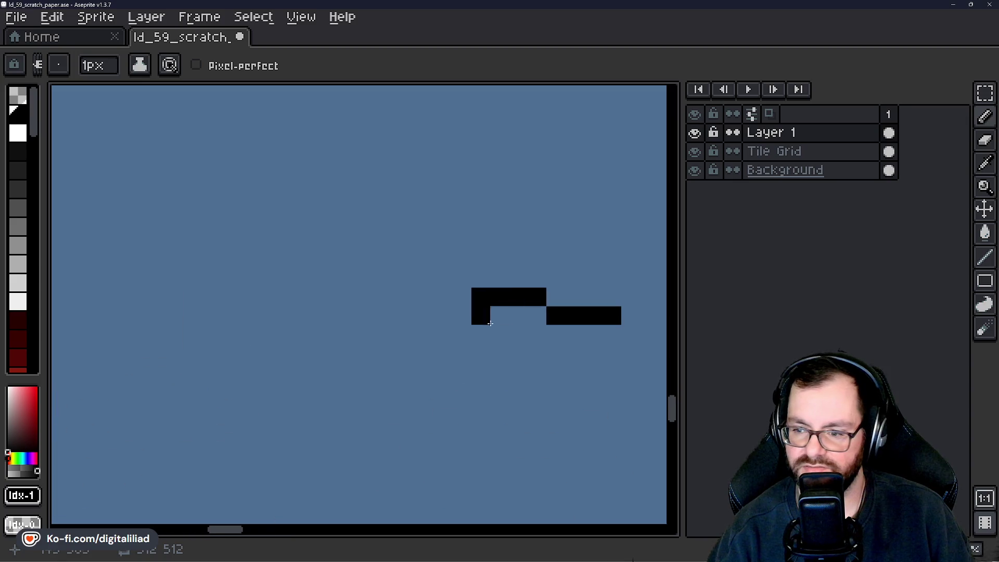
pyautogui.moveTo(536, 336); pyautogui.dragTo(398, 336)
pyautogui.moveTo(442, 296); pyautogui.dragTo(328, 315)
# Try a short line hanging below the shape, then undo it.
pyautogui.scroll(-5, 494, 330)
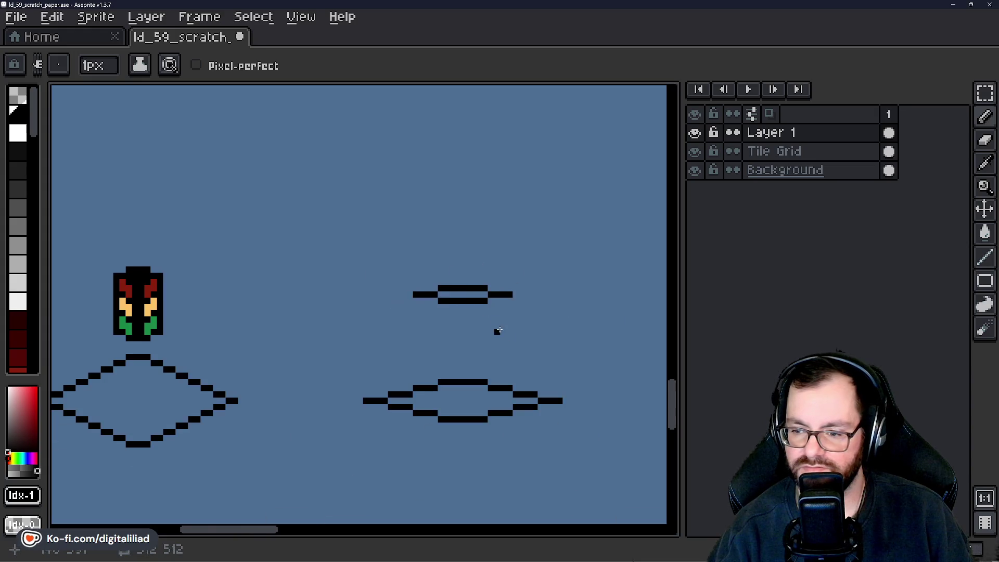
pyautogui.scroll(2, 479, 296)
pyautogui.scroll(3, 419, 279)
pyautogui.moveTo(419, 280); pyautogui.dragTo(422, 364)
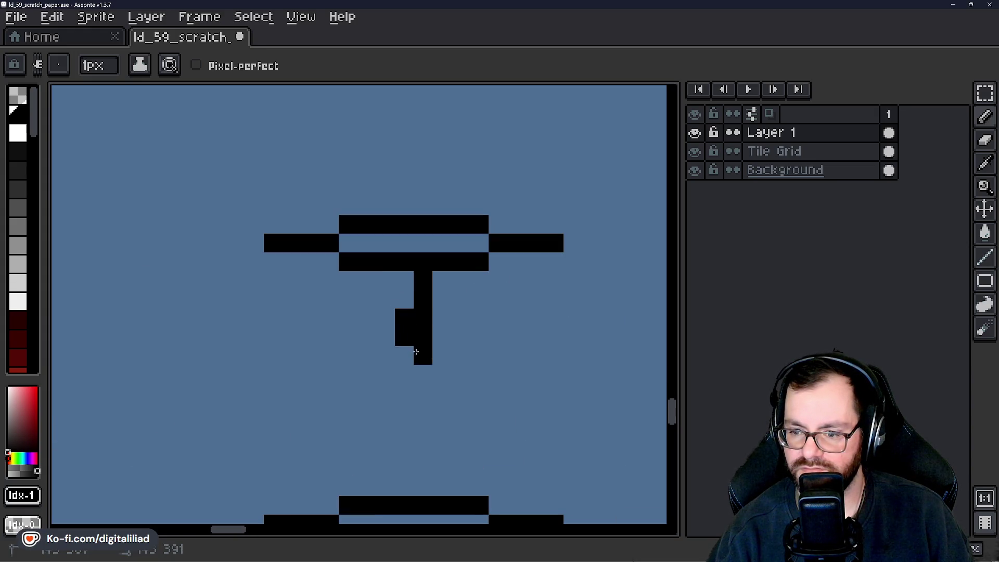
pyautogui.hotkey('ctrl', 'z')
pyautogui.scroll(-3, 411, 303)
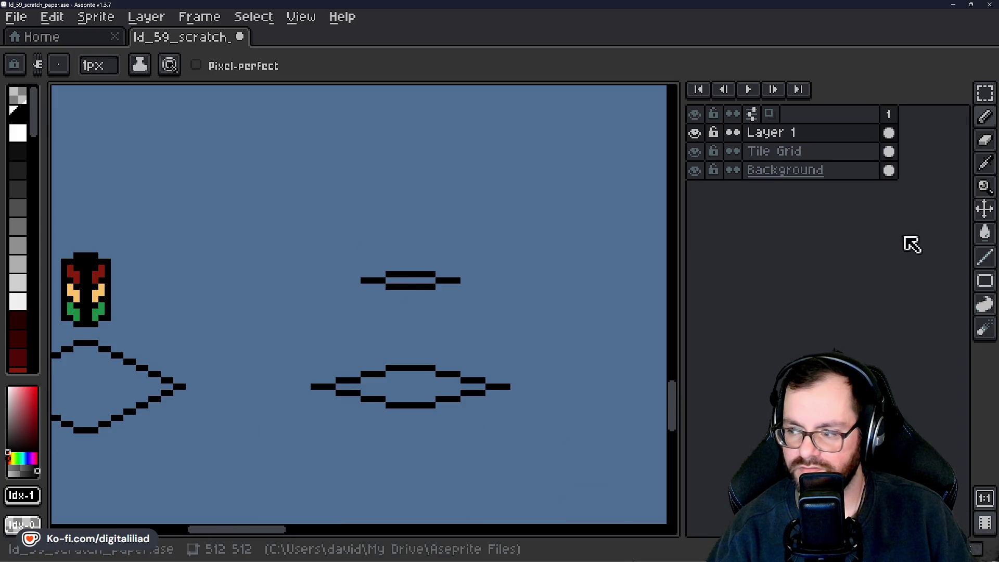
# Nudge the small line shape up and down with the rectangular marquee to position it.
pyautogui.click(984, 93)
pyautogui.moveTo(312, 234)
pyautogui.mouseDown()
pyautogui.moveTo(446, 312)
pyautogui.moveTo(499, 329)
pyautogui.moveTo(457, 298)
pyautogui.mouseUp()
pyautogui.click(450, 342)
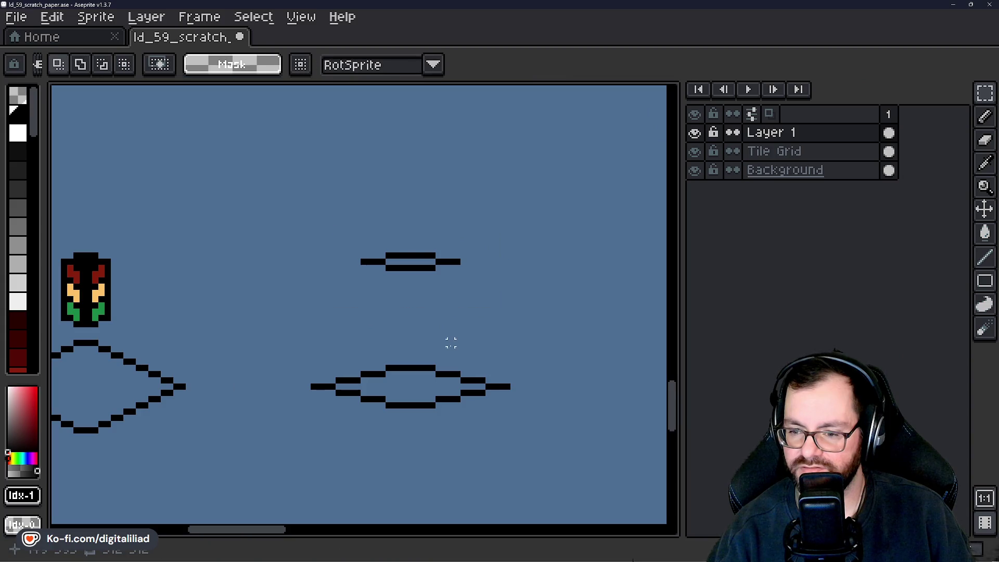
pyautogui.moveTo(339, 234)
pyautogui.mouseDown()
pyautogui.moveTo(564, 296)
pyautogui.moveTo(567, 309)
pyautogui.mouseUp()
pyautogui.moveTo(508, 299); pyautogui.dragTo(508, 310)
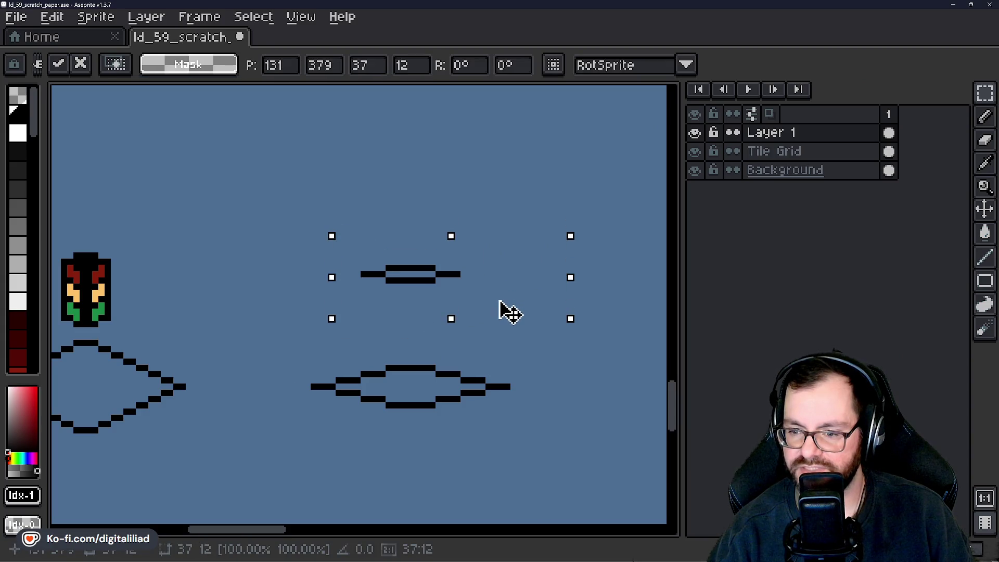
pyautogui.moveTo(445, 305); pyautogui.dragTo(446, 295)
pyautogui.click(416, 318)
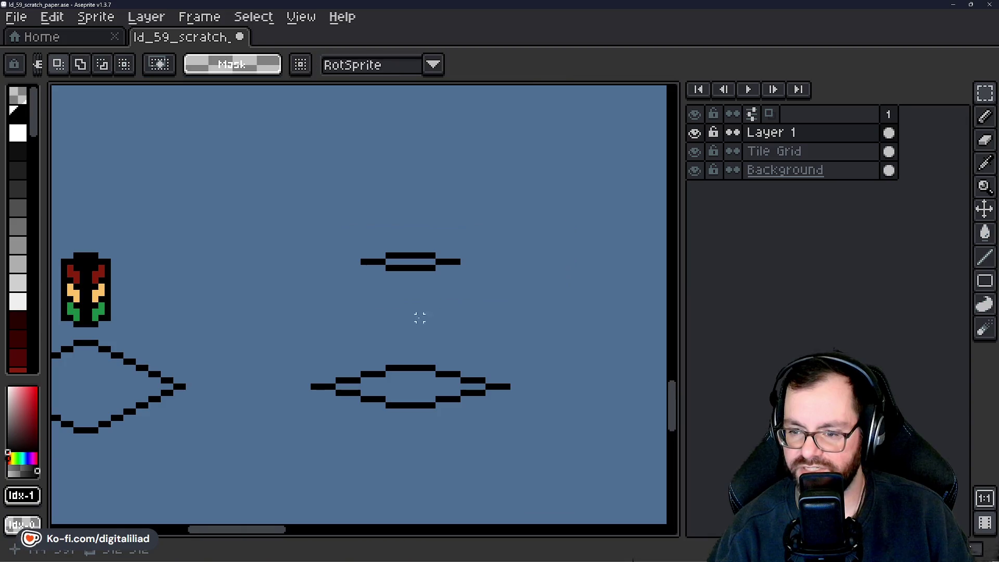
pyautogui.scroll(1, 417, 319)
pyautogui.moveTo(290, 189); pyautogui.dragTo(549, 272)
pyautogui.click(423, 323)
pyautogui.scroll(1, 424, 322)
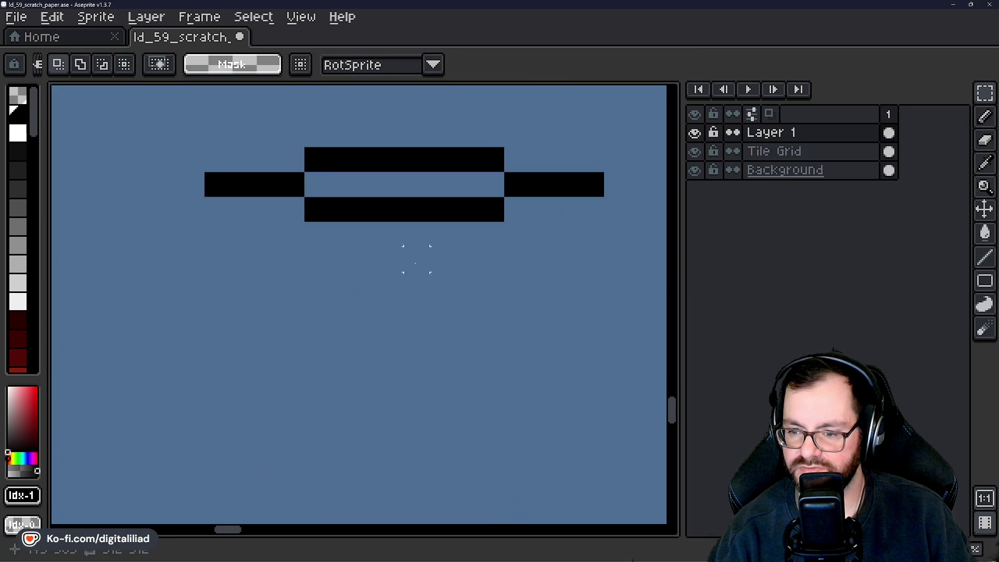
# Add the hooked arm below the lens with the Line tool, joining the right and bottom bars.
pyautogui.click(985, 257)
pyautogui.scroll(1, 421, 257)
pyautogui.moveTo(413, 221)
pyautogui.mouseDown()
pyautogui.moveTo(419, 332)
pyautogui.moveTo(437, 368)
pyautogui.moveTo(546, 363)
pyautogui.moveTo(431, 381)
pyautogui.moveTo(461, 350)
pyautogui.moveTo(562, 353)
pyautogui.mouseUp()
pyautogui.moveTo(565, 205); pyautogui.dragTo(574, 315)
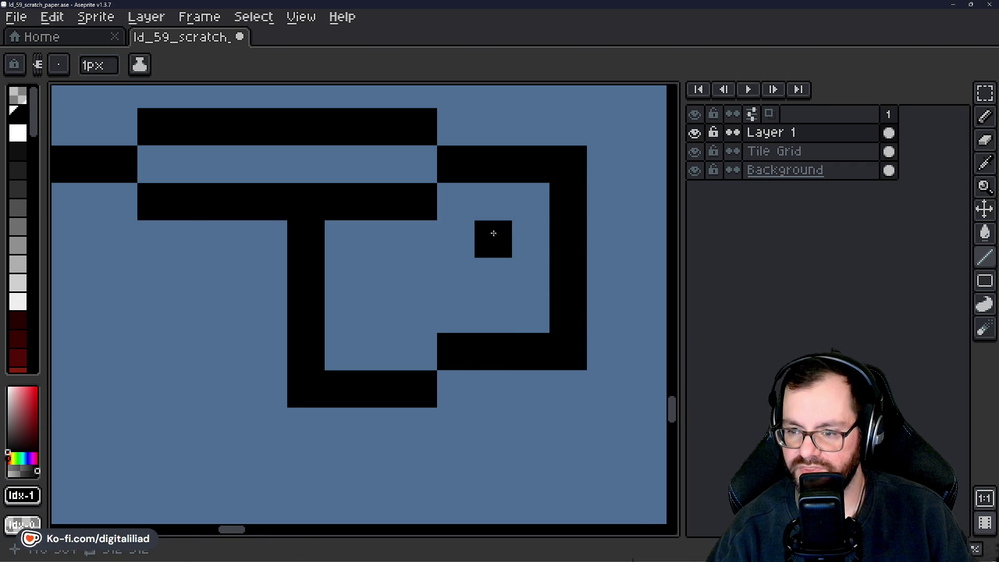
pyautogui.scroll(-8, 575, 362)
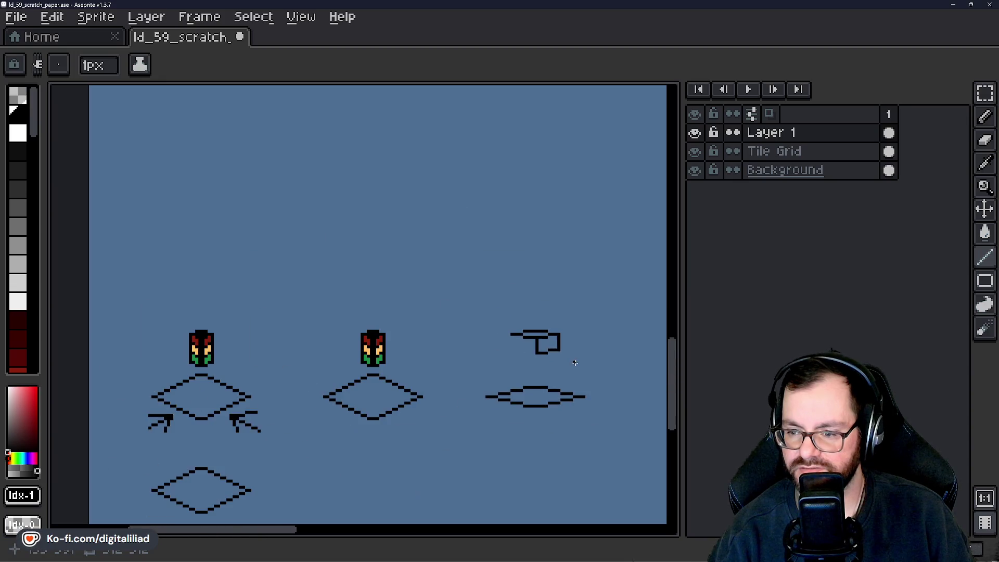
pyautogui.scroll(4, 575, 359)
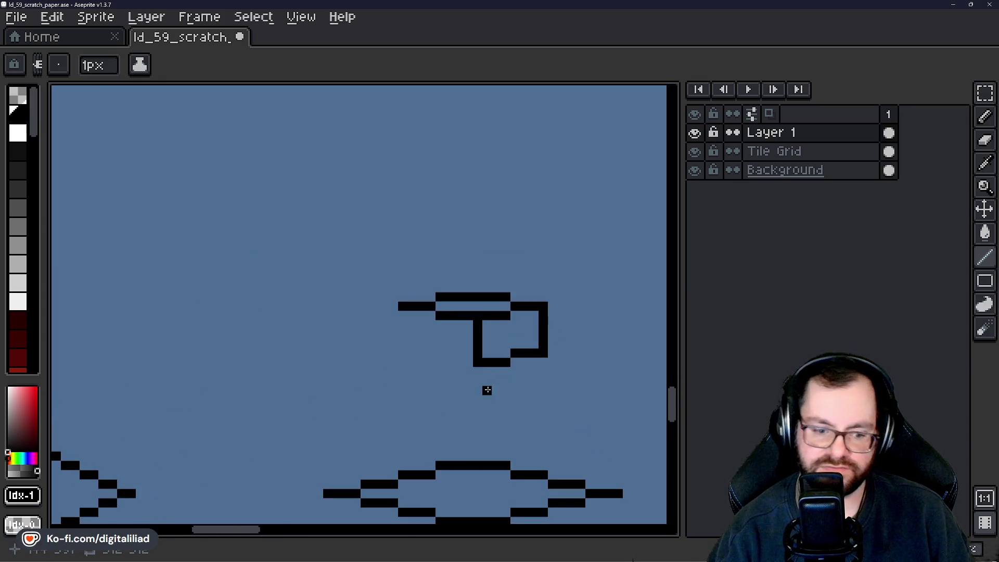
pyautogui.moveTo(497, 378); pyautogui.dragTo(424, 372)
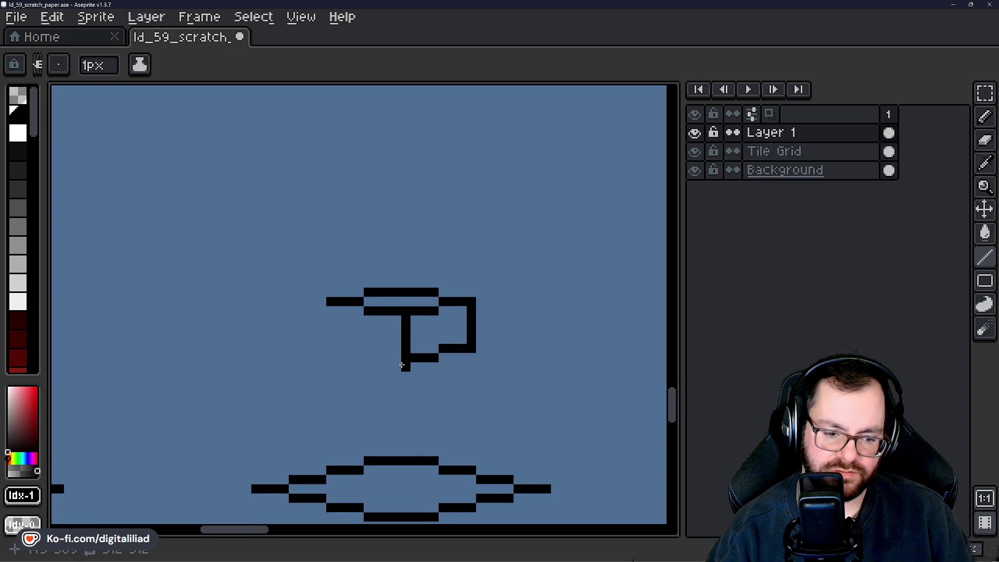
pyautogui.moveTo(387, 367)
pyautogui.mouseDown()
pyautogui.moveTo(494, 265)
pyautogui.moveTo(345, 328)
pyautogui.moveTo(437, 379)
pyautogui.moveTo(404, 371)
pyautogui.mouseUp()
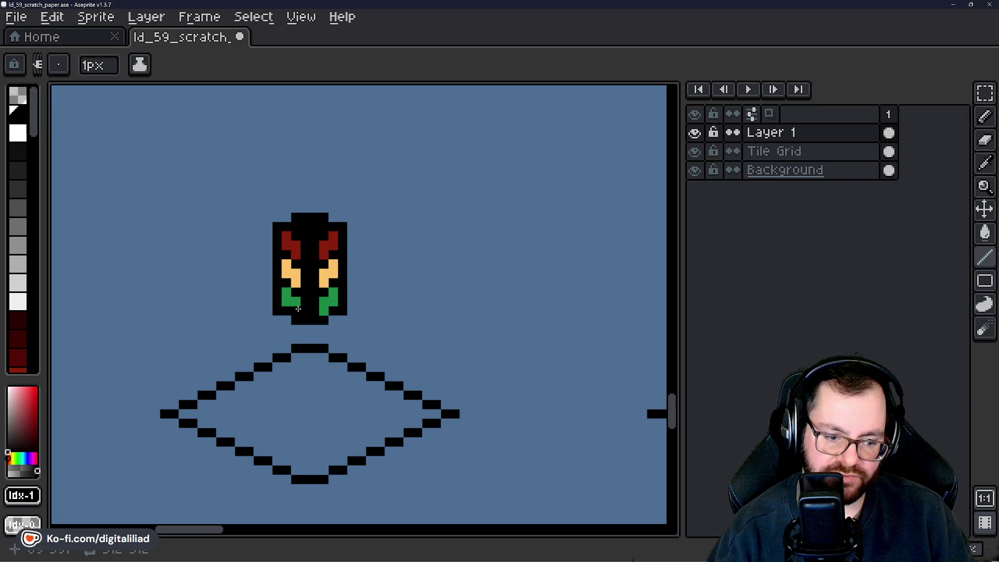
pyautogui.scroll(2, 298, 309)
# Lift the red, yellow and green traffic light higher above its diamond tile, nudge it right, and commit.
pyautogui.press('m')
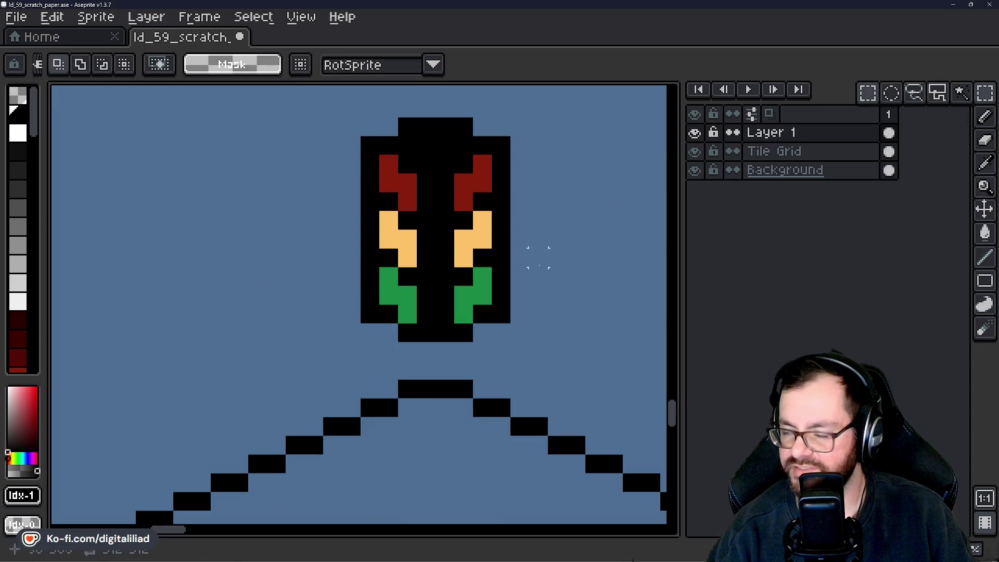
pyautogui.scroll(1, 413, 221)
pyautogui.moveTo(329, 119); pyautogui.dragTo(498, 362)
pyautogui.moveTo(452, 329); pyautogui.dragTo(457, 215)
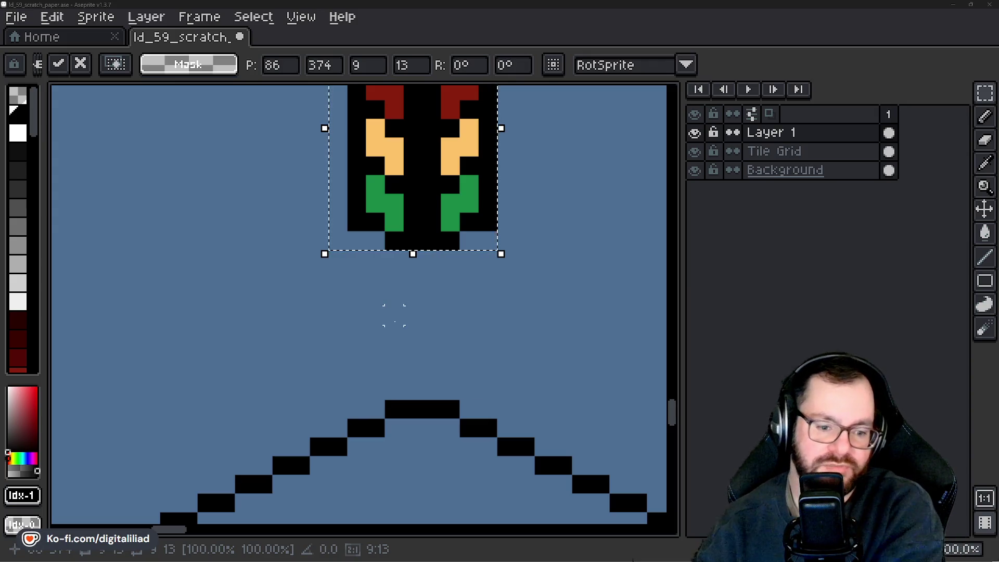
pyautogui.scroll(-2, 413, 296)
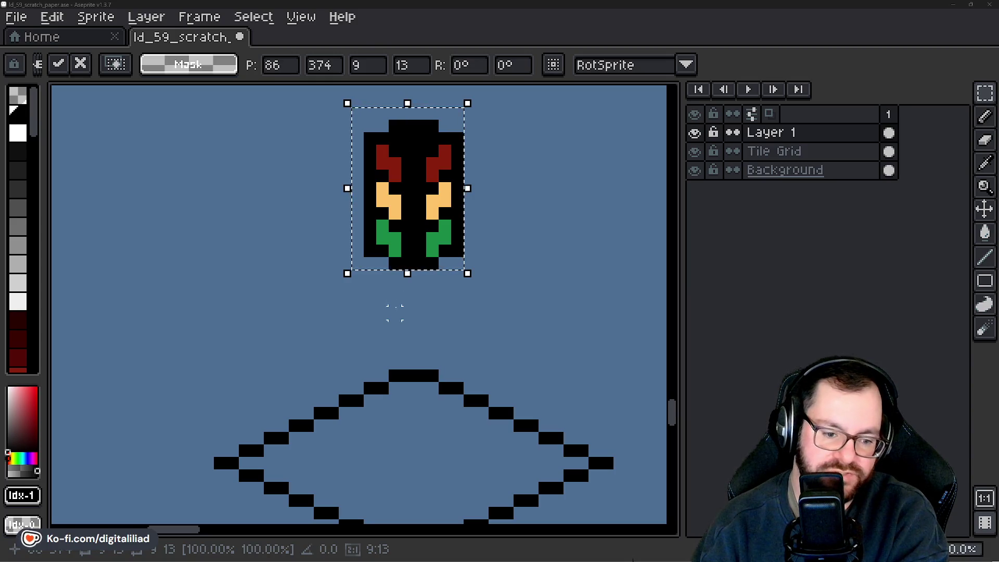
pyautogui.moveTo(393, 307); pyautogui.dragTo(351, 335)
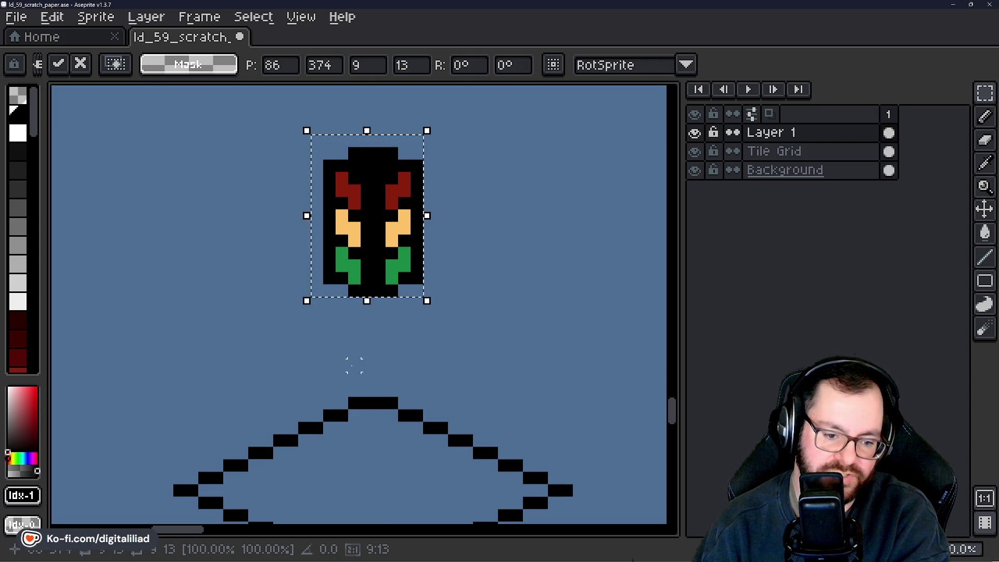
pyautogui.moveTo(353, 365); pyautogui.dragTo(243, 340)
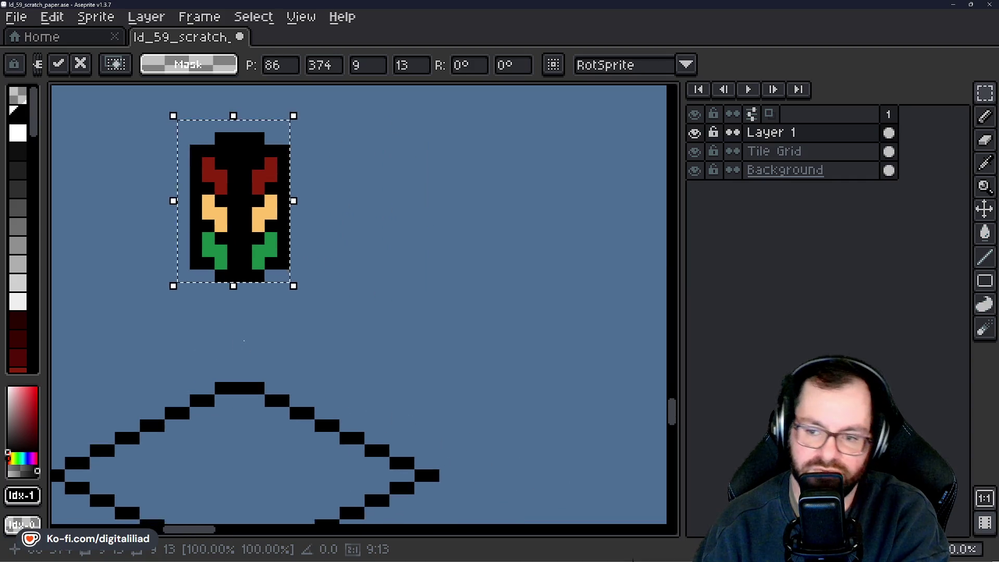
pyautogui.scroll(-2, 339, 289)
pyautogui.scroll(2, 390, 288)
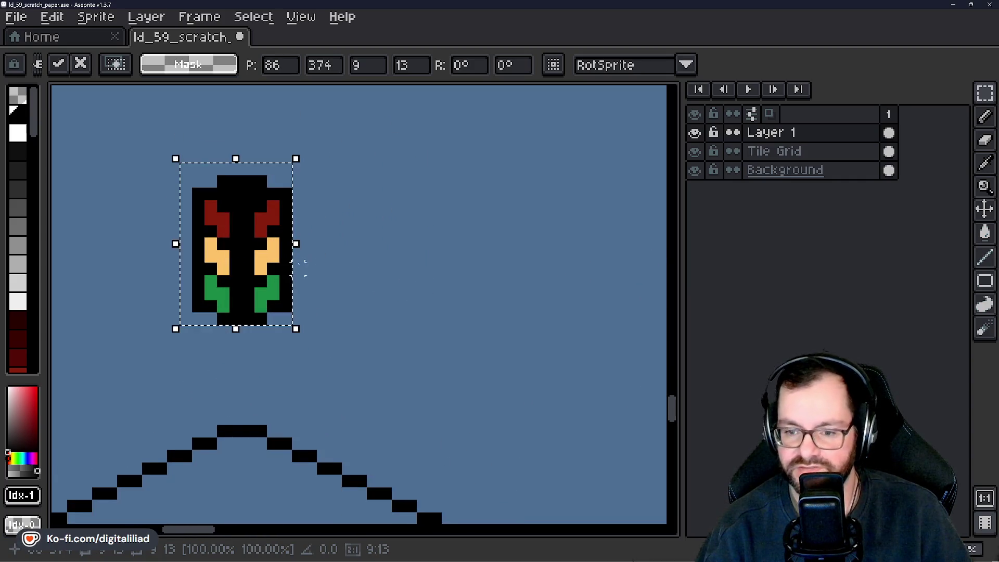
pyautogui.moveTo(312, 269)
pyautogui.mouseDown()
pyautogui.moveTo(656, 278)
pyautogui.moveTo(508, 263)
pyautogui.mouseUp()
pyautogui.press('m')
pyautogui.scroll(3, 408, 475)
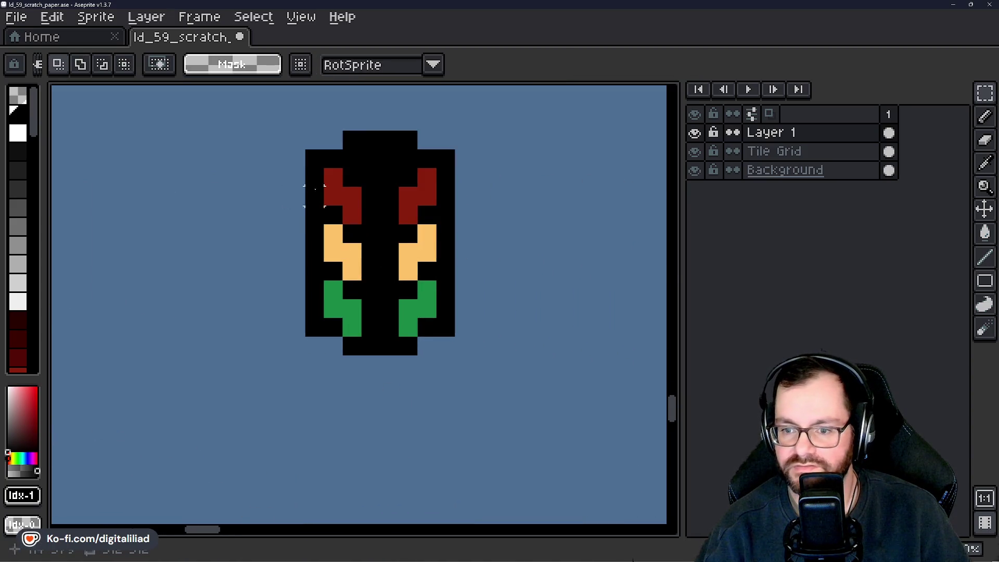
# Clear the red and yellow lamps on both sides of the traffic light to transparent.
pyautogui.click(20, 98)
pyautogui.press('g')
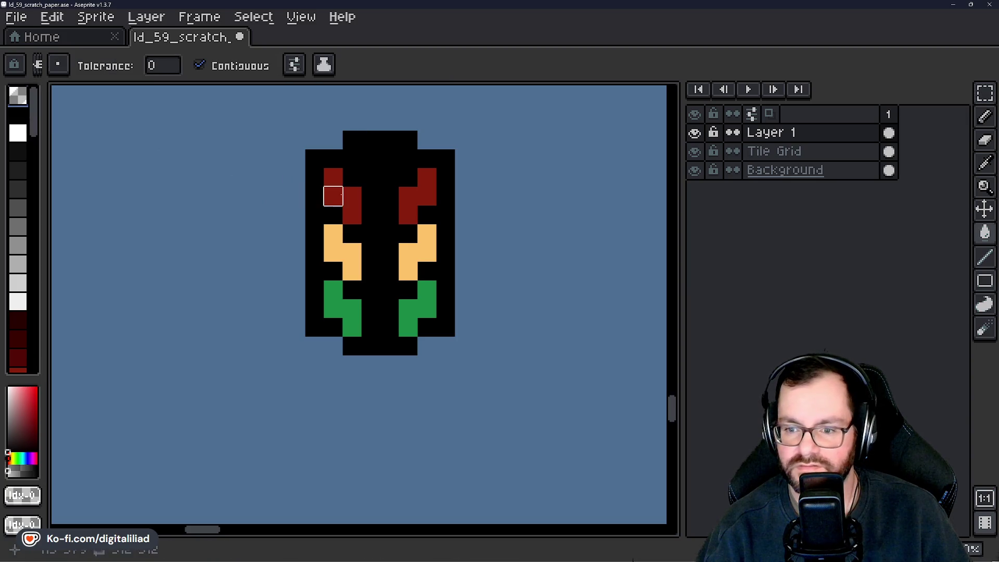
pyautogui.click(333, 196)
pyautogui.click(333, 252)
pyautogui.click(424, 271)
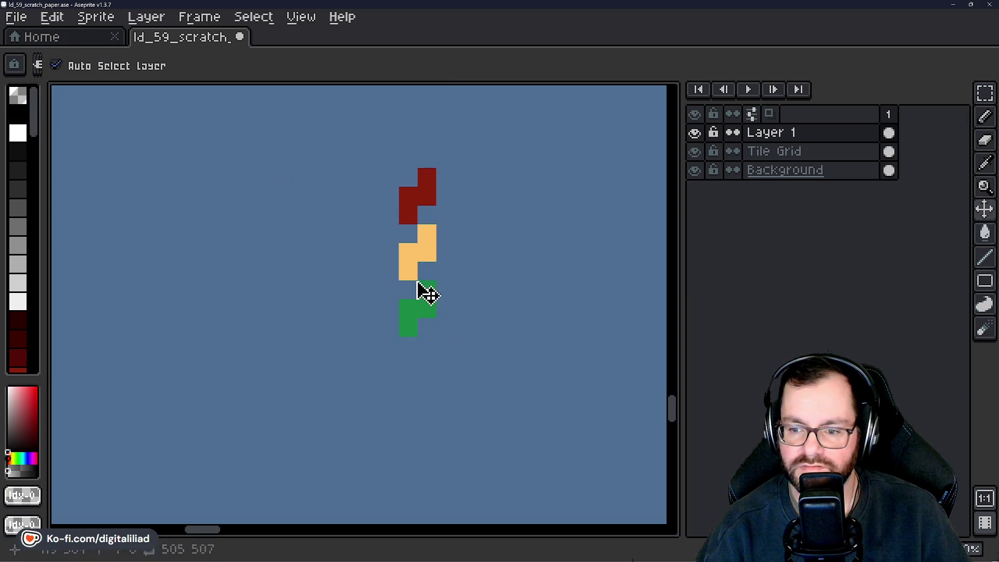
pyautogui.hotkey('ctrl', 'z')
pyautogui.click(427, 252)
pyautogui.click(408, 197)
# Move the light's lower section down and patch the gap in the left outline.
pyautogui.moveTo(365, 333); pyautogui.dragTo(373, 298)
pyautogui.click(994, 93)
pyautogui.moveTo(289, 263)
pyautogui.mouseDown()
pyautogui.moveTo(350, 323)
pyautogui.moveTo(503, 383)
pyautogui.mouseUp()
pyautogui.moveTo(446, 337); pyautogui.dragTo(445, 401)
pyautogui.hotkey('ctrl', 'd')
pyautogui.scroll(2, 458, 311)
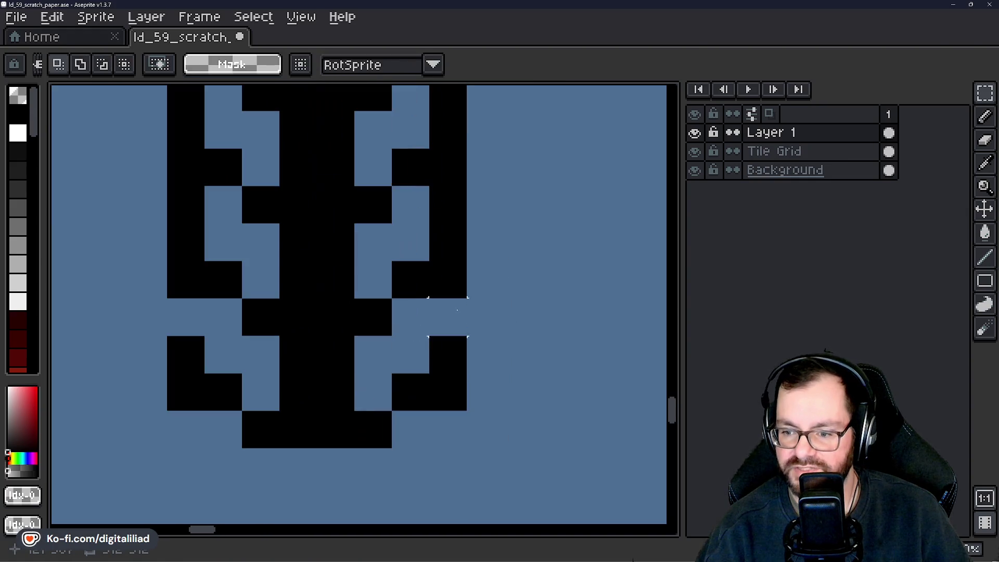
pyautogui.press('b')
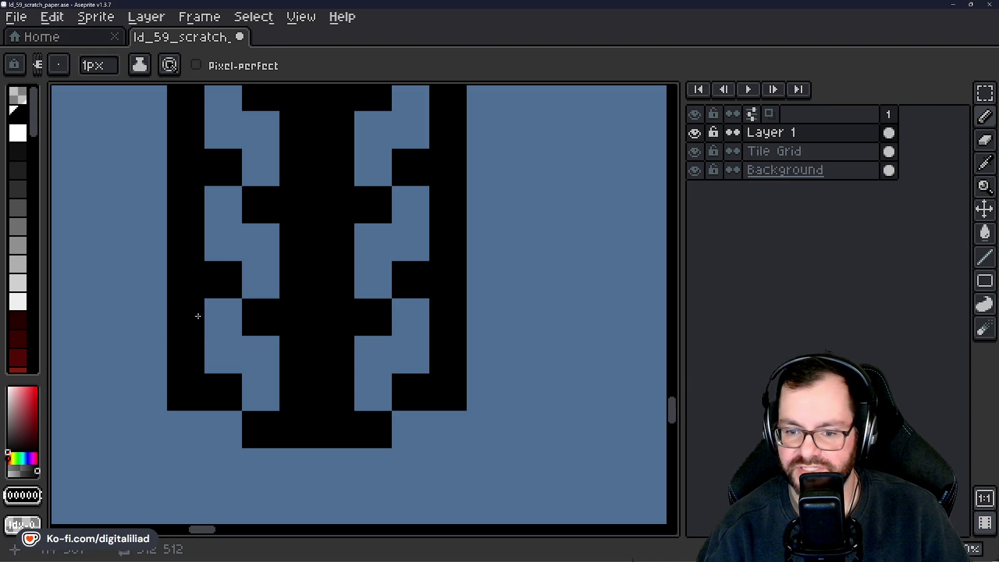
pyautogui.click(196, 314)
pyautogui.scroll(-3, 343, 333)
pyautogui.scroll(-5, 23, 206)
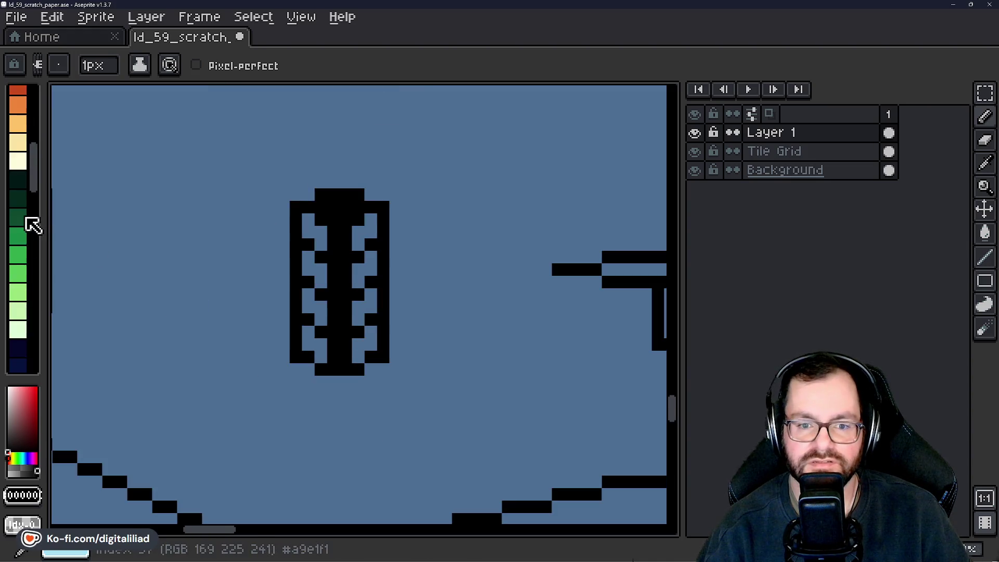
# Fill the lower lamp cells with darker green.
pyautogui.click(23, 244)
pyautogui.press('g')
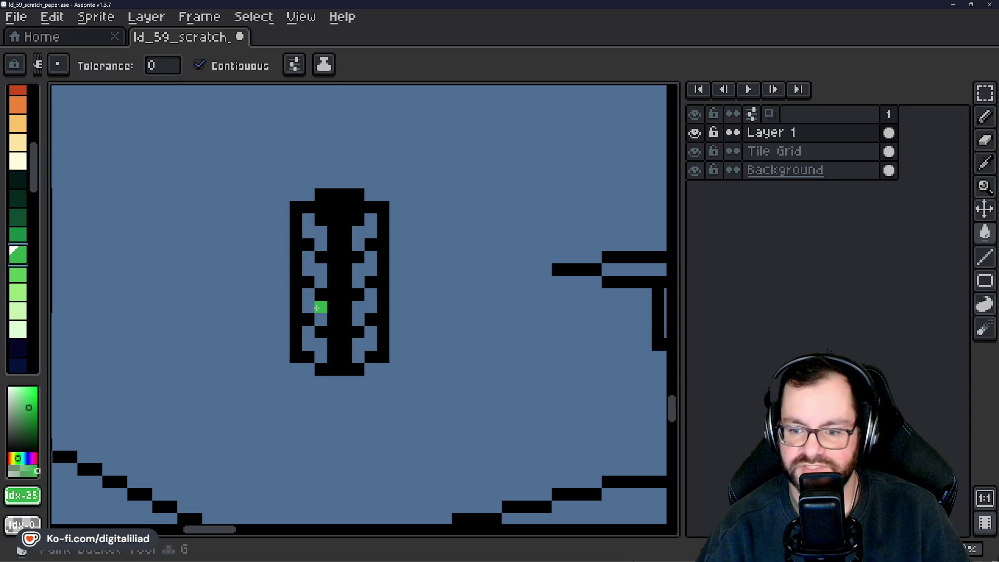
pyautogui.click(312, 303)
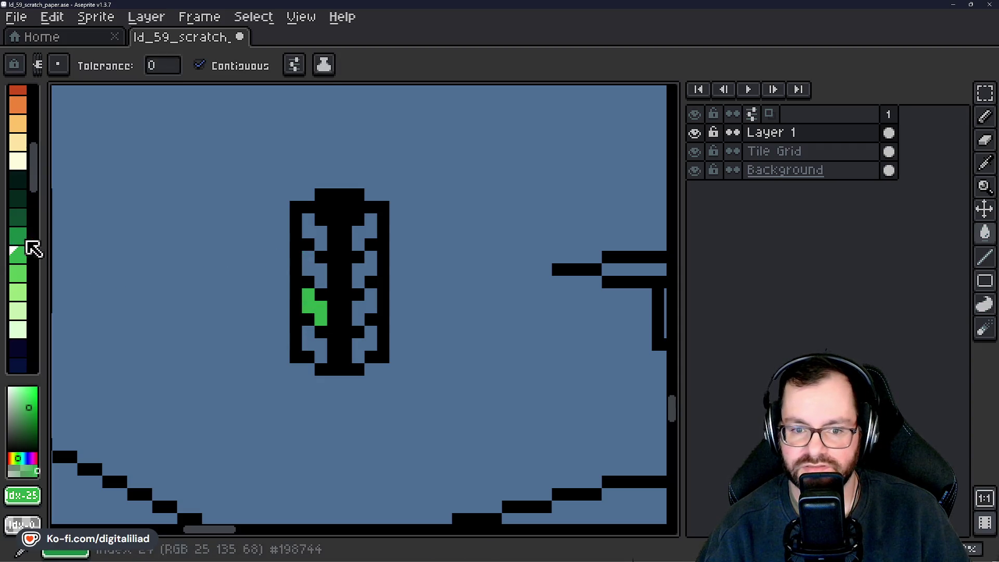
pyautogui.click(18, 235)
pyautogui.click(299, 300)
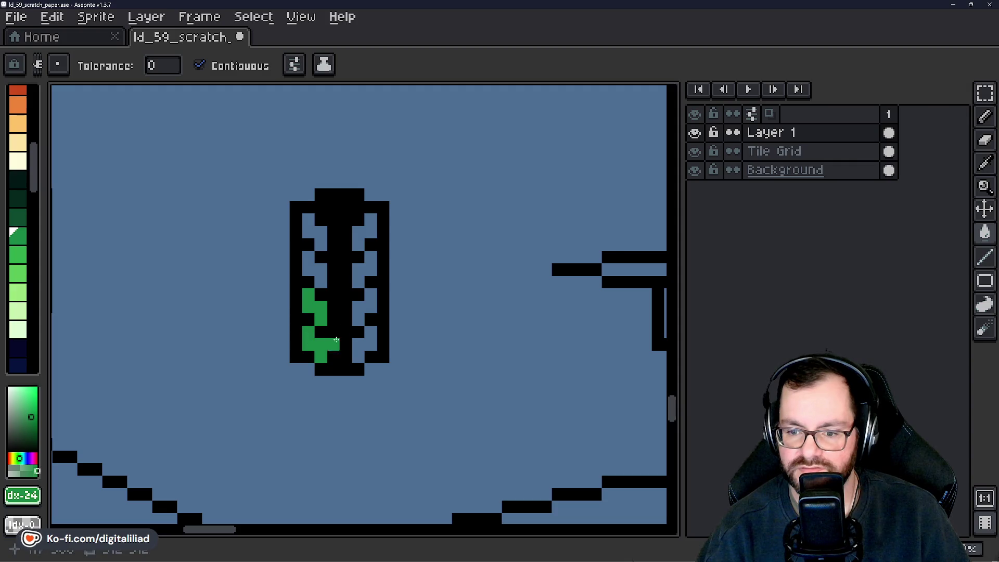
pyautogui.scroll(3, 24, 156)
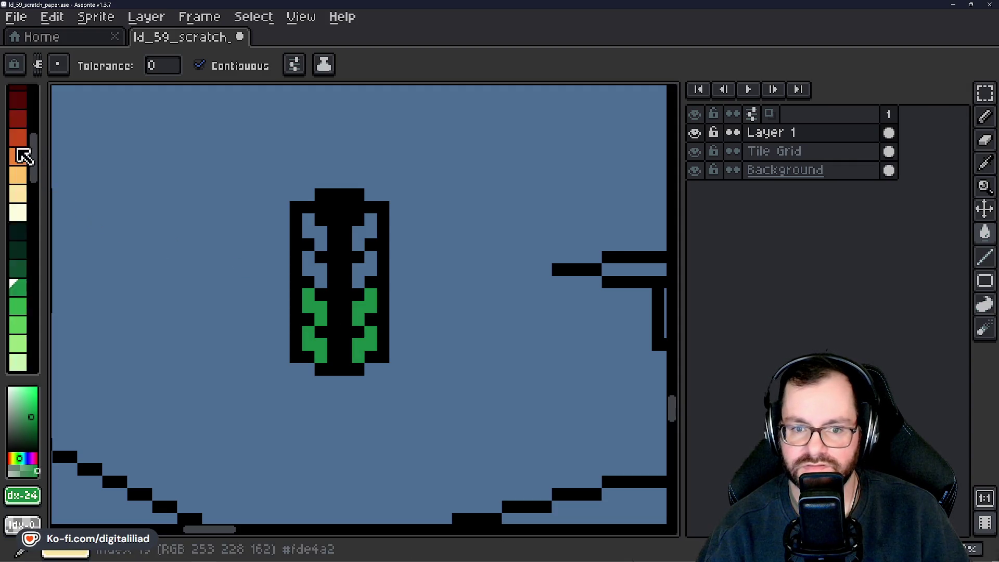
# Fill the left and right middle lamps with light orange.
pyautogui.click(20, 157)
pyautogui.click(323, 264)
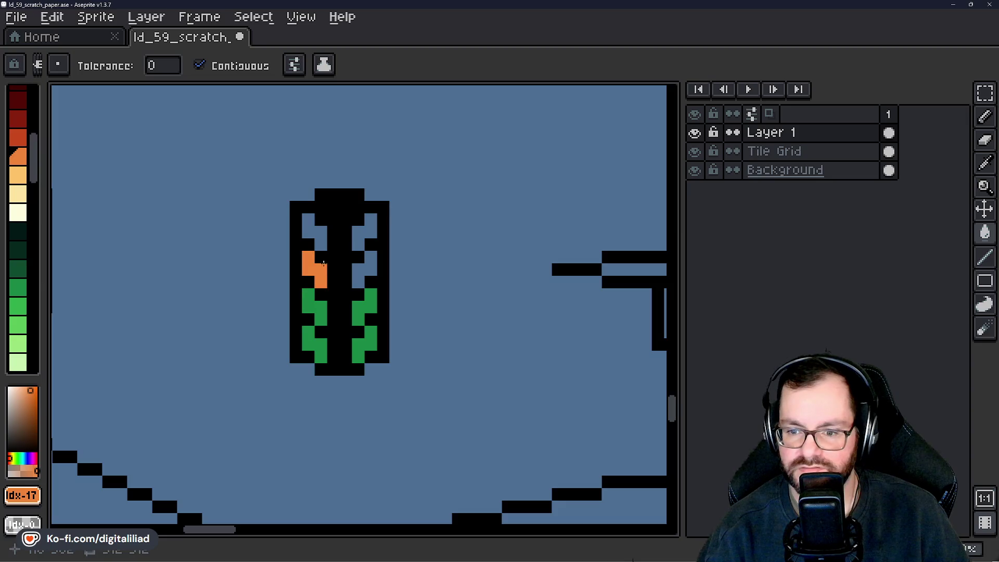
pyautogui.click(19, 176)
pyautogui.click(321, 276)
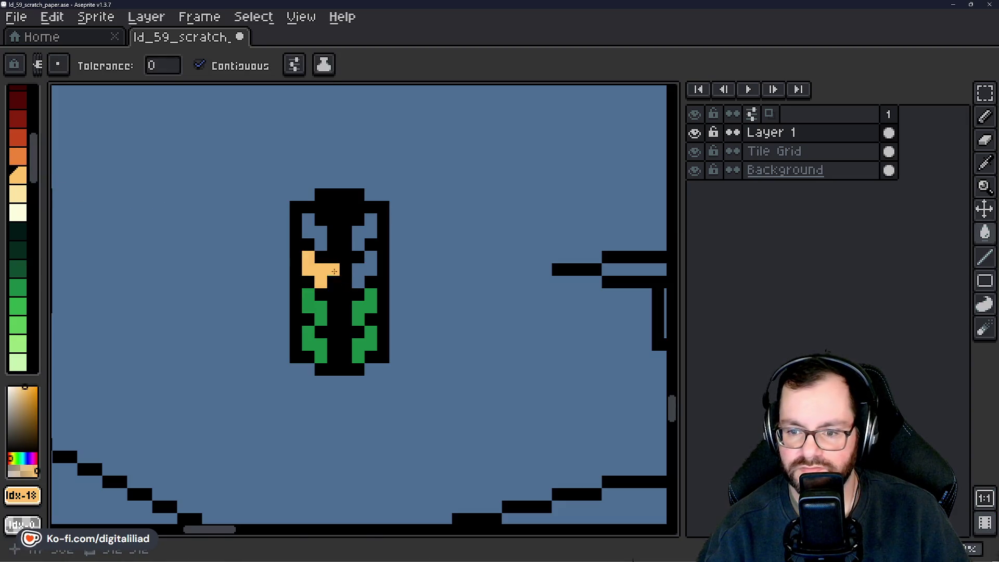
pyautogui.click(359, 268)
# Fill the left and right top lamps with dark red.
pyautogui.click(17, 103)
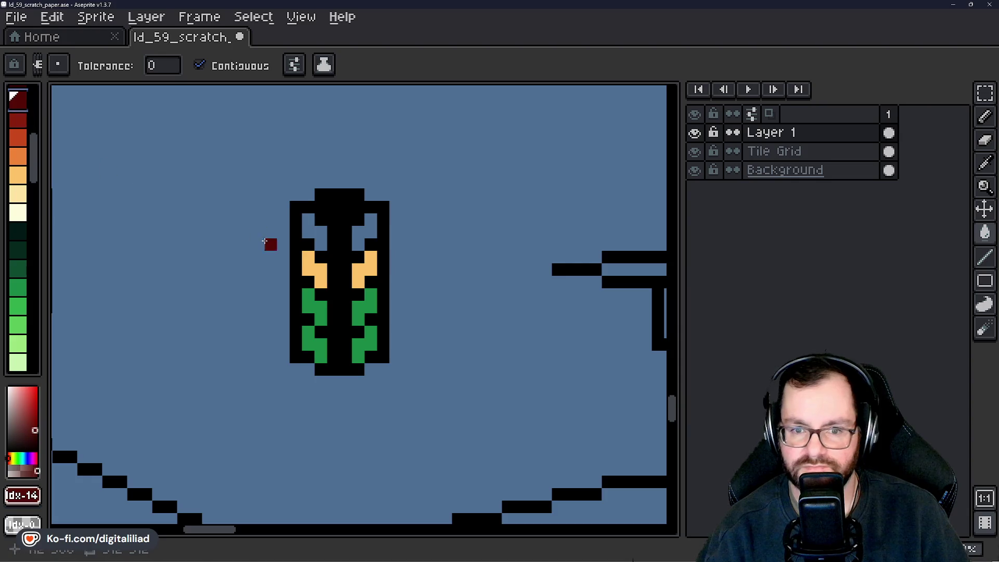
pyautogui.click(20, 120)
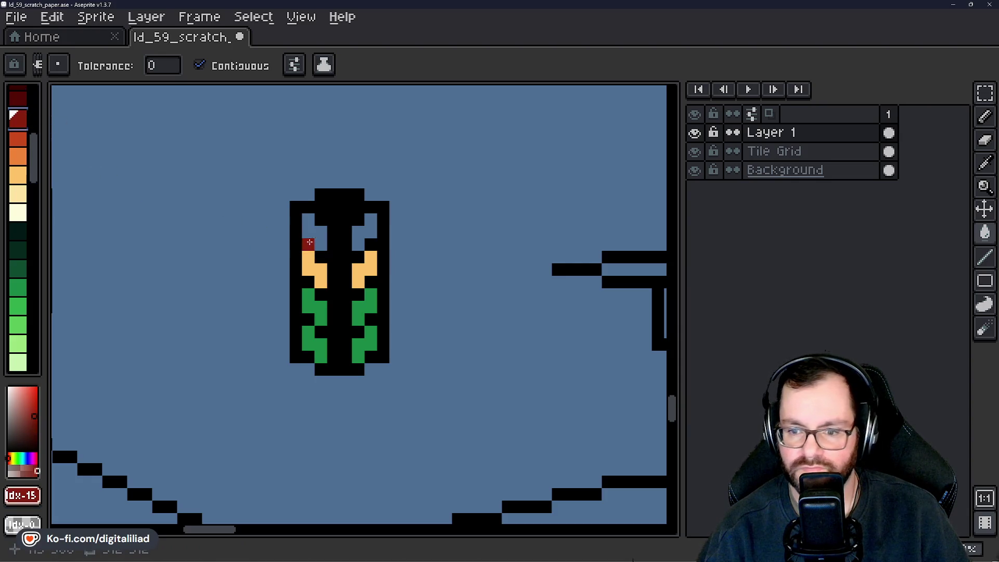
pyautogui.click(308, 232)
pyautogui.click(375, 230)
pyautogui.scroll(-2, 375, 231)
pyautogui.scroll(2, 404, 317)
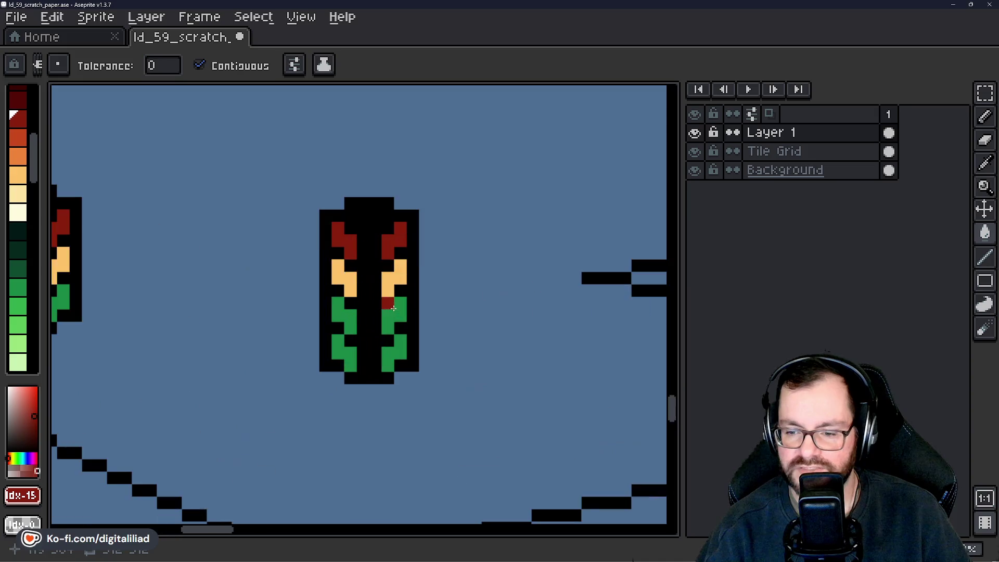
pyautogui.scroll(-2, 355, 257)
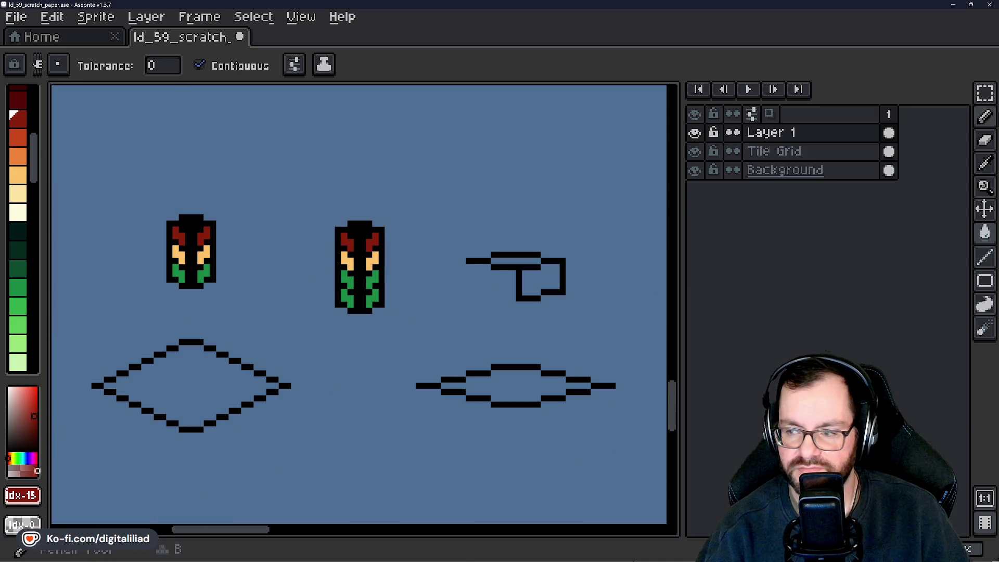
# Move the right traffic light to the far left of the canvas.
pyautogui.click(984, 93)
pyautogui.moveTo(274, 199)
pyautogui.mouseDown()
pyautogui.moveTo(372, 185)
pyautogui.moveTo(504, 310)
pyautogui.moveTo(111, 285)
pyautogui.moveTo(130, 312)
pyautogui.moveTo(132, 294)
pyautogui.mouseUp()
pyautogui.press('Return')
pyautogui.moveTo(373, 286); pyautogui.dragTo(164, 277)
# Try red strokes inside the junction sketch, then undo them.
pyautogui.scroll(4, 403, 251)
pyautogui.press('b')
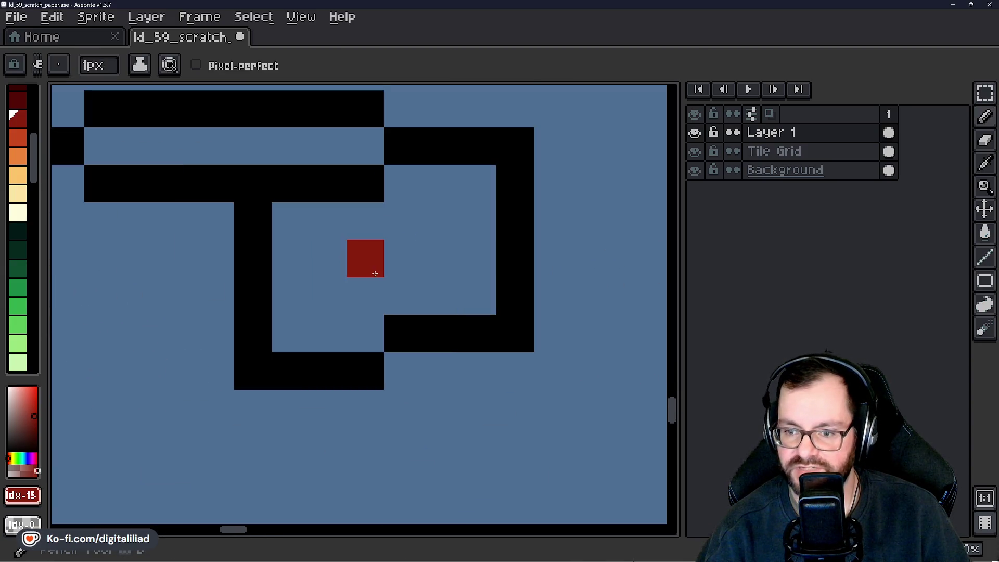
pyautogui.moveTo(317, 268)
pyautogui.mouseDown()
pyautogui.moveTo(407, 255)
pyautogui.moveTo(417, 227)
pyautogui.mouseUp()
pyautogui.hotkey('ctrl', 'z')
pyautogui.moveTo(330, 283)
pyautogui.mouseDown()
pyautogui.moveTo(364, 259)
pyautogui.moveTo(358, 252)
pyautogui.moveTo(425, 248)
pyautogui.moveTo(409, 223)
pyautogui.moveTo(430, 226)
pyautogui.moveTo(464, 300)
pyautogui.mouseUp()
pyautogui.hotkey('ctrl', 'z')
pyautogui.hotkey('ctrl', 'z')
pyautogui.hotkey('ctrl', 'z')
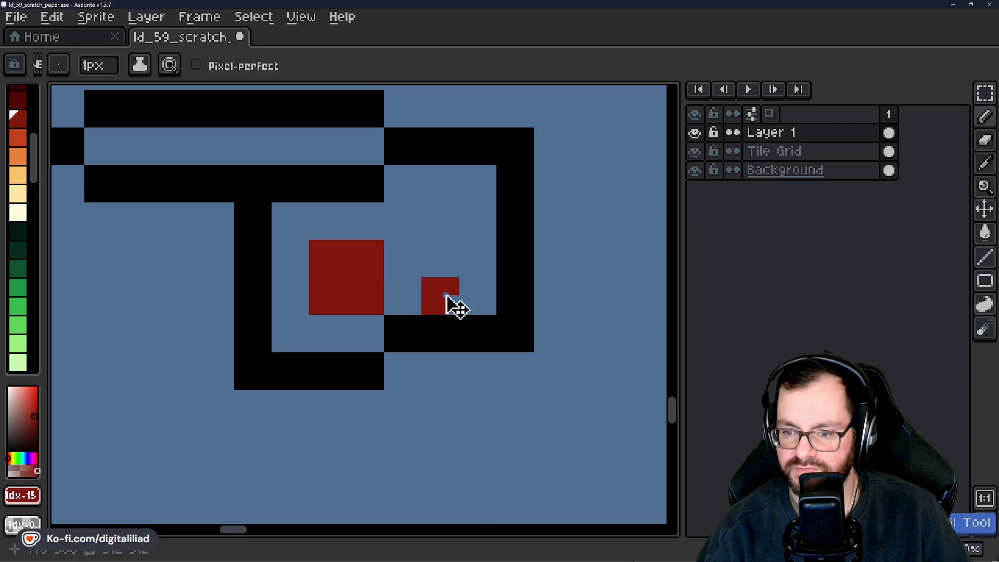
# Shift the junction's lower part up a pixel and paint a red bar across the stem.
pyautogui.click(985, 93)
pyautogui.moveTo(234, 238); pyautogui.dragTo(572, 392)
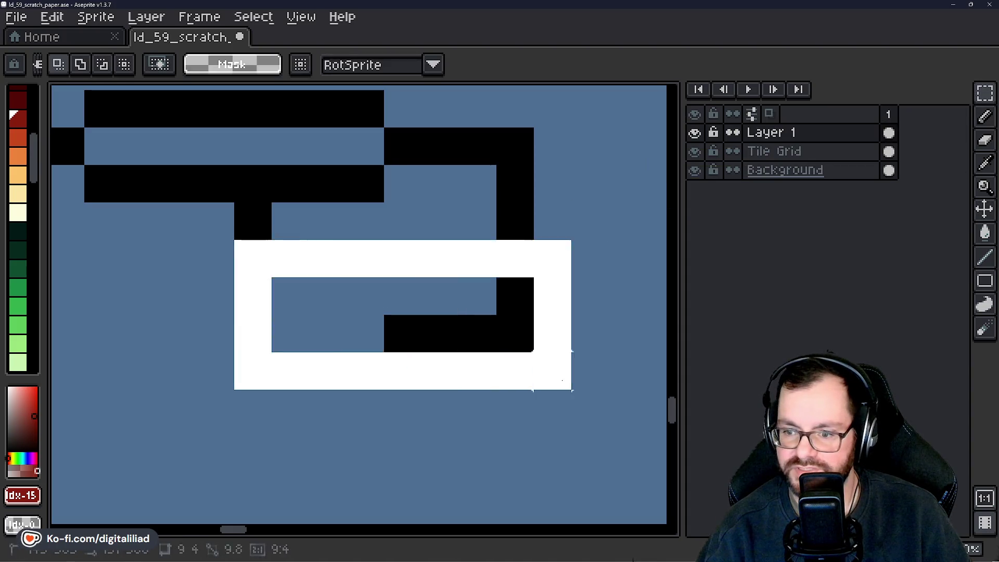
pyautogui.moveTo(457, 339); pyautogui.dragTo(453, 313)
pyautogui.hotkey('ctrl', 'd')
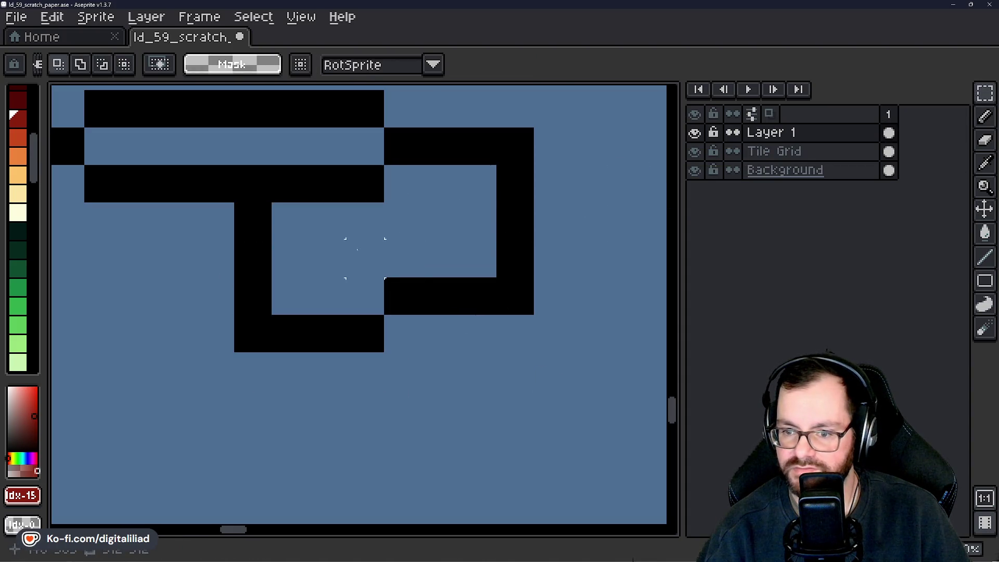
pyautogui.press('b')
pyautogui.moveTo(298, 258); pyautogui.dragTo(350, 258)
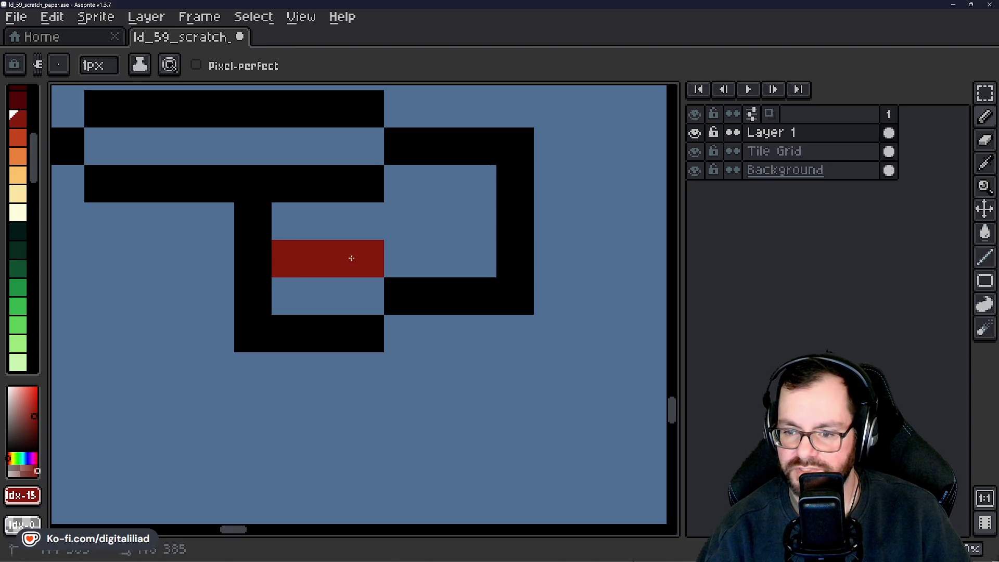
pyautogui.moveTo(406, 223)
pyautogui.mouseDown()
pyautogui.moveTo(428, 223)
pyautogui.moveTo(439, 194)
pyautogui.moveTo(444, 247)
pyautogui.mouseUp()
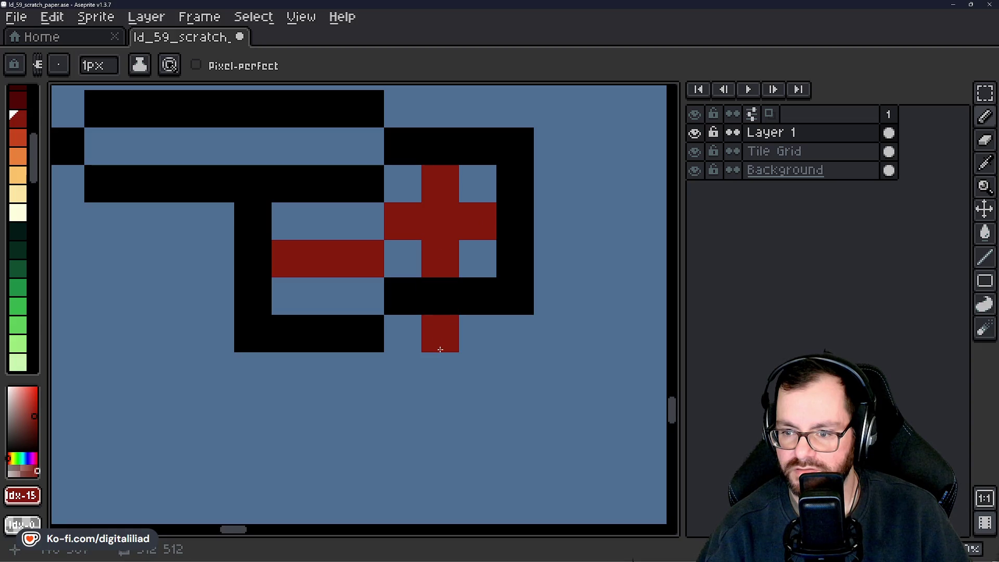
# Reposition the junction's lower part and delete the selected red marking.
pyautogui.scroll(-5, 447, 241)
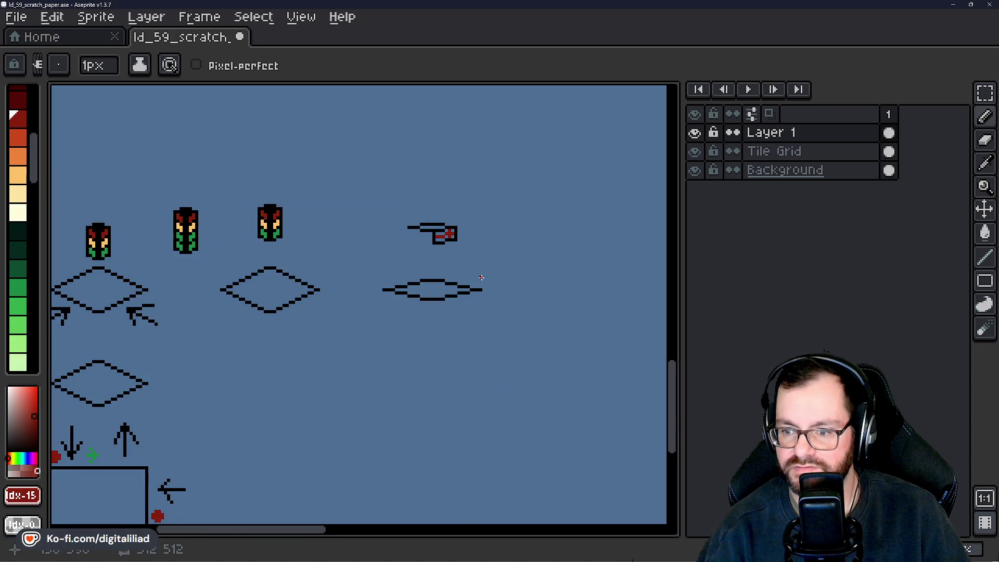
pyautogui.scroll(5, 481, 277)
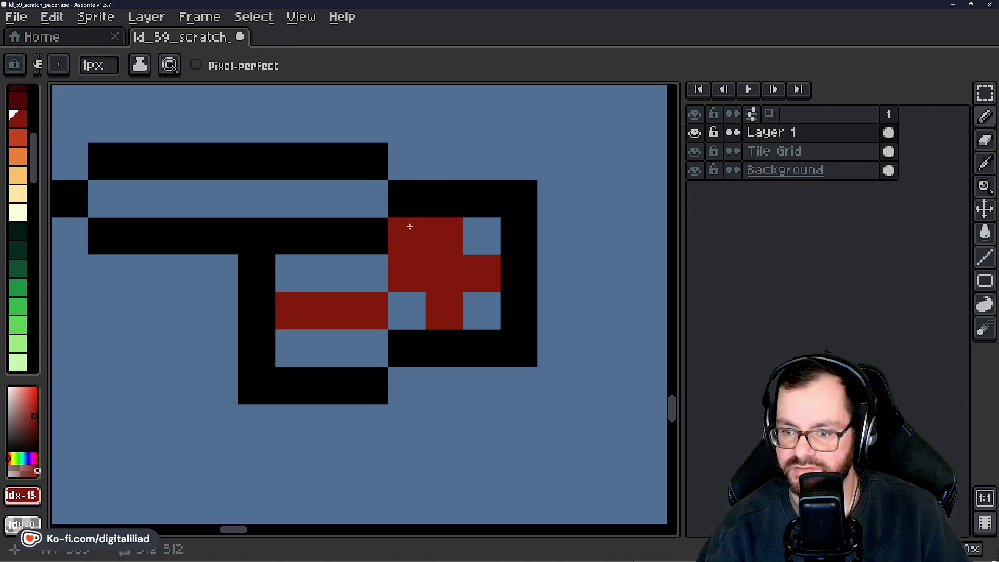
pyautogui.press('m')
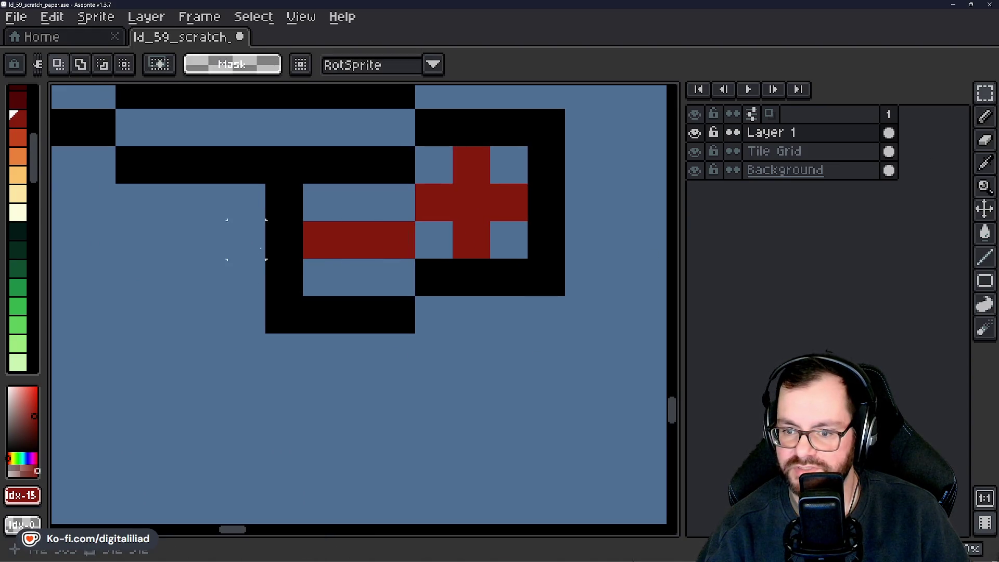
pyautogui.moveTo(266, 220); pyautogui.dragTo(601, 407)
pyautogui.moveTo(512, 365); pyautogui.dragTo(510, 421)
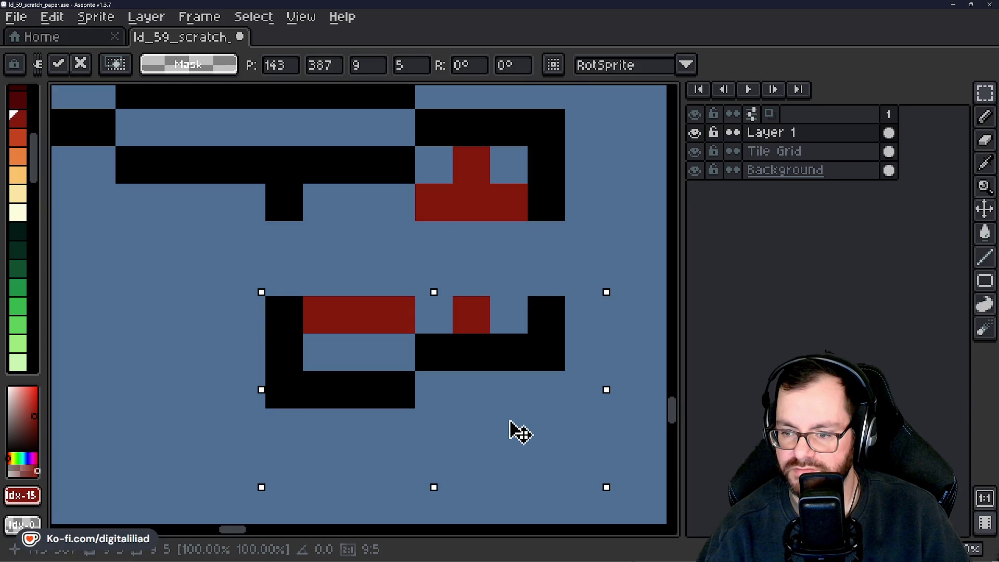
pyautogui.click(475, 287)
pyautogui.hotkey('ctrl', 'z')
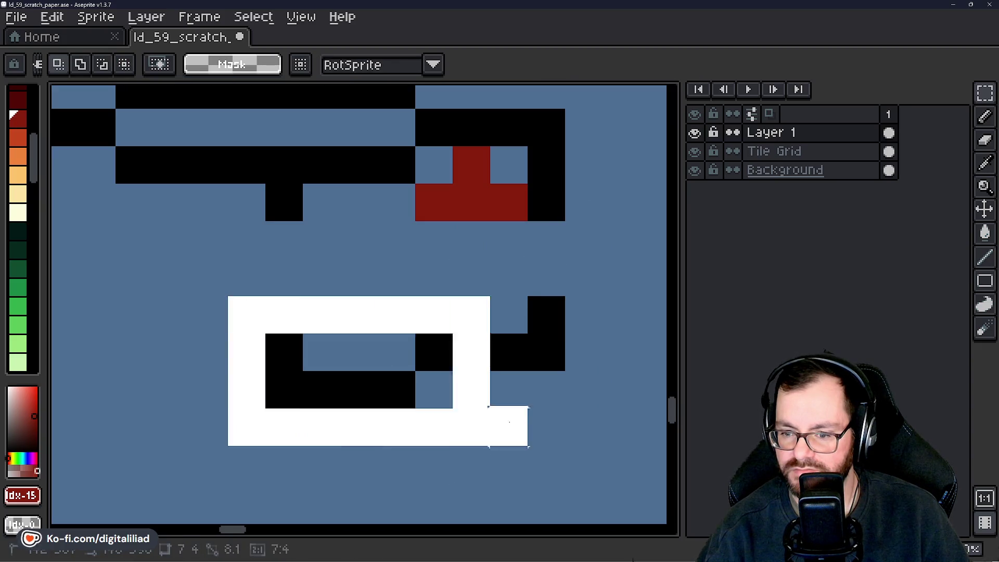
pyautogui.moveTo(508, 415)
pyautogui.mouseDown()
pyautogui.moveTo(505, 362)
pyautogui.moveTo(513, 410)
pyautogui.mouseUp()
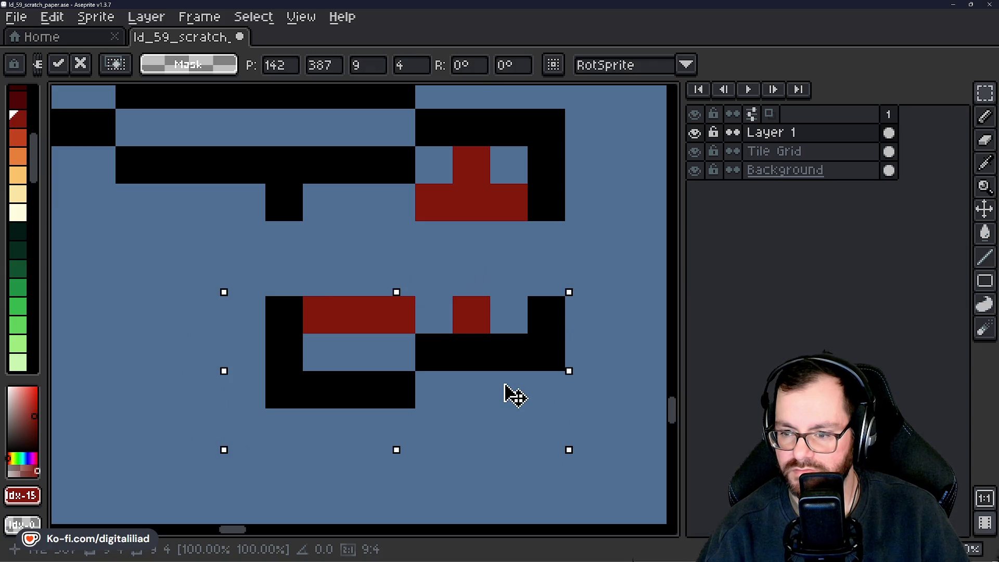
pyautogui.click(492, 206)
pyautogui.press('Delete')
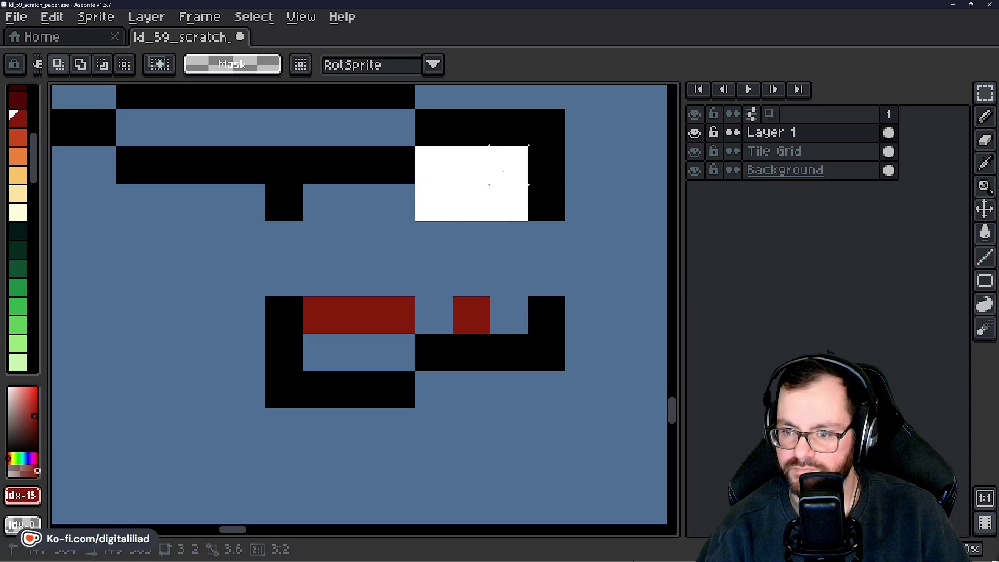
pyautogui.hotkey('ctrl', 'd')
# Paint a red row above the bar, erase the lower row, and redraw black outlines.
pyautogui.press('b')
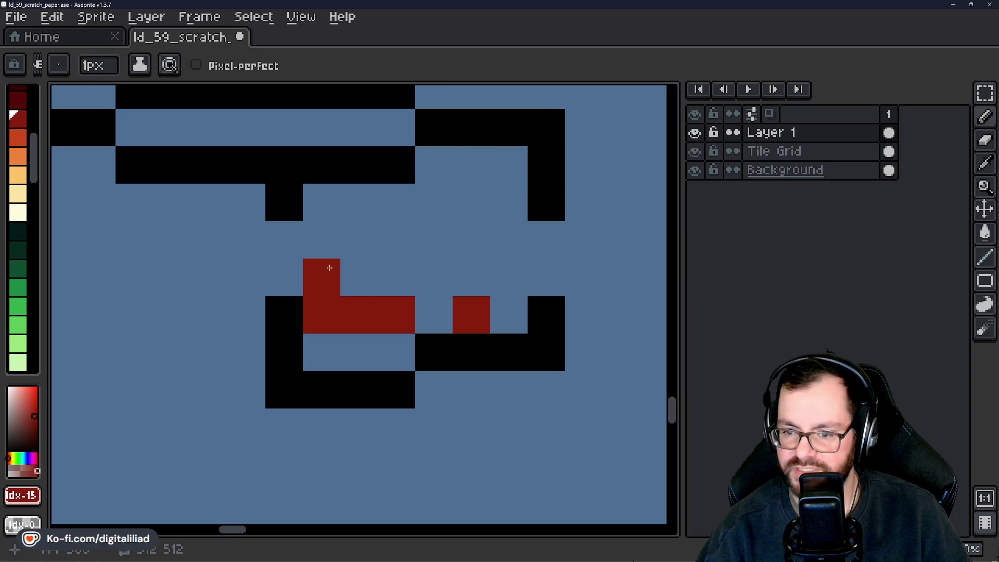
pyautogui.moveTo(327, 268); pyautogui.dragTo(401, 276)
pyautogui.press('e')
pyautogui.moveTo(397, 315); pyautogui.dragTo(321, 315)
pyautogui.press('i')
pyautogui.click(283, 195)
pyautogui.press('b')
pyautogui.moveTo(284, 239); pyautogui.dragTo(285, 285)
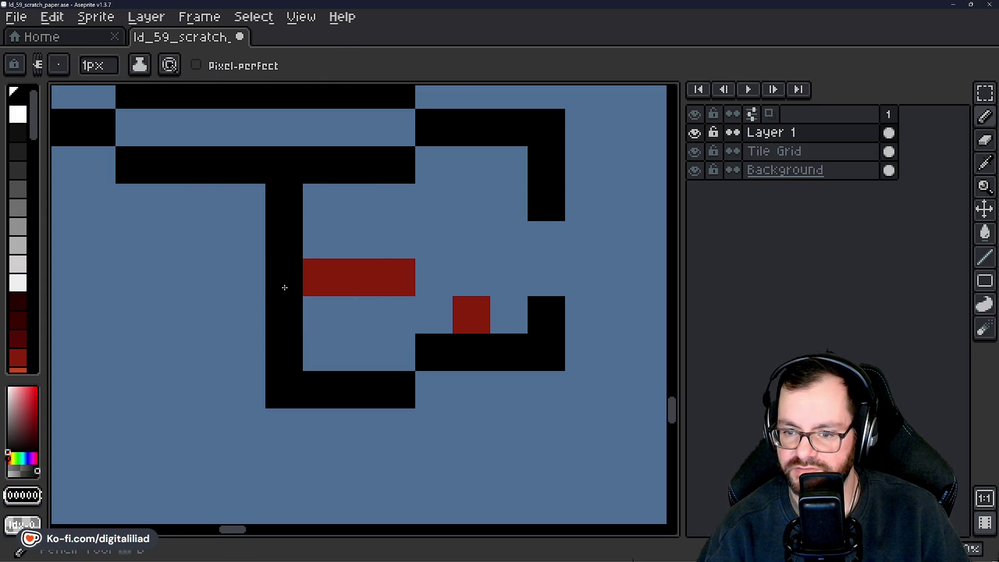
pyautogui.moveTo(549, 241); pyautogui.dragTo(521, 290)
# Erase stray cells, try a red plus across the junction middle, then undo those edits.
pyautogui.press('e')
pyautogui.click(470, 315)
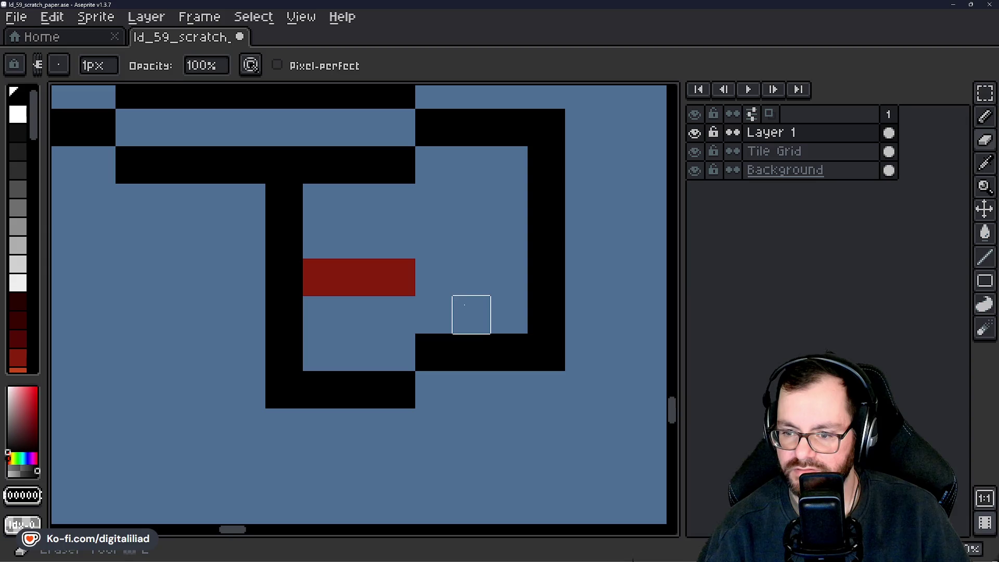
pyautogui.press('i')
pyautogui.click(395, 277)
pyautogui.press('b')
pyautogui.moveTo(435, 239)
pyautogui.mouseDown()
pyautogui.moveTo(506, 239)
pyautogui.moveTo(485, 206)
pyautogui.moveTo(448, 187)
pyautogui.moveTo(443, 286)
pyautogui.moveTo(466, 268)
pyautogui.moveTo(392, 243)
pyautogui.mouseUp()
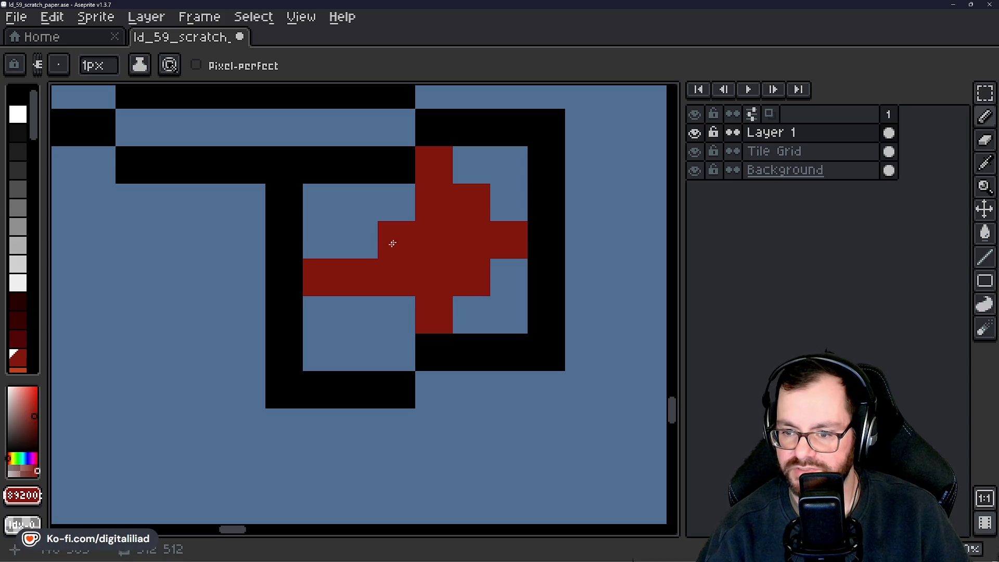
pyautogui.hotkey('ctrl', 'z')
pyautogui.hotkey('ctrl', 'z')
pyautogui.hotkey('ctrl', 'z')
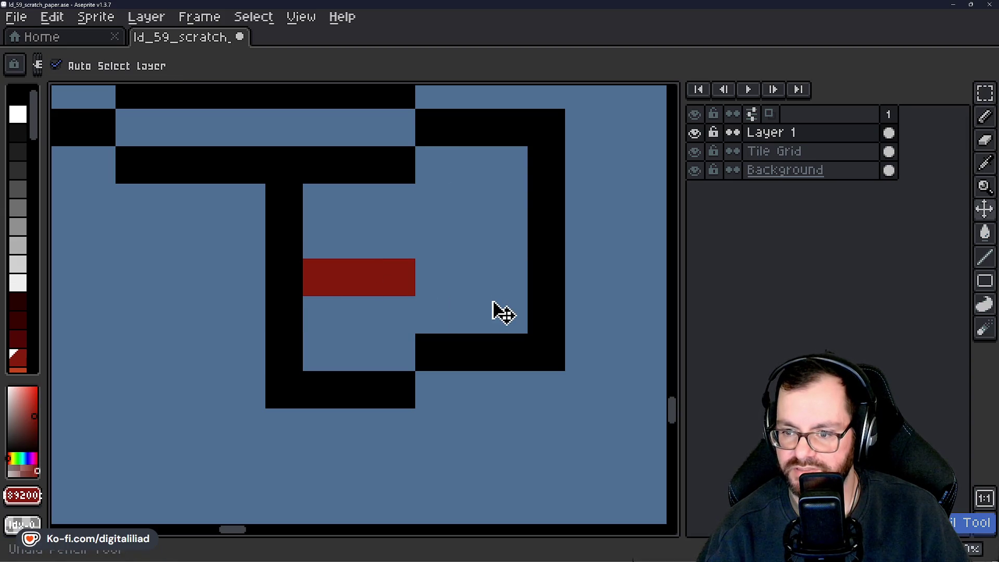
pyautogui.scroll(-3, 489, 304)
pyautogui.click(984, 93)
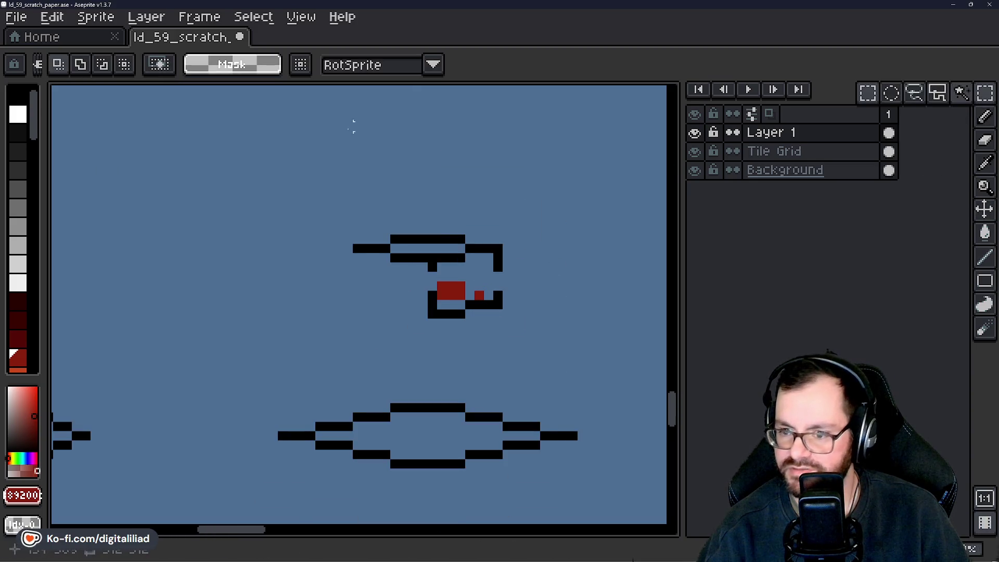
pyautogui.moveTo(443, 251)
pyautogui.mouseDown()
pyautogui.moveTo(404, 410)
pyautogui.moveTo(177, 222)
pyautogui.moveTo(421, 240)
pyautogui.moveTo(306, 295)
pyautogui.mouseUp()
pyautogui.moveTo(260, 163); pyautogui.dragTo(408, 312)
pyautogui.moveTo(548, 291)
pyautogui.mouseDown()
pyautogui.moveTo(306, 310)
pyautogui.moveTo(660, 286)
pyautogui.moveTo(667, 274)
pyautogui.mouseUp()
pyautogui.moveTo(368, 335)
pyautogui.mouseDown()
pyautogui.moveTo(437, 323)
pyautogui.moveTo(300, 338)
pyautogui.mouseUp()
pyautogui.scroll(1, 463, 240)
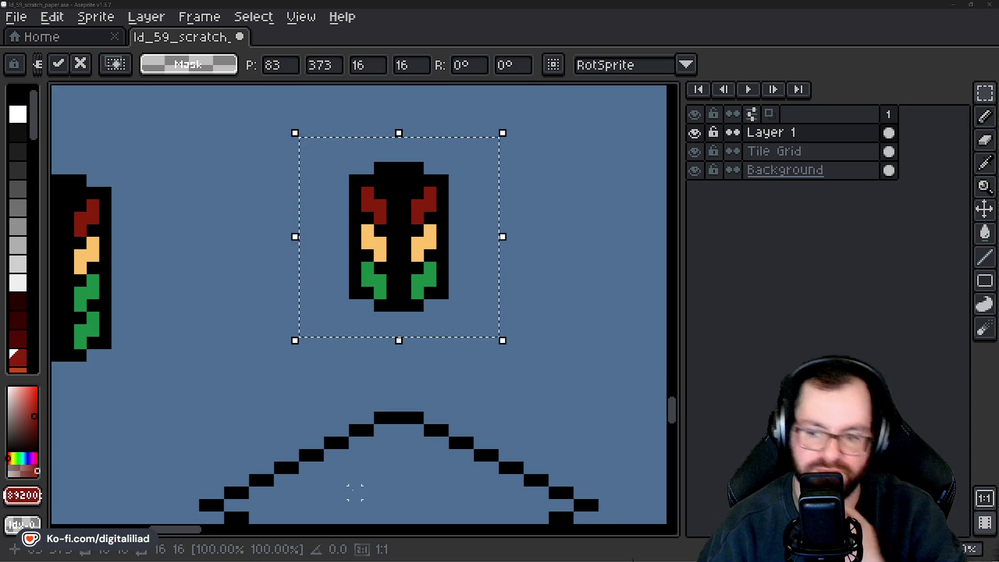
pyautogui.scroll(-1, 356, 359)
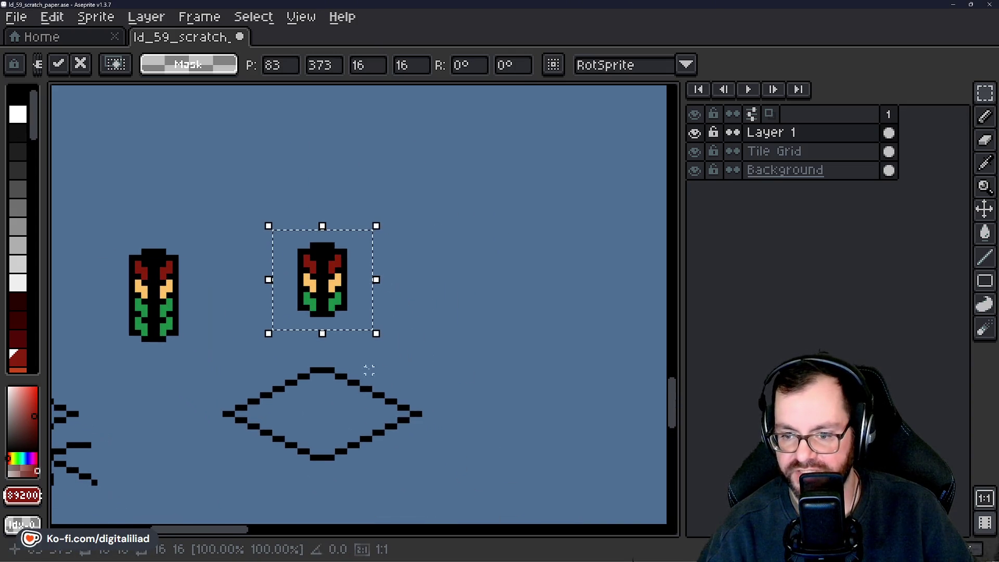
pyautogui.moveTo(323, 282)
pyautogui.mouseDown()
pyautogui.moveTo(475, 291)
pyautogui.moveTo(494, 279)
pyautogui.mouseUp()
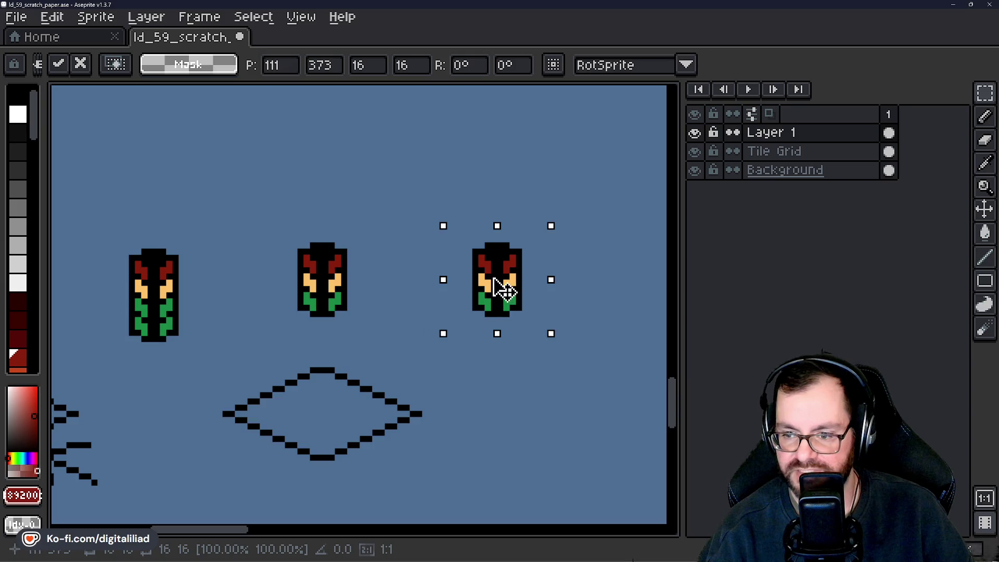
pyautogui.press('Escape')
pyautogui.scroll(2, 408, 314)
pyautogui.hotkey('ctrl', 'd')
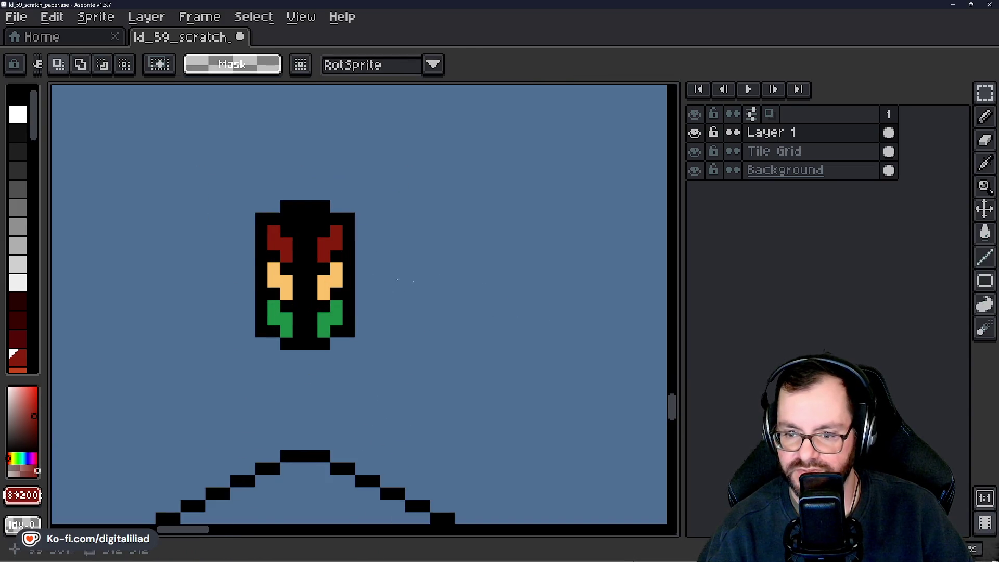
pyautogui.scroll(2, 322, 214)
pyautogui.moveTo(322, 214)
pyautogui.mouseDown()
pyautogui.moveTo(401, 302)
pyautogui.moveTo(447, 470)
pyautogui.mouseUp()
# Add black pixels forming a left arm beside the traffic light.
pyautogui.hotkey('ctrl', 'd')
pyautogui.press('b')
pyautogui.keyDown('alt'); pyautogui.click(376, 161); pyautogui.keyUp('alt')
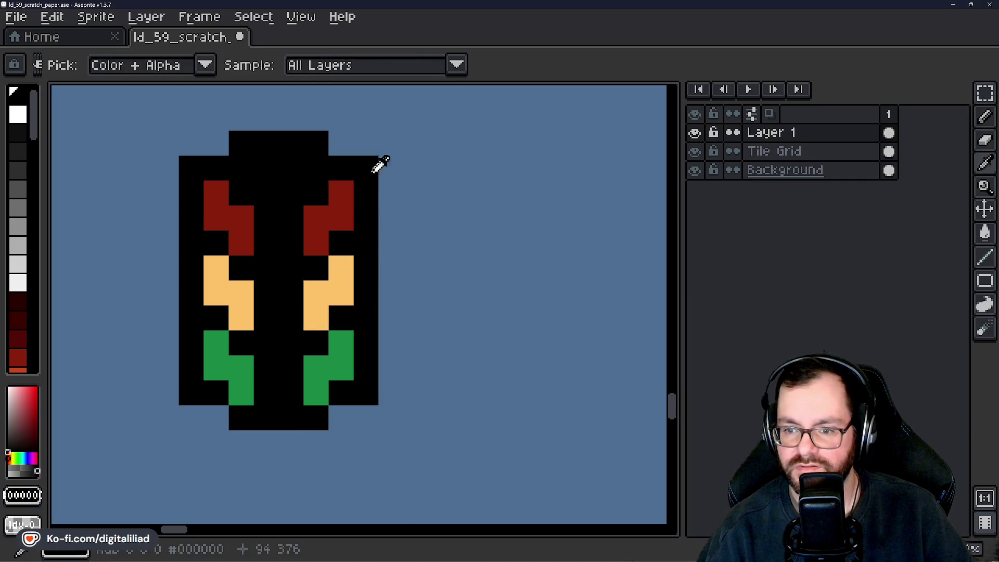
pyautogui.click(390, 187)
pyautogui.moveTo(410, 191); pyautogui.dragTo(663, 379)
pyautogui.click(474, 223)
pyautogui.click(449, 222)
# Draw a straight black line down from the right arm.
pyautogui.scroll(-3, 373, 361)
pyautogui.scroll(1, 373, 361)
pyautogui.moveTo(413, 423); pyautogui.dragTo(366, 374)
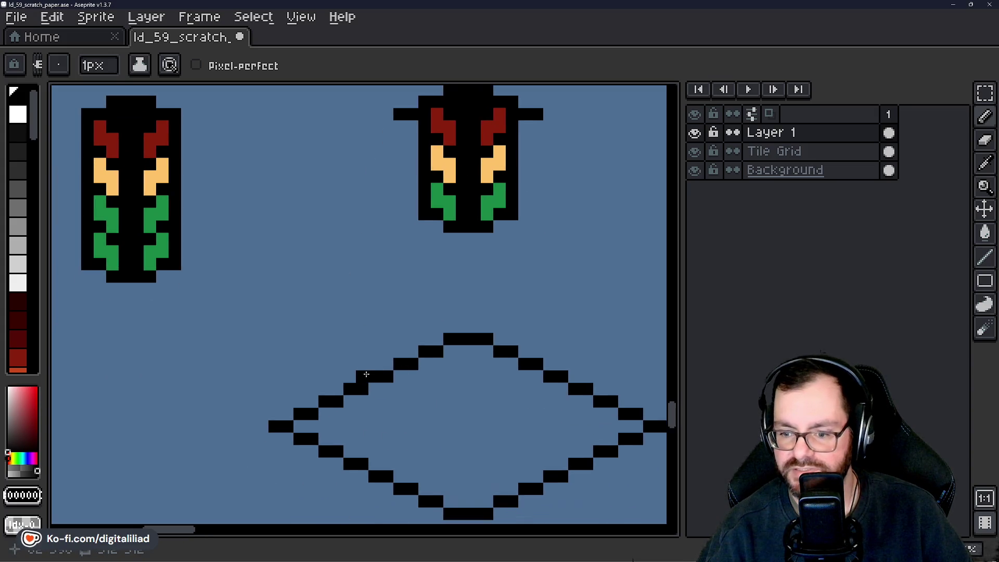
pyautogui.moveTo(426, 331); pyautogui.dragTo(327, 456)
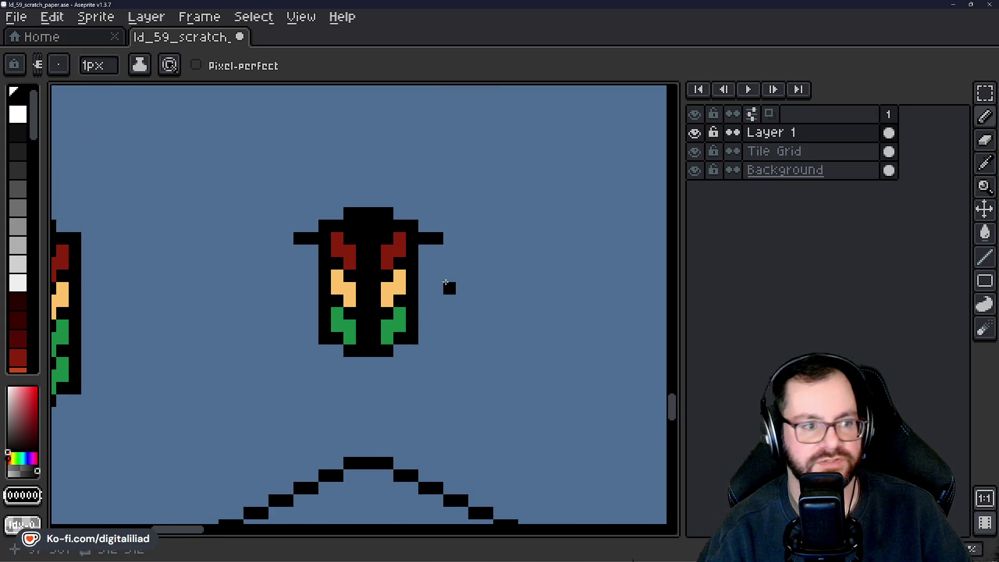
pyautogui.scroll(1, 409, 245)
pyautogui.click(479, 249)
pyautogui.moveTo(458, 251)
pyautogui.mouseDown()
pyautogui.moveTo(455, 366)
pyautogui.moveTo(466, 415)
pyautogui.mouseUp()
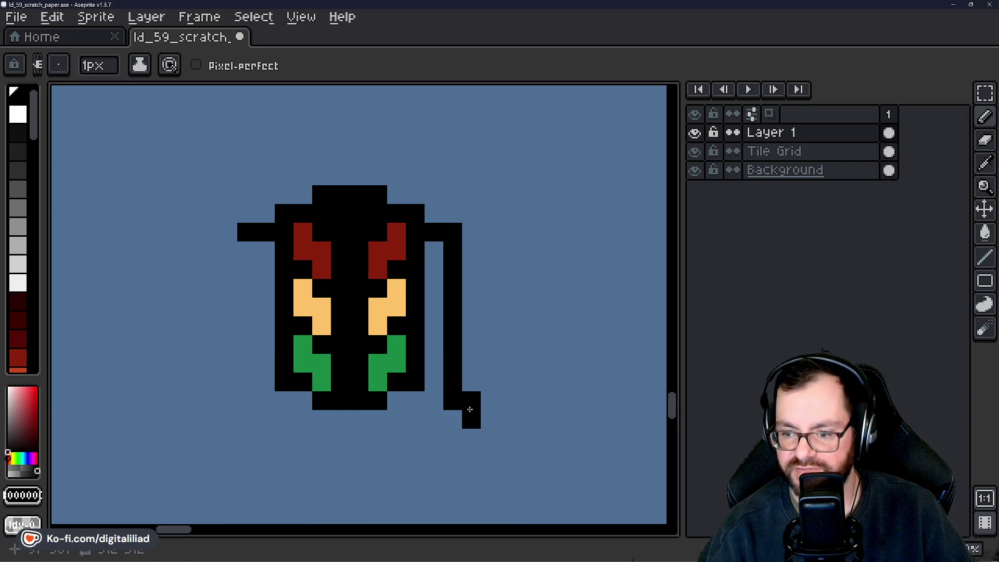
pyautogui.hotkey('ctrl', 'z')
pyautogui.click(984, 257)
pyautogui.moveTo(452, 251)
pyautogui.mouseDown()
pyautogui.moveTo(464, 405)
pyautogui.moveTo(446, 431)
pyautogui.mouseUp()
# Erase the mirrored lamp body's red and black pixels, then extend the right vertical line.
pyautogui.press('e')
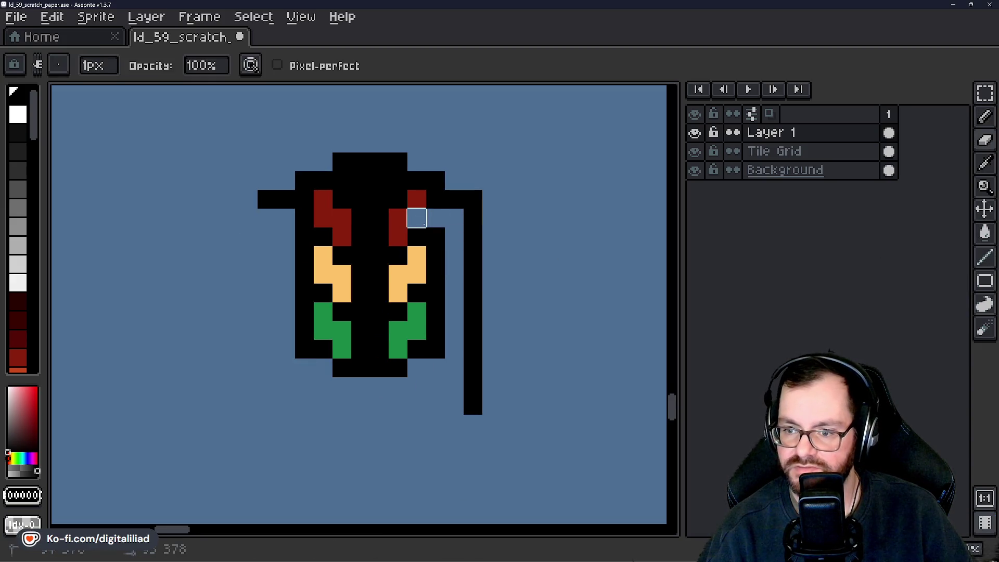
pyautogui.moveTo(410, 225); pyautogui.dragTo(399, 222)
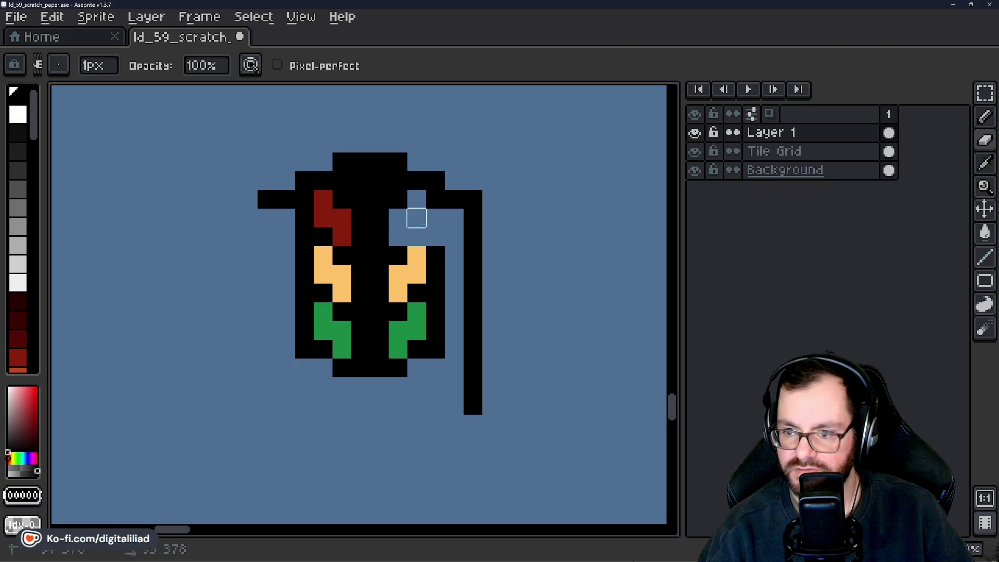
pyautogui.click(435, 199)
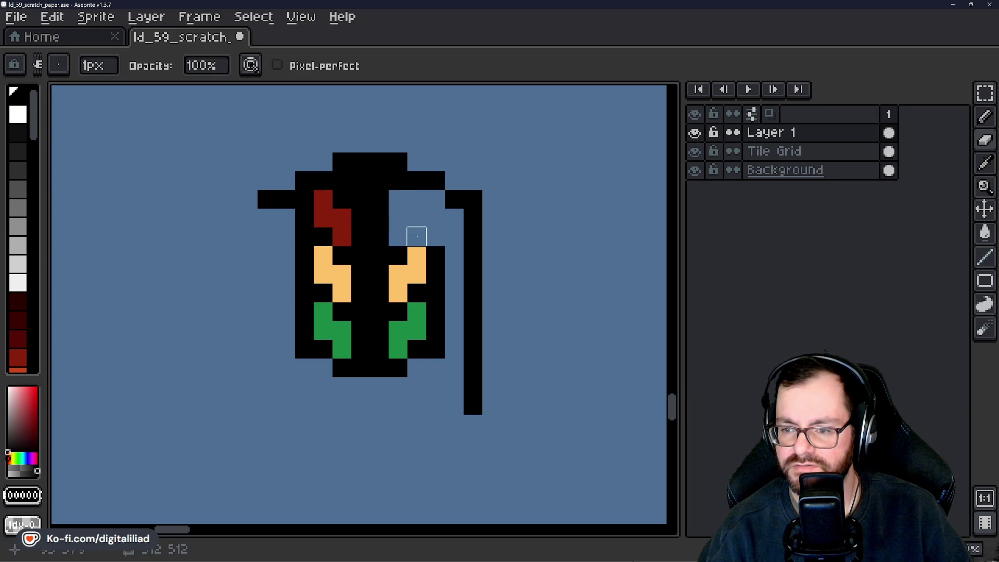
pyautogui.click(398, 180)
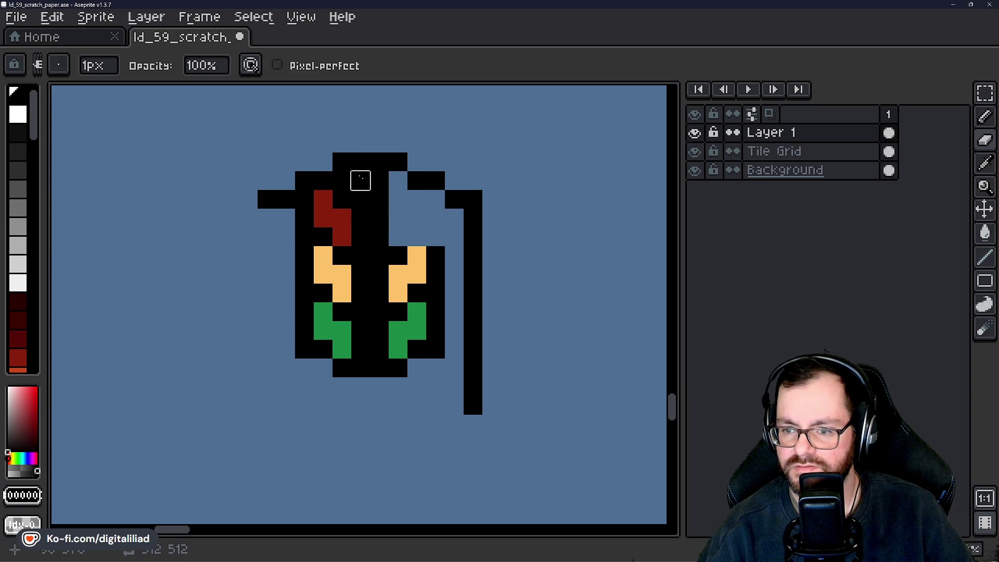
pyautogui.moveTo(323, 199)
pyautogui.mouseDown()
pyautogui.moveTo(323, 217)
pyautogui.moveTo(303, 217)
pyautogui.moveTo(341, 217)
pyautogui.moveTo(361, 181)
pyautogui.moveTo(342, 181)
pyautogui.moveTo(360, 218)
pyautogui.moveTo(379, 218)
pyautogui.moveTo(341, 218)
pyautogui.moveTo(338, 254)
pyautogui.moveTo(359, 252)
pyautogui.moveTo(359, 274)
pyautogui.moveTo(398, 312)
pyautogui.moveTo(473, 290)
pyautogui.moveTo(283, 330)
pyautogui.moveTo(454, 348)
pyautogui.moveTo(305, 368)
pyautogui.moveTo(323, 347)
pyautogui.mouseUp()
pyautogui.press('b')
pyautogui.moveTo(473, 291); pyautogui.dragTo(473, 357)
pyautogui.moveTo(342, 274); pyautogui.dragTo(462, 294)
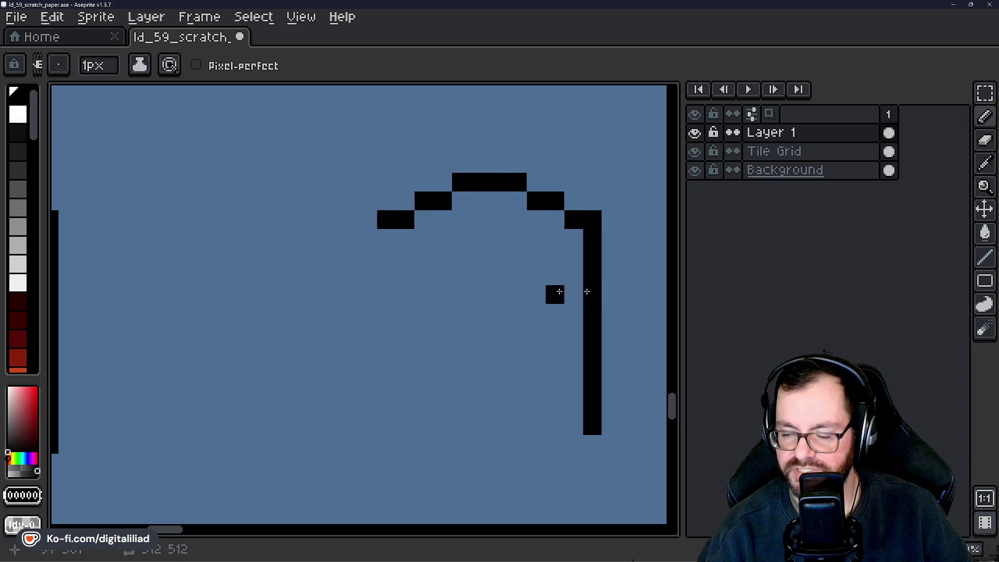
# Remove the stray line below the arch and close the ring's lower curve.
pyautogui.click(985, 257)
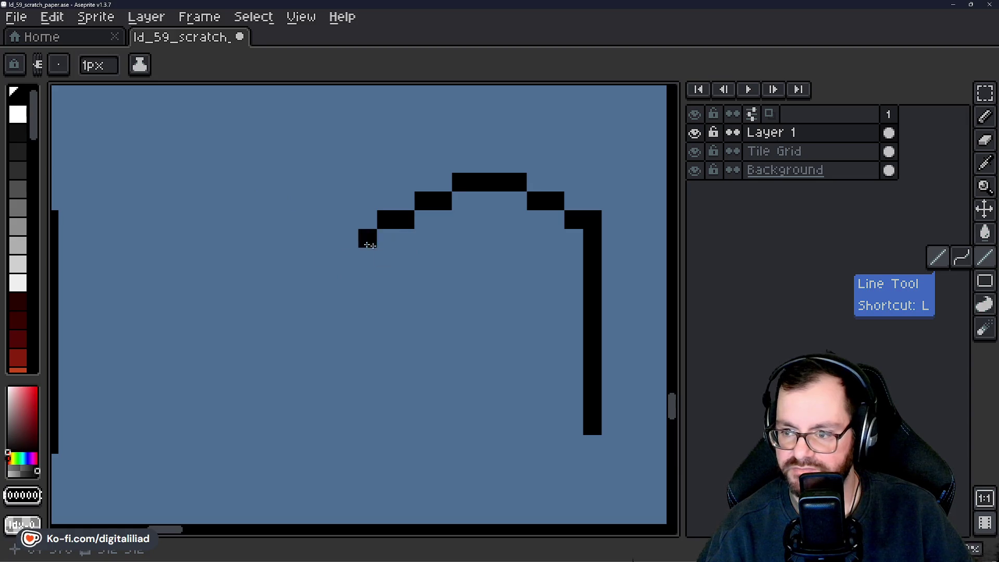
pyautogui.click(367, 238)
pyautogui.moveTo(592, 236)
pyautogui.mouseDown()
pyautogui.moveTo(591, 330)
pyautogui.moveTo(609, 424)
pyautogui.mouseUp()
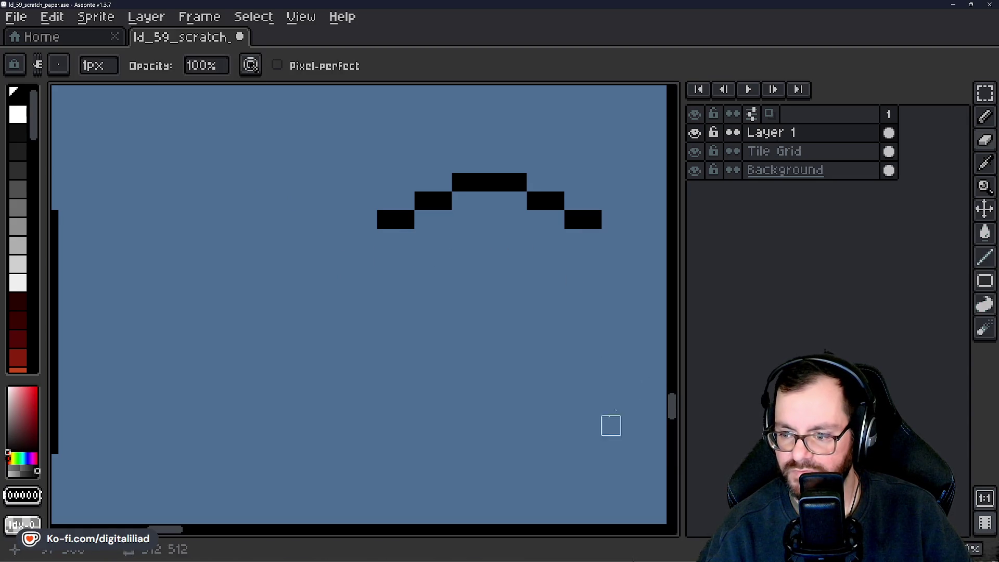
pyautogui.click(985, 258)
pyautogui.click(370, 240)
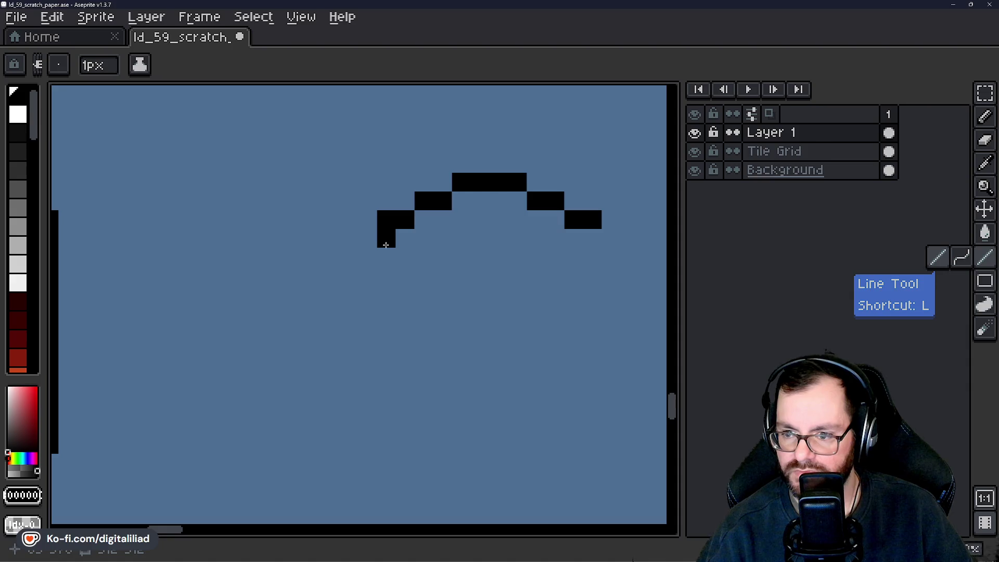
pyautogui.moveTo(423, 239); pyautogui.dragTo(516, 252)
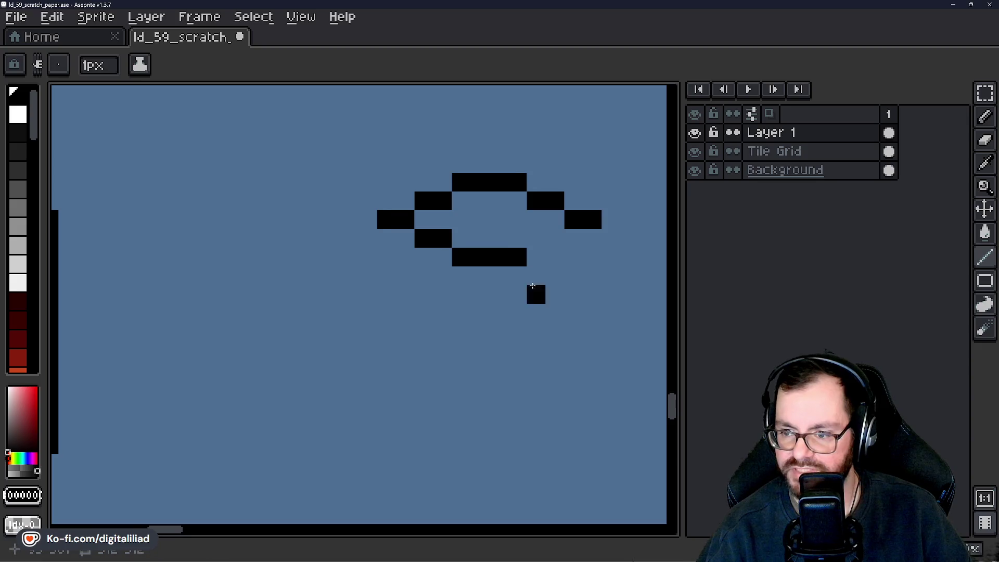
pyautogui.moveTo(536, 292); pyautogui.dragTo(440, 285)
pyautogui.moveTo(440, 231); pyautogui.dragTo(460, 231)
pyautogui.moveTo(458, 308); pyautogui.dragTo(491, 232)
# Draw the left side, a two-pixel-wide central stem, and the right side down from the ring.
pyautogui.click(310, 155)
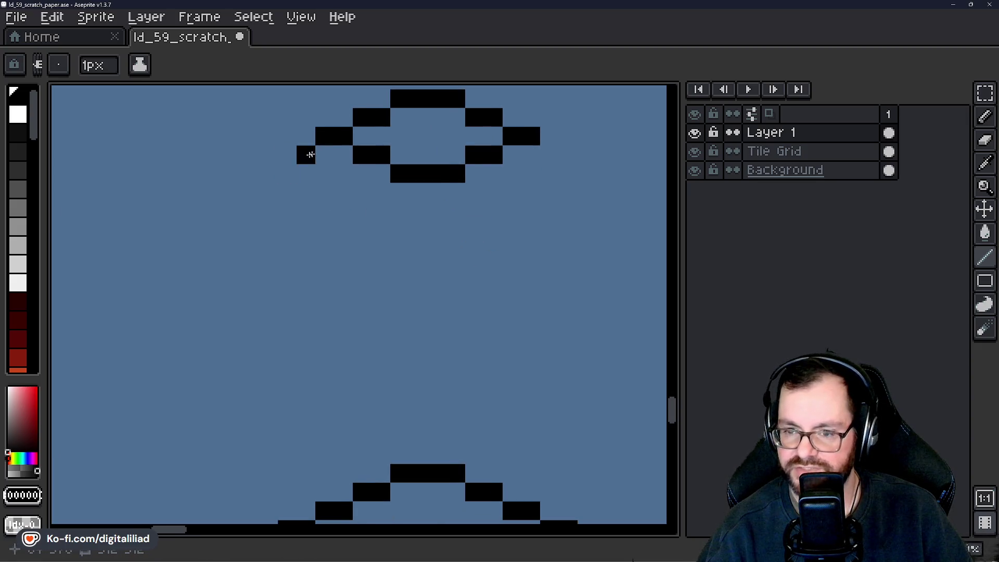
pyautogui.moveTo(328, 155)
pyautogui.mouseDown()
pyautogui.moveTo(324, 308)
pyautogui.moveTo(326, 296)
pyautogui.mouseUp()
pyautogui.moveTo(416, 189)
pyautogui.mouseDown()
pyautogui.moveTo(401, 345)
pyautogui.moveTo(416, 343)
pyautogui.mouseUp()
pyautogui.moveTo(440, 188); pyautogui.dragTo(437, 347)
pyautogui.click(553, 171)
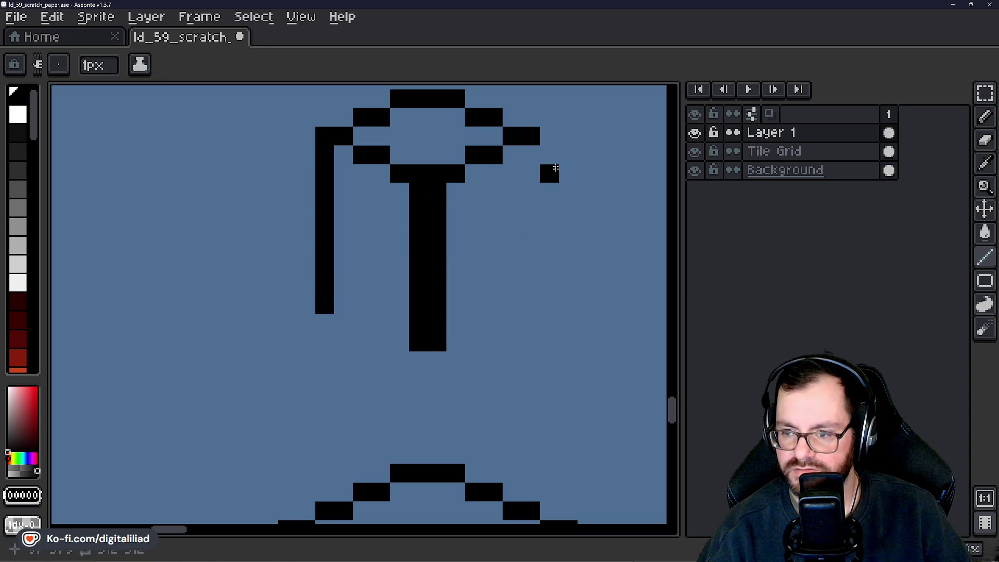
pyautogui.moveTo(535, 152); pyautogui.dragTo(526, 311)
# Add a stepped diagonal bracket from the stem toward the right side.
pyautogui.click(497, 302)
pyautogui.scroll(2, 497, 299)
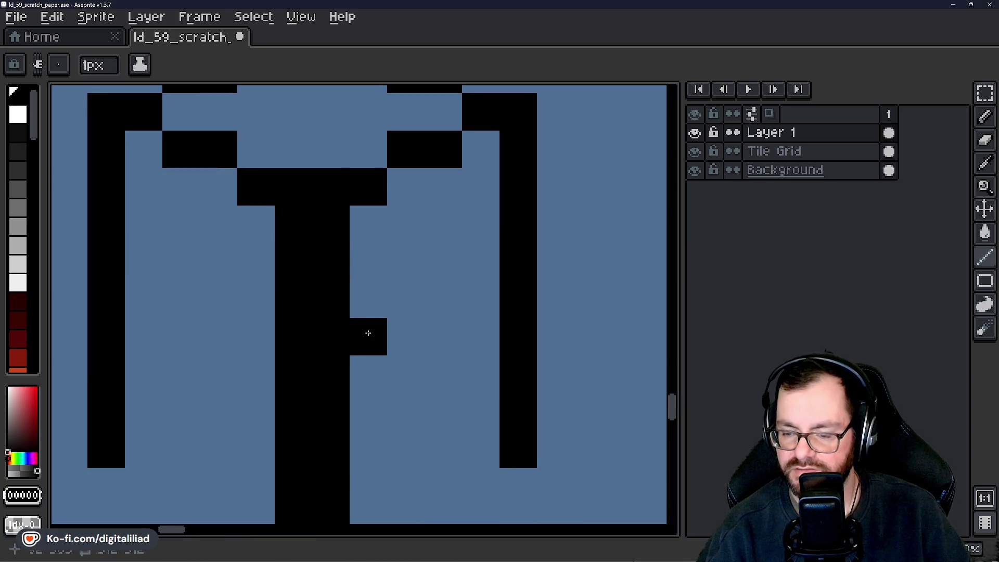
pyautogui.moveTo(372, 327)
pyautogui.mouseDown()
pyautogui.moveTo(458, 292)
pyautogui.moveTo(470, 263)
pyautogui.mouseUp()
pyautogui.moveTo(453, 361); pyautogui.dragTo(481, 267)
pyautogui.click(411, 332)
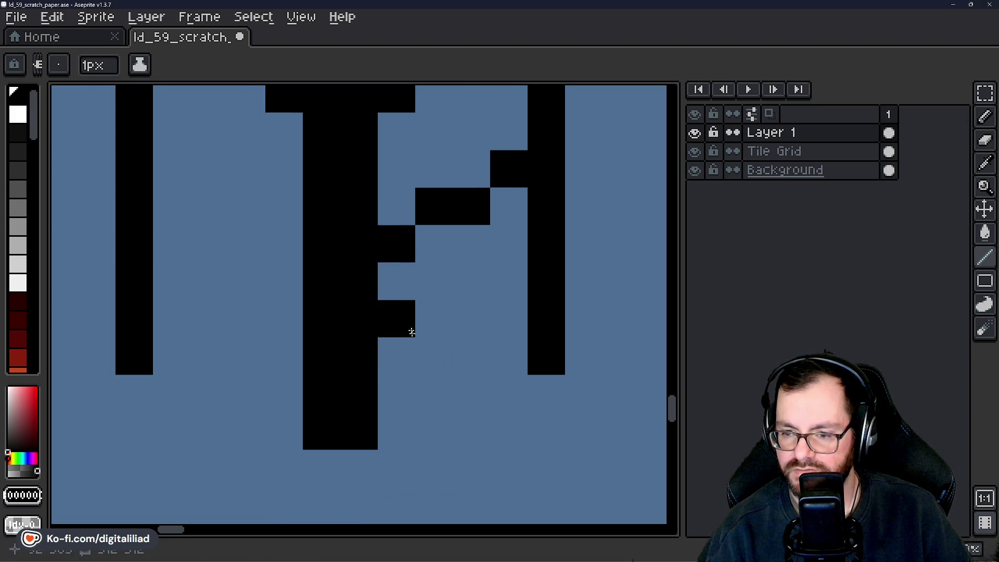
pyautogui.moveTo(446, 318); pyautogui.dragTo(417, 296)
pyautogui.scroll(-4, 390, 315)
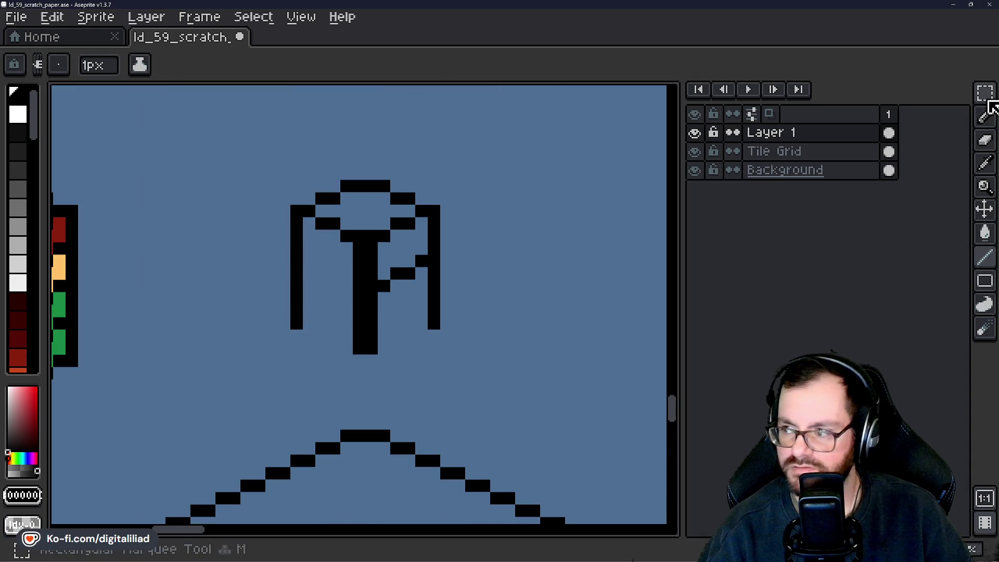
# Select the whole pole sketch with the Rectangular Marquee and move it upward.
pyautogui.click(984, 93)
pyautogui.moveTo(277, 140)
pyautogui.mouseDown()
pyautogui.moveTo(338, 255)
pyautogui.moveTo(481, 396)
pyautogui.mouseUp()
pyautogui.moveTo(411, 356); pyautogui.dragTo(408, 287)
# Pencil rung pixels on the left and right sides of the pole's central stem.
pyautogui.scroll(1, 396, 237)
pyautogui.press('i')
pyautogui.press('b')
pyautogui.moveTo(368, 215); pyautogui.dragTo(463, 280)
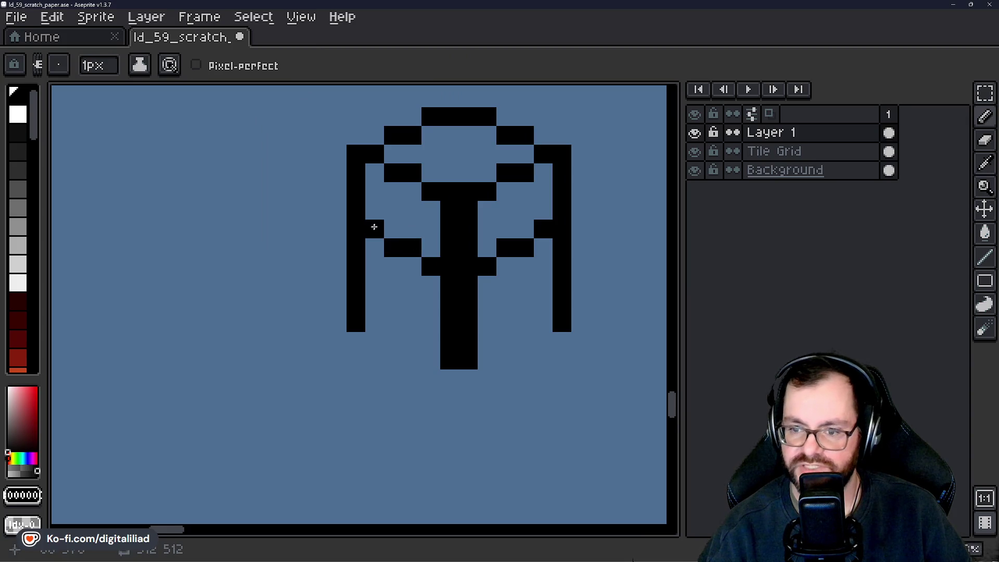
pyautogui.moveTo(392, 302); pyautogui.dragTo(382, 314)
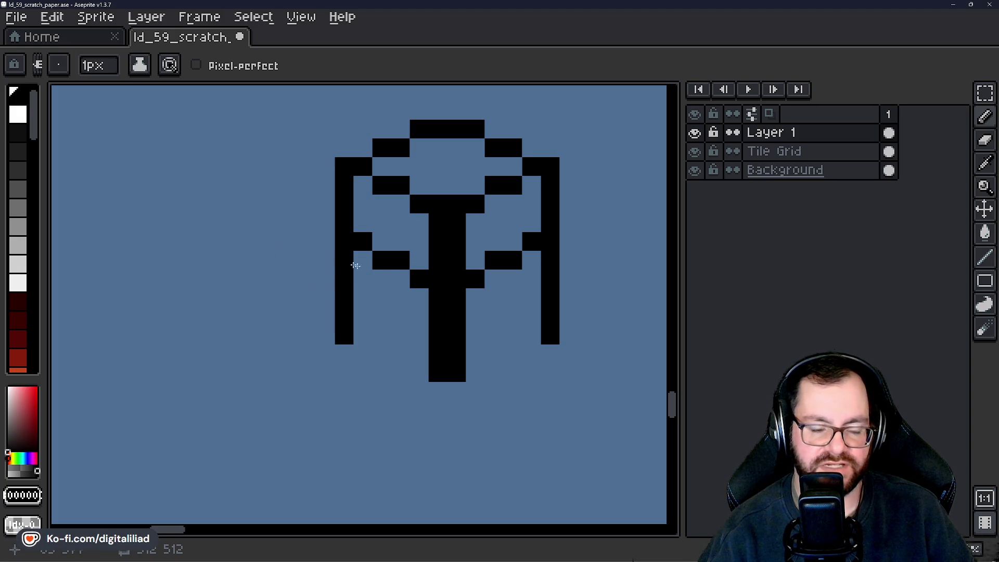
pyautogui.moveTo(372, 308)
pyautogui.mouseDown()
pyautogui.moveTo(335, 281)
pyautogui.moveTo(391, 291)
pyautogui.moveTo(408, 339)
pyautogui.mouseUp()
pyautogui.scroll(1, 382, 291)
pyautogui.scroll(-1, 404, 333)
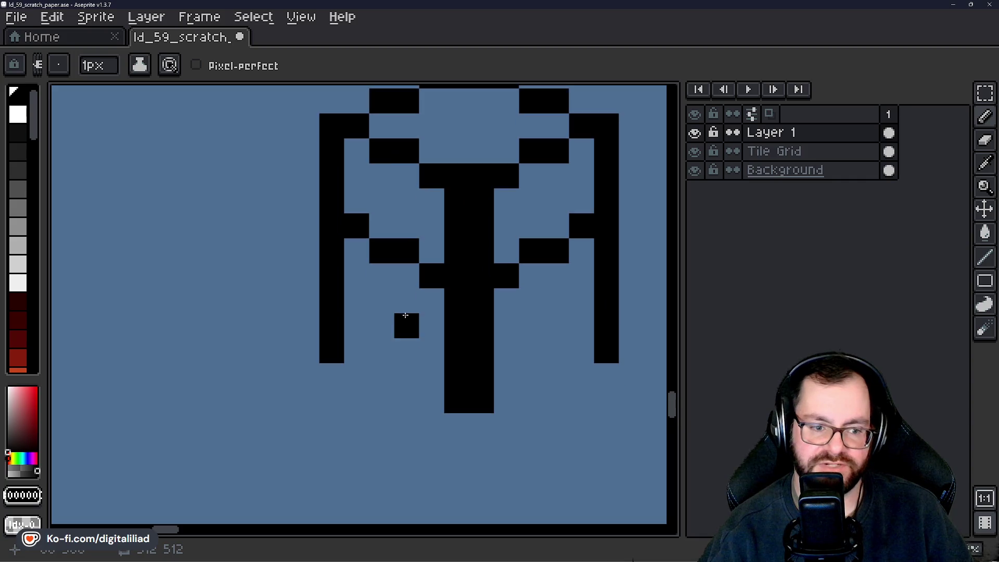
pyautogui.scroll(1, 390, 294)
pyautogui.click(366, 287)
pyautogui.click(386, 318)
pyautogui.click(430, 341)
# Add the lower right rung and black pixels around the stem base, undoing one misplaced pixel.
pyautogui.moveTo(430, 341); pyautogui.dragTo(373, 343)
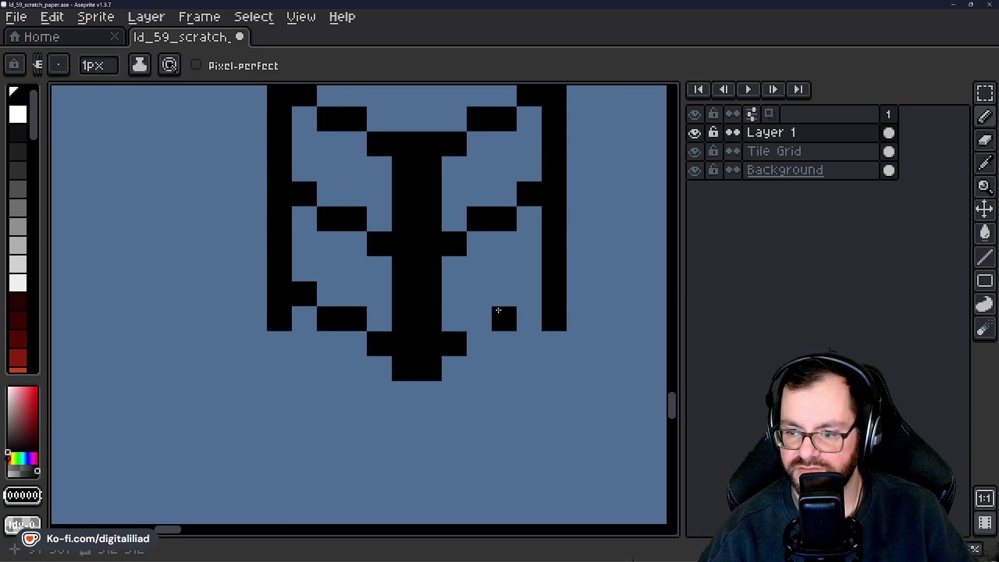
pyautogui.click(483, 313)
pyautogui.moveTo(521, 309); pyautogui.dragTo(513, 261)
pyautogui.scroll(-2, 468, 281)
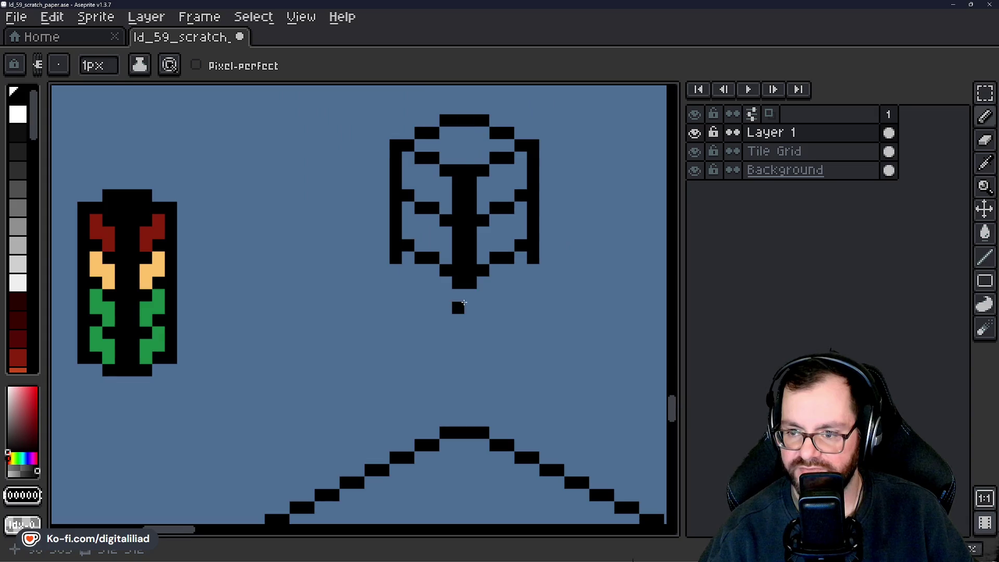
pyautogui.scroll(2, 458, 286)
pyautogui.click(476, 287)
pyautogui.click(438, 314)
pyautogui.hotkey('ctrl', 'z')
pyautogui.click(477, 314)
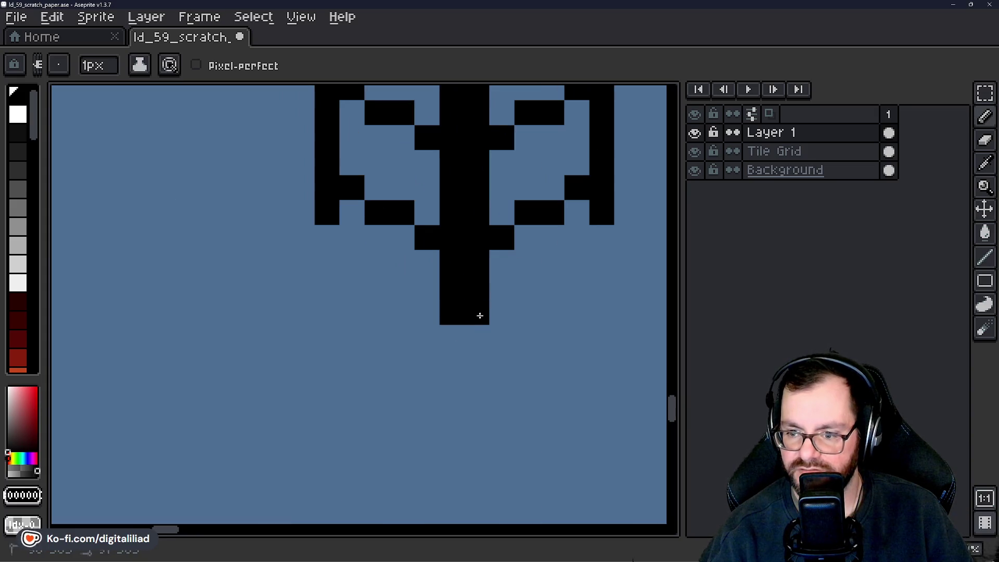
pyautogui.click(455, 335)
pyautogui.click(474, 338)
pyautogui.moveTo(426, 269); pyautogui.dragTo(431, 352)
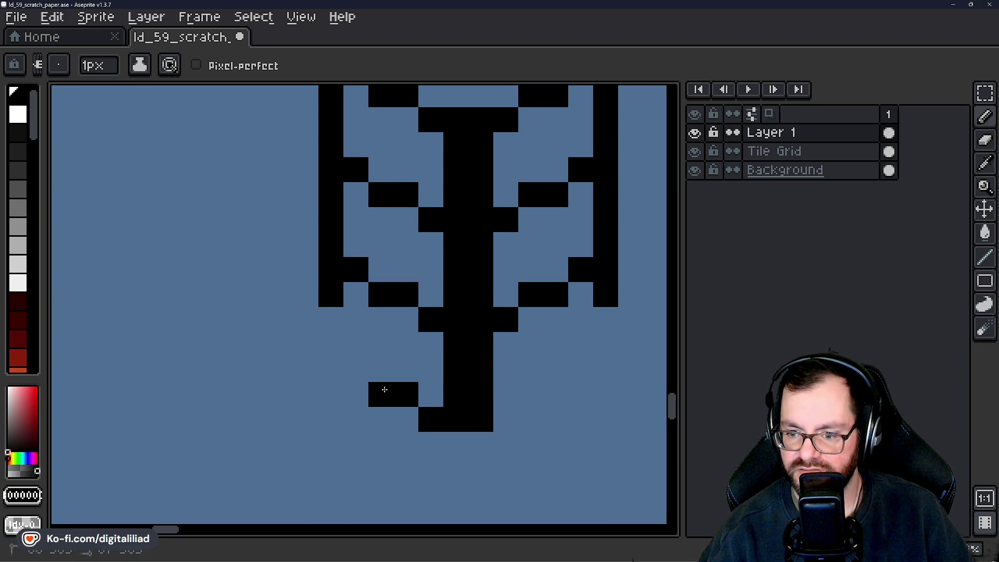
# Extend the lower rungs upward and start darkening the trunk's left inner column black.
pyautogui.moveTo(342, 369)
pyautogui.mouseDown()
pyautogui.moveTo(336, 329)
pyautogui.moveTo(302, 333)
pyautogui.mouseUp()
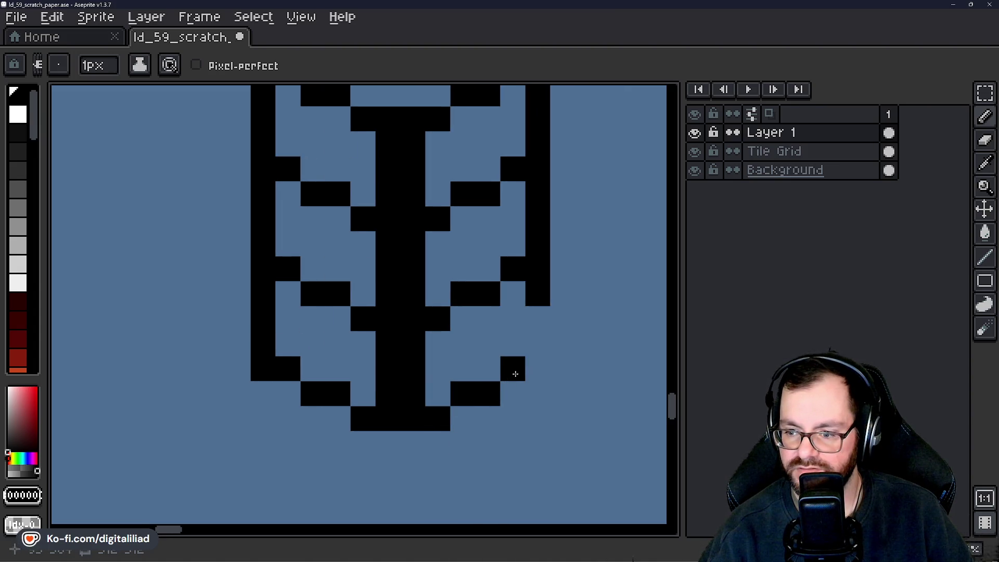
pyautogui.moveTo(534, 370); pyautogui.dragTo(539, 333)
pyautogui.scroll(-6, 517, 349)
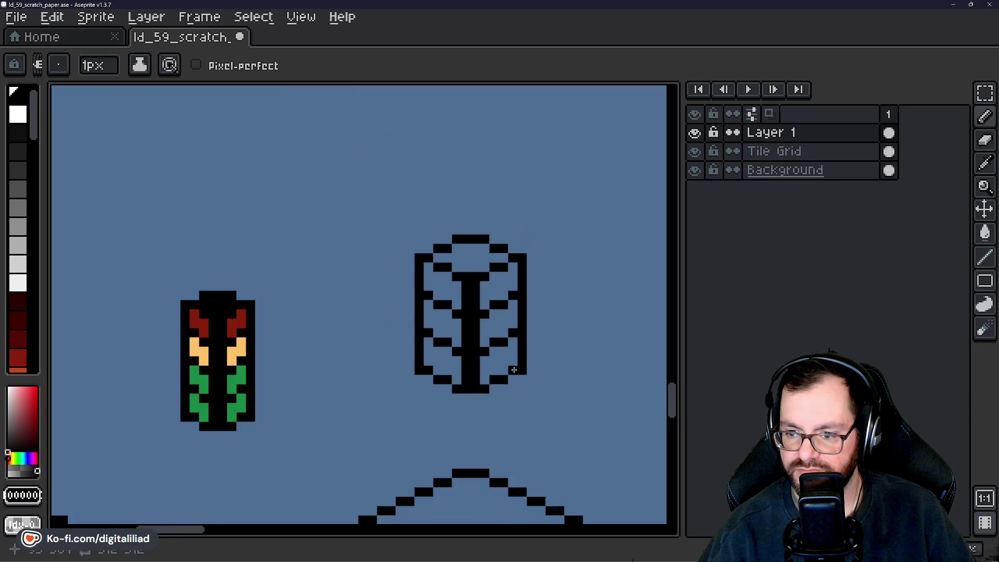
pyautogui.moveTo(529, 358); pyautogui.dragTo(491, 347)
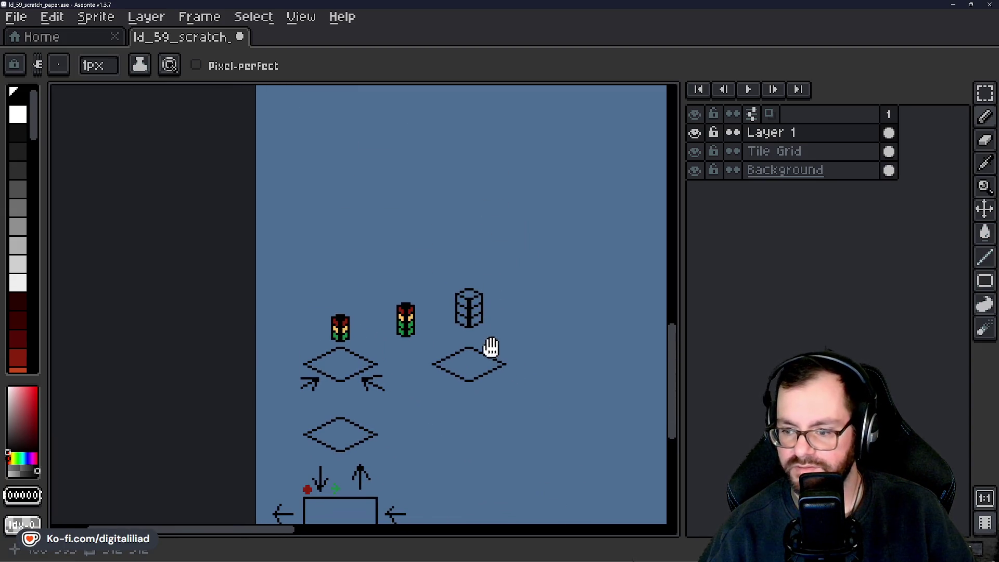
pyautogui.scroll(6, 470, 315)
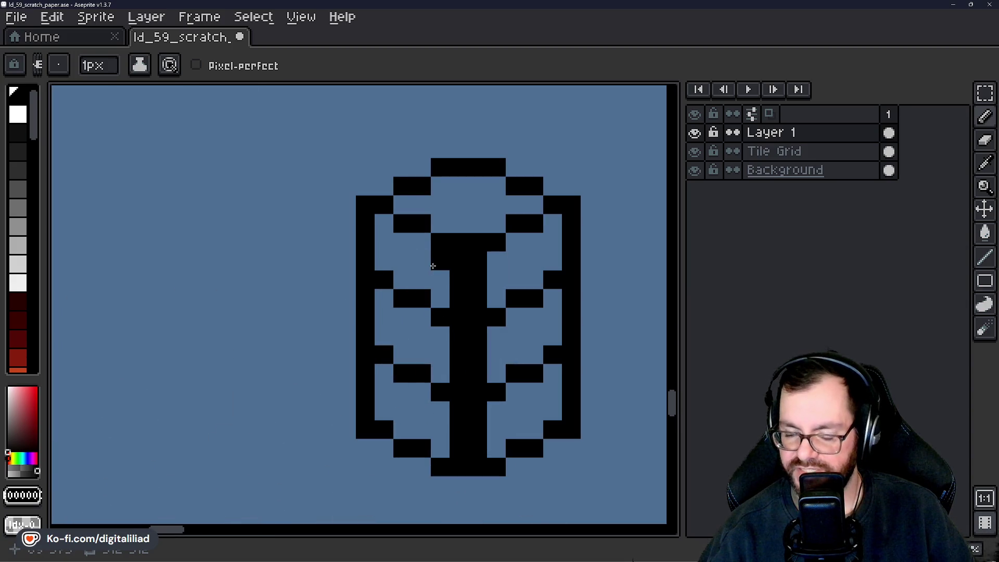
pyautogui.moveTo(433, 266); pyautogui.dragTo(368, 290)
pyautogui.scroll(1, 342, 265)
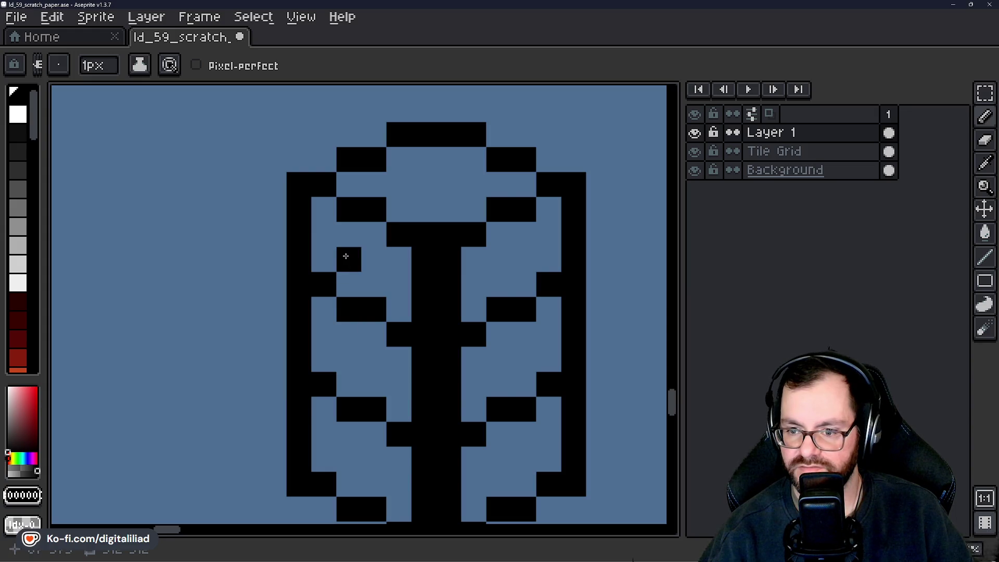
pyautogui.click(323, 210)
pyautogui.moveTo(392, 278)
pyautogui.mouseDown()
pyautogui.moveTo(397, 411)
pyautogui.moveTo(413, 352)
pyautogui.mouseUp()
# Finish filling the trunk's left inner column with black down to the lower-left cell.
pyautogui.click(408, 385)
pyautogui.moveTo(330, 198); pyautogui.dragTo(334, 361)
pyautogui.scroll(-4, 407, 337)
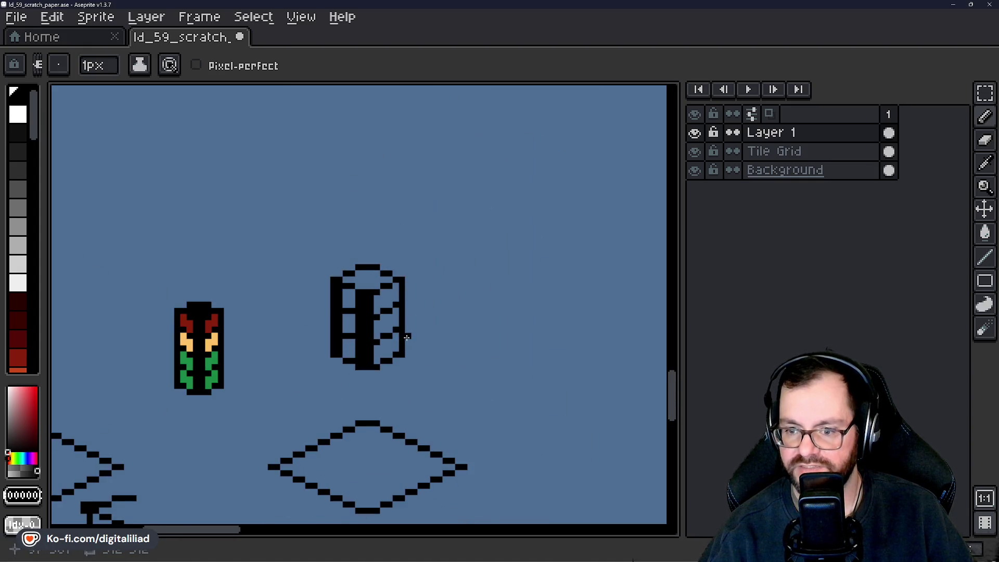
pyautogui.scroll(4, 337, 321)
# Paint a bright red lamp with a light-orange lamp above it inside the cylinder.
pyautogui.click(22, 337)
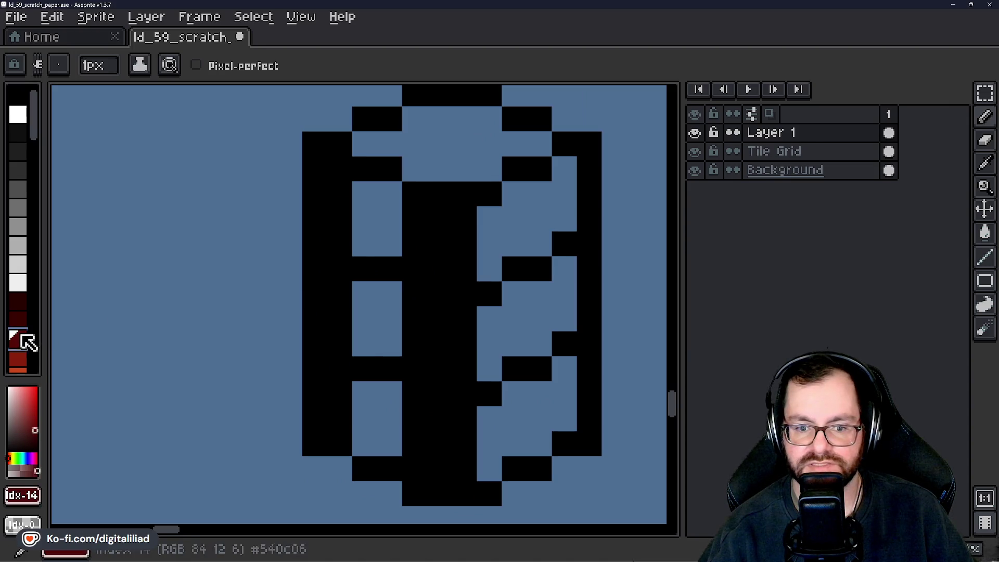
pyautogui.click(363, 316)
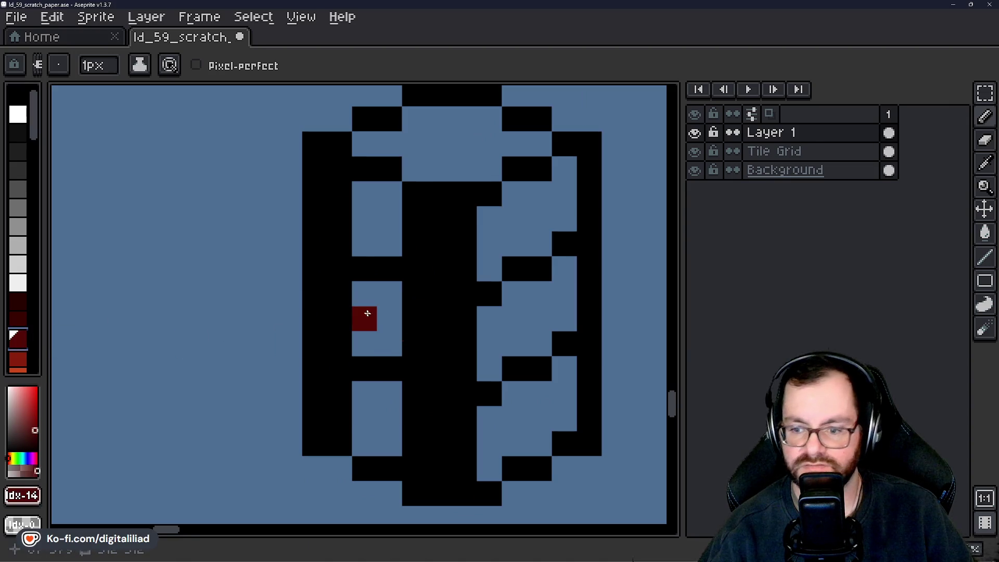
pyautogui.click(17, 358)
pyautogui.click(363, 317)
pyautogui.scroll(-6, 30, 322)
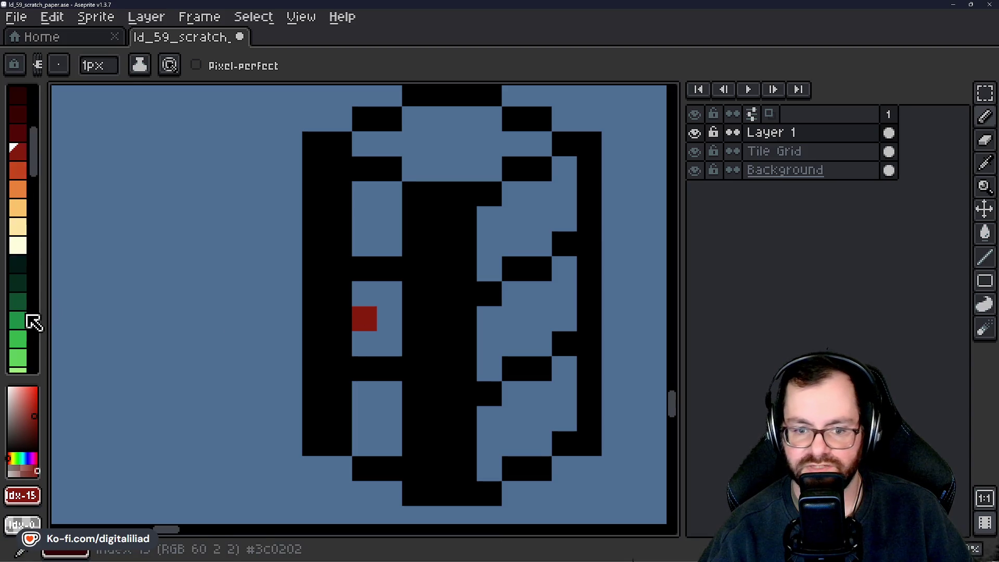
pyautogui.scroll(3, 20, 163)
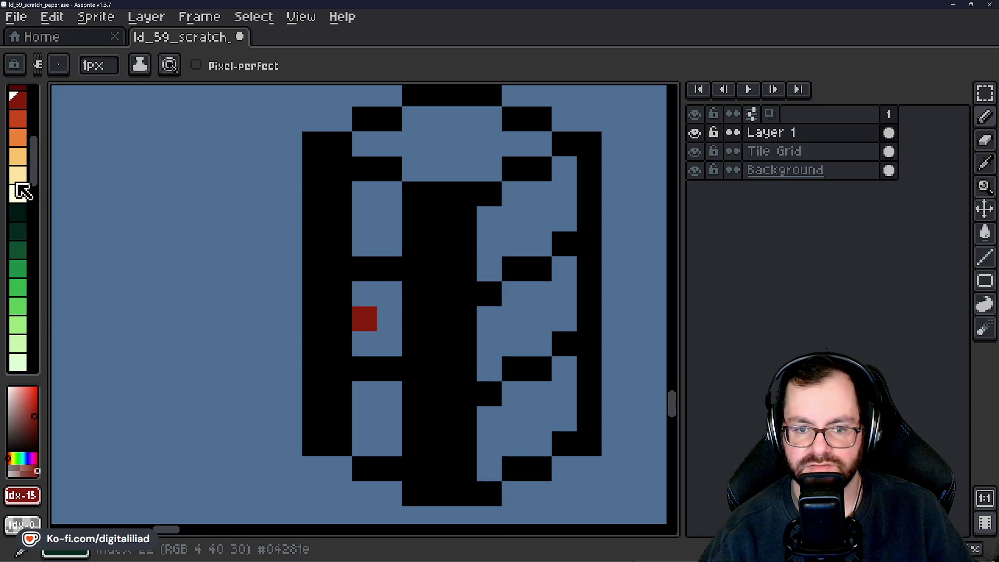
pyautogui.click(19, 156)
pyautogui.click(362, 292)
pyautogui.moveTo(362, 292)
pyautogui.mouseDown()
pyautogui.moveTo(390, 312)
pyautogui.moveTo(390, 294)
pyautogui.mouseUp()
# Fill the red lamp as a dark red 2x3 block.
pyautogui.scroll(3, 30, 172)
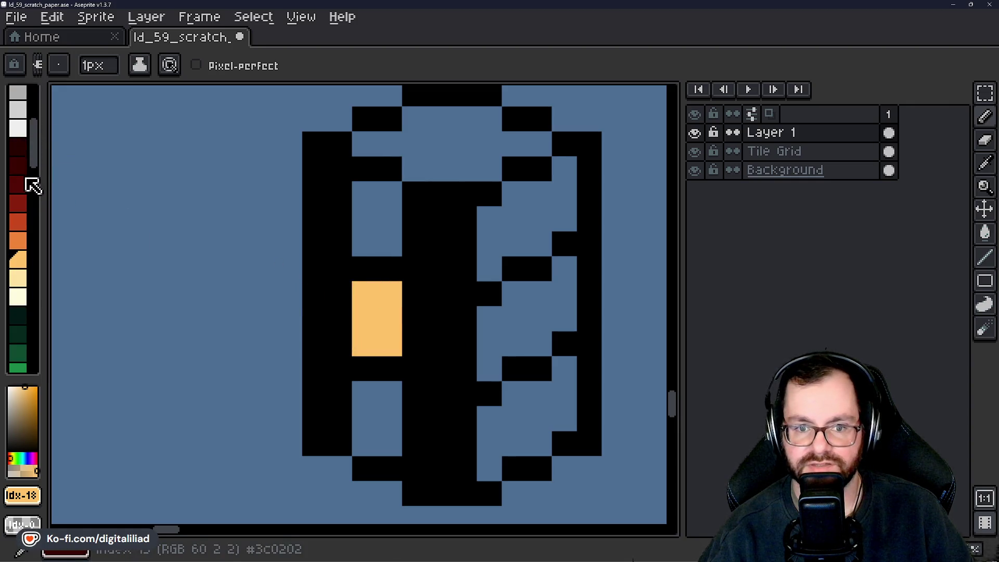
pyautogui.click(23, 206)
pyautogui.moveTo(370, 200)
pyautogui.mouseDown()
pyautogui.moveTo(390, 245)
pyautogui.moveTo(390, 189)
pyautogui.mouseUp()
# Paint the green lamp as a dark green turn arrow, then undo the last stroke.
pyautogui.scroll(-3, 30, 261)
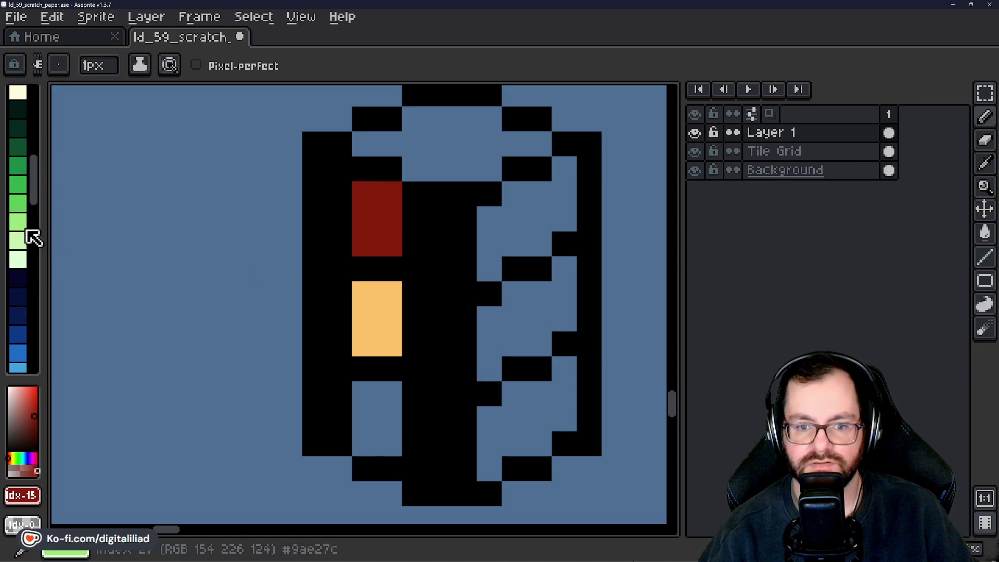
pyautogui.click(22, 204)
pyautogui.click(25, 184)
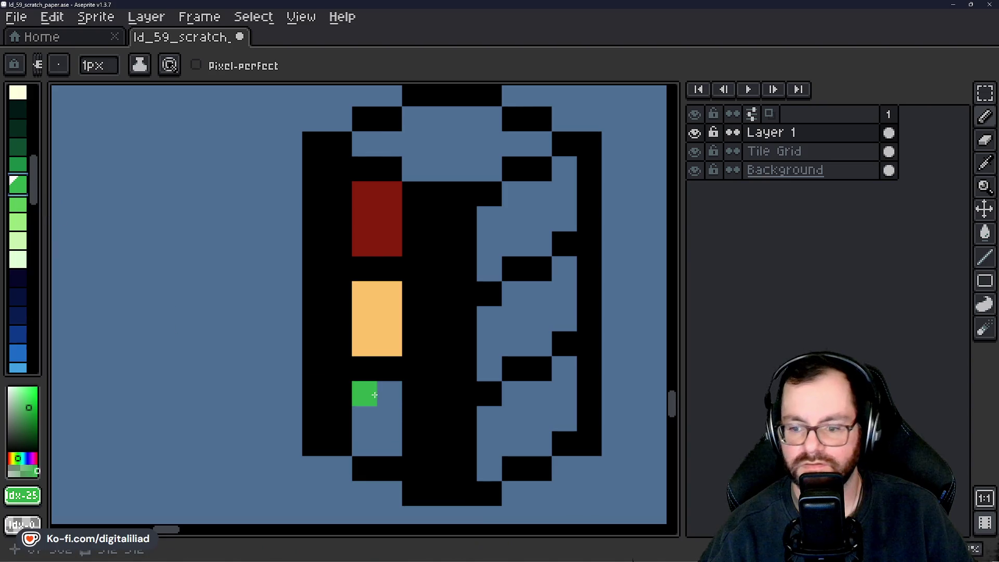
pyautogui.click(18, 166)
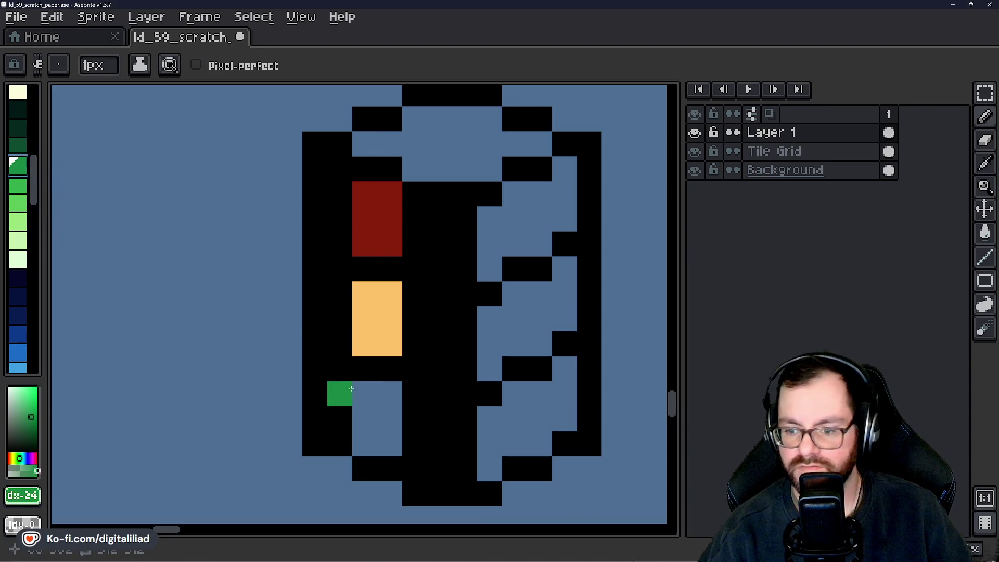
pyautogui.click(364, 421)
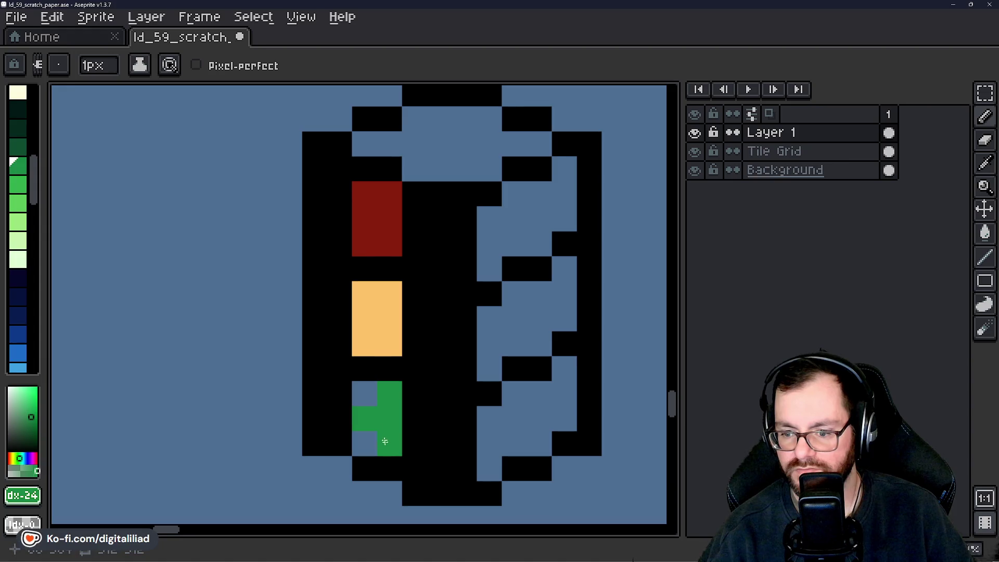
pyautogui.scroll(-1, 310, 315)
pyautogui.scroll(5, 25, 185)
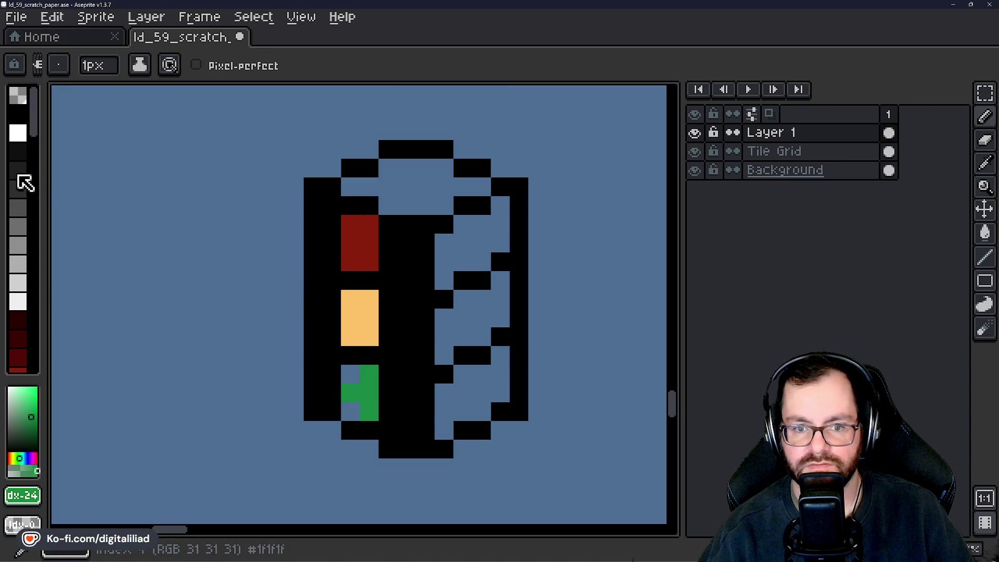
pyautogui.click(18, 111)
pyautogui.hotkey('ctrl', 'z')
# Fix the pixel above the green lamp, the red lamp's notch and the side outline pixels.
pyautogui.press('v')
pyautogui.press('b')
pyautogui.scroll(-5, 359, 395)
pyautogui.scroll(-1, 419, 314)
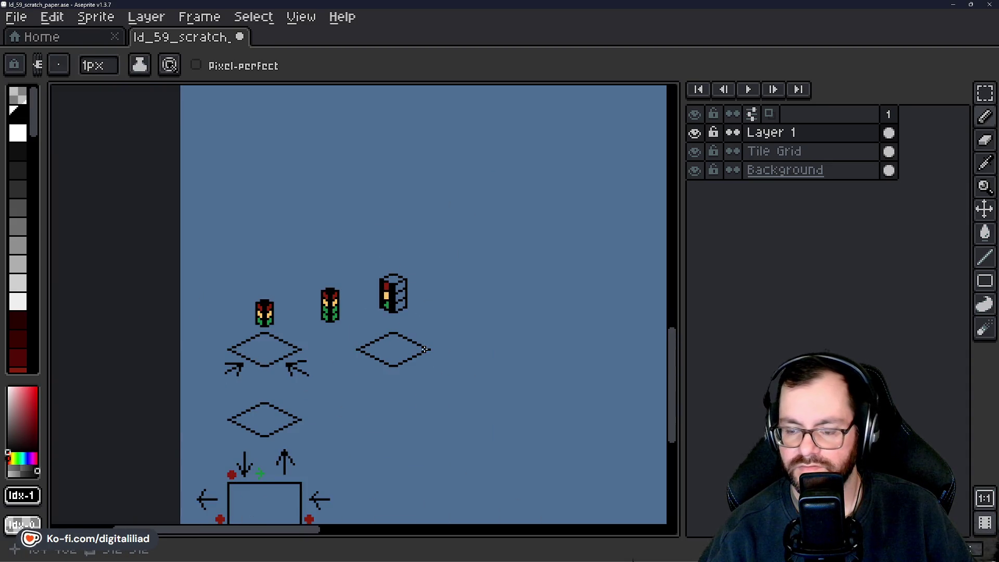
pyautogui.scroll(4, 381, 317)
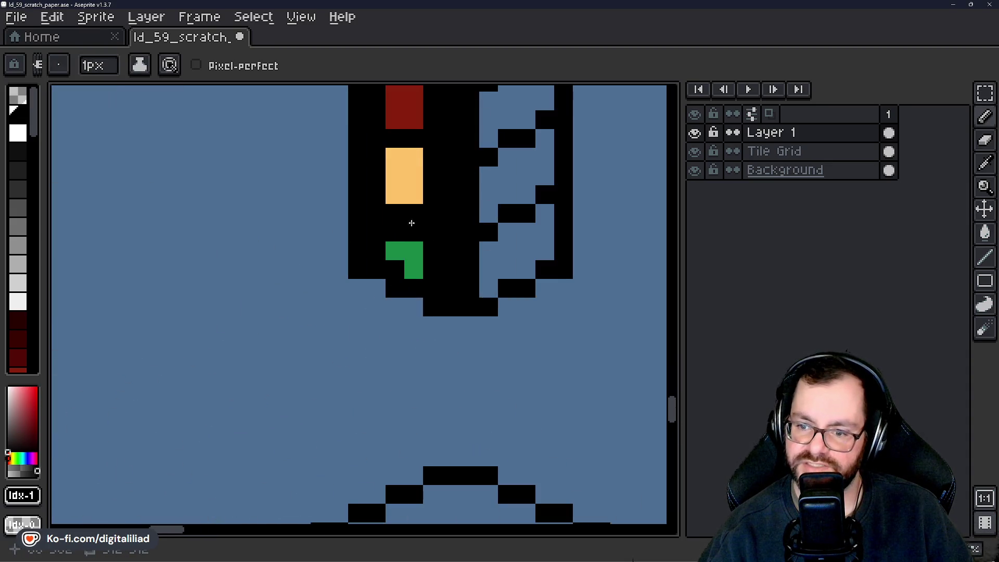
pyautogui.click(412, 223)
pyautogui.scroll(-2, 412, 243)
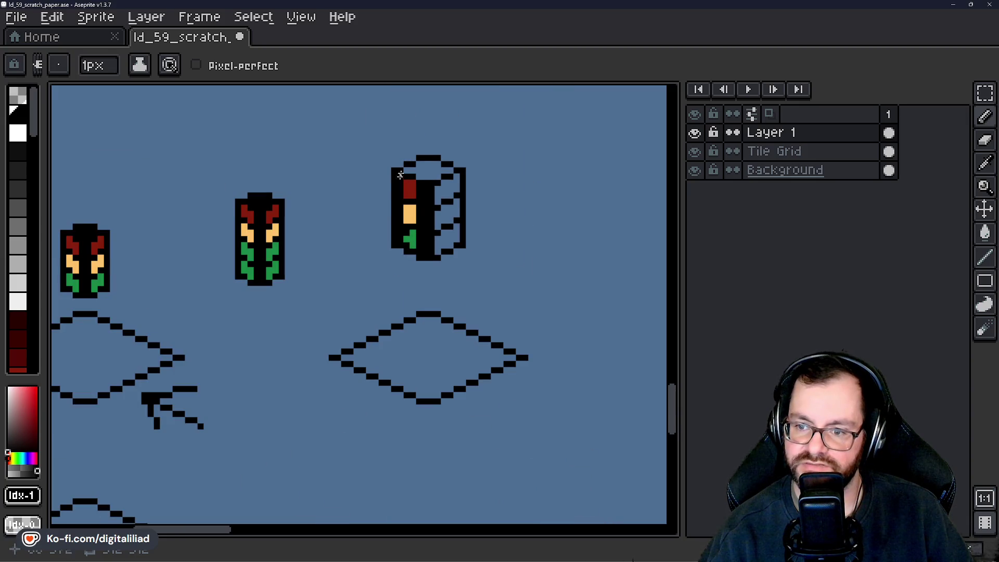
pyautogui.scroll(2, 409, 172)
pyautogui.click(321, 331)
pyautogui.scroll(-1, 321, 332)
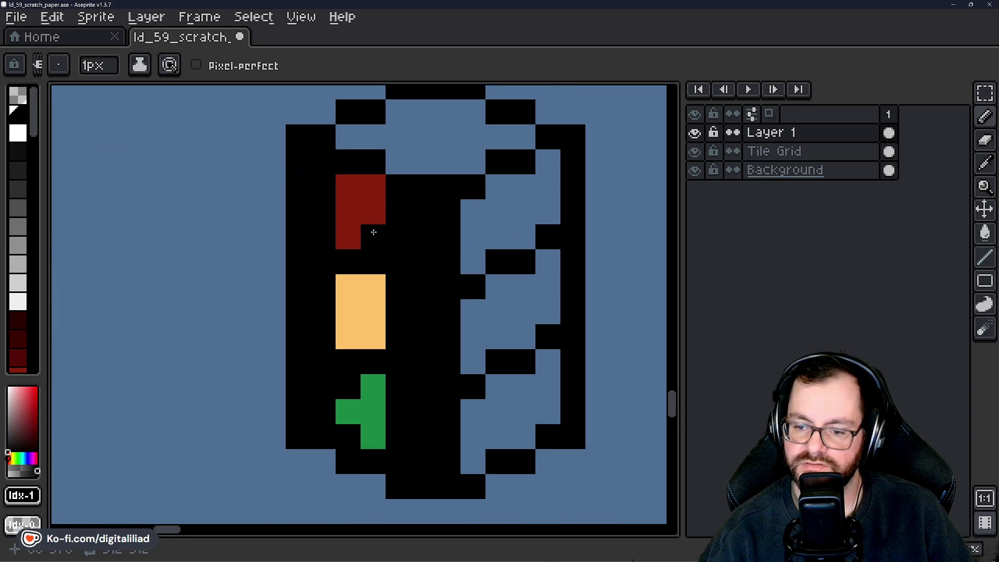
pyautogui.click(364, 392)
pyautogui.rightClick(489, 362)
pyautogui.click(389, 272)
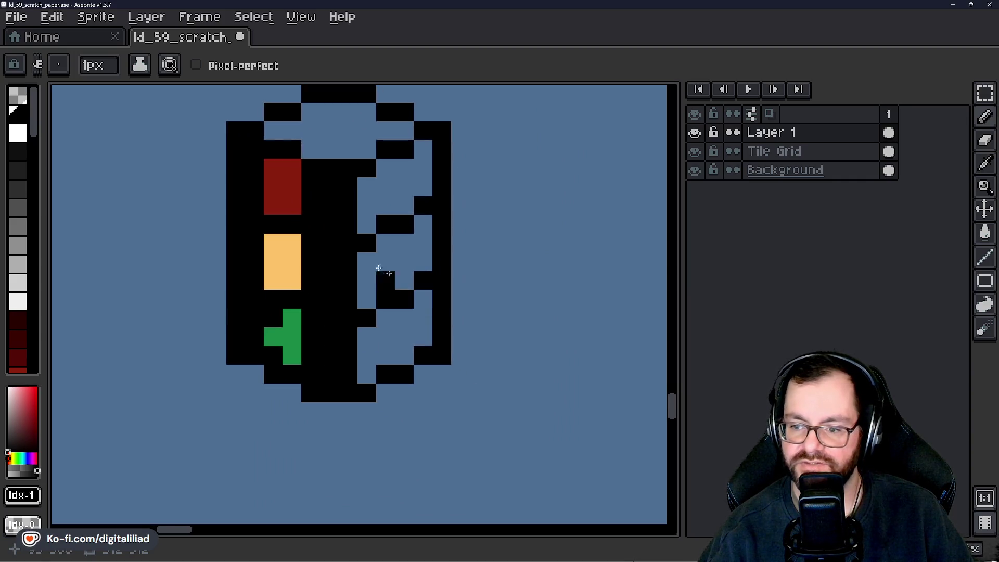
# Zoom out and pan across the sheet to review the traffic lights and diamond tiles.
pyautogui.scroll(-5, 18, 272)
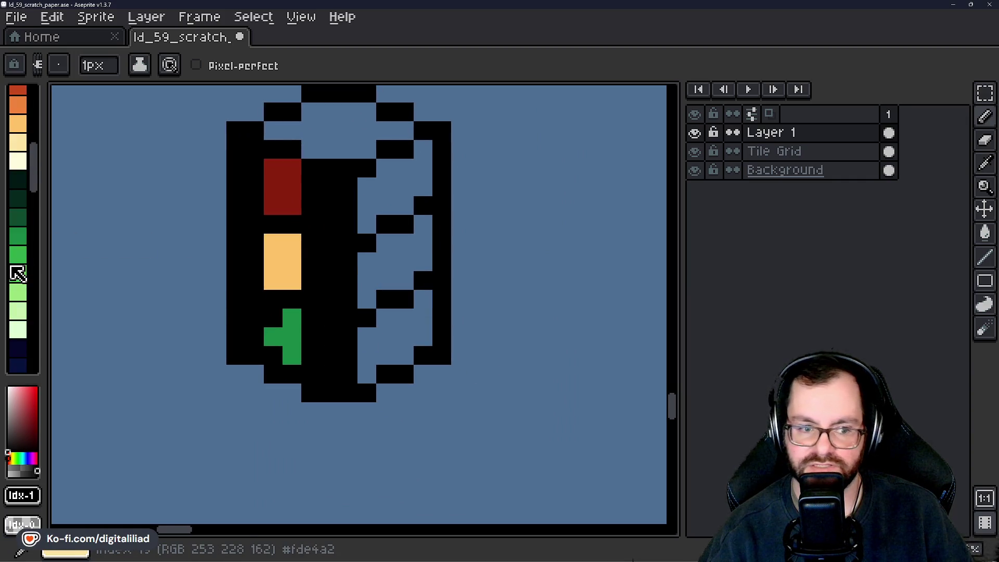
pyautogui.scroll(-5, 401, 348)
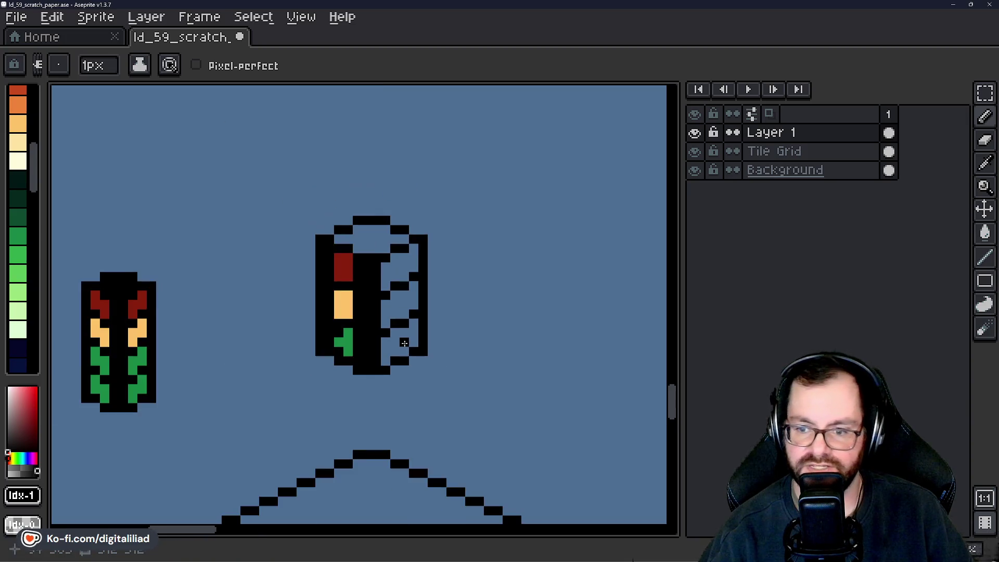
pyautogui.scroll(-3, 384, 305)
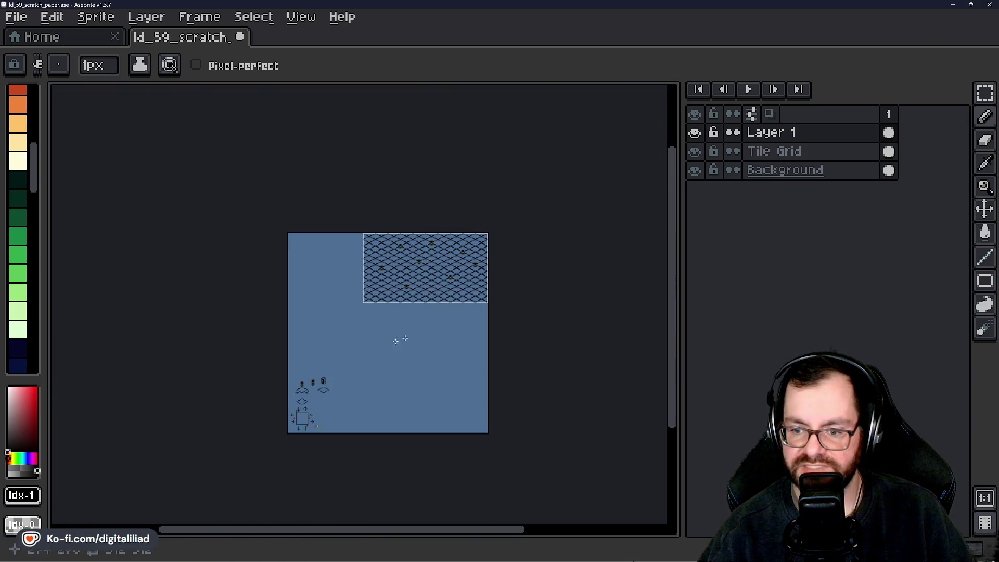
pyautogui.scroll(4, 396, 340)
pyautogui.moveTo(381, 305); pyautogui.dragTo(390, 289)
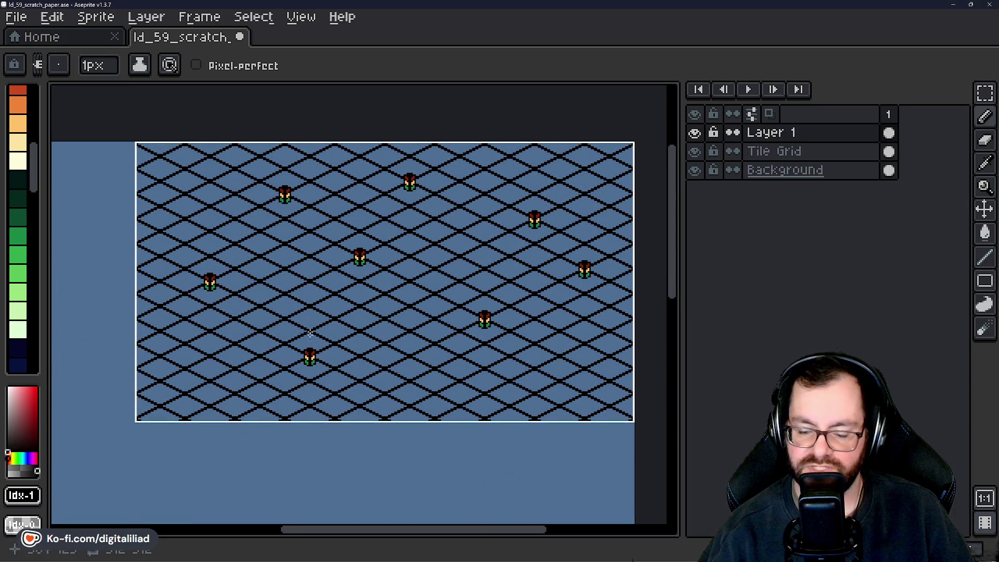
pyautogui.moveTo(245, 167)
pyautogui.mouseDown()
pyautogui.moveTo(541, 252)
pyautogui.moveTo(443, 217)
pyautogui.moveTo(425, 323)
pyautogui.mouseUp()
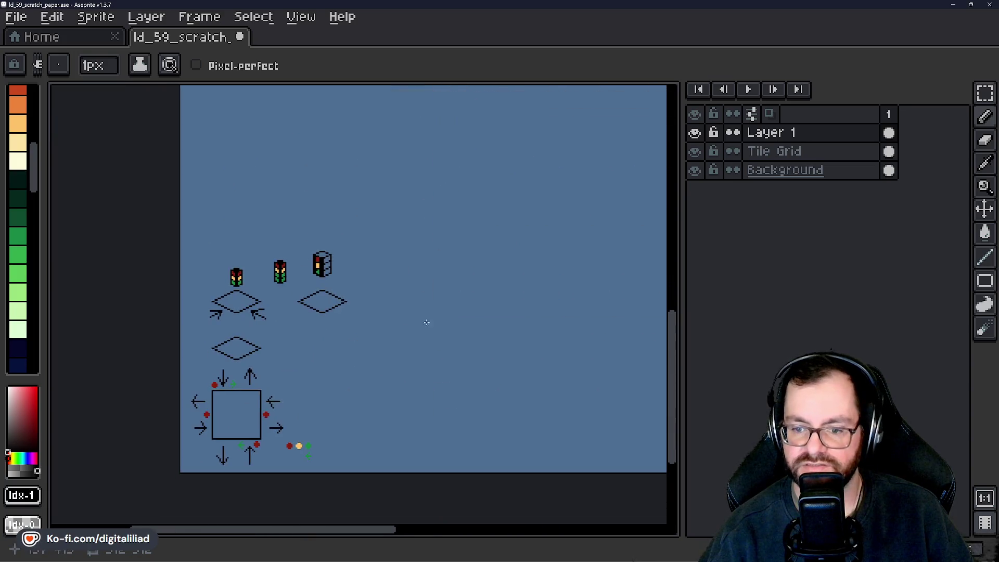
pyautogui.scroll(2, 426, 323)
pyautogui.moveTo(318, 317); pyautogui.dragTo(412, 371)
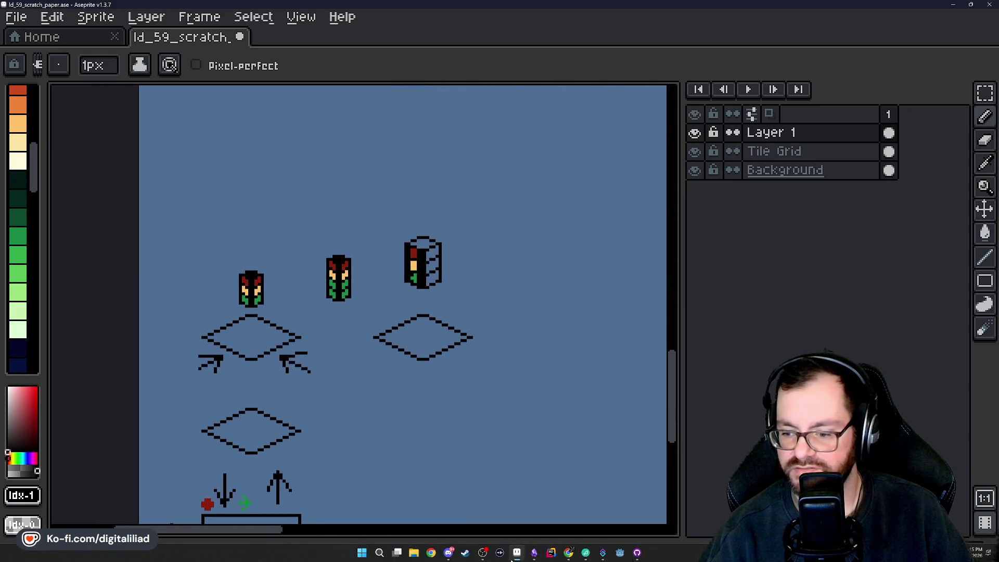
pyautogui.click(534, 553)
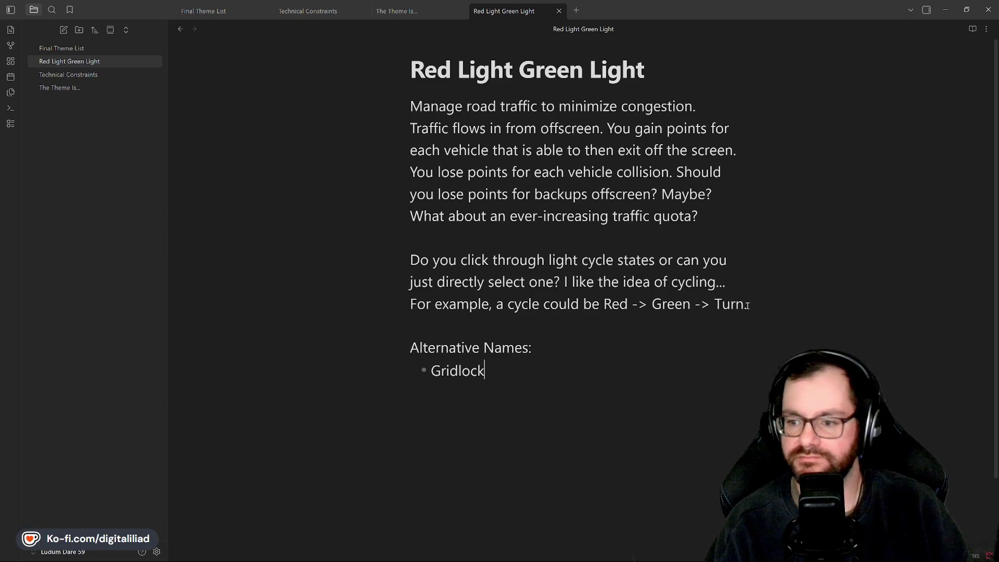
# Place the cursor between the first paragraphs of the Red Light Green Light note.
pyautogui.click(527, 240)
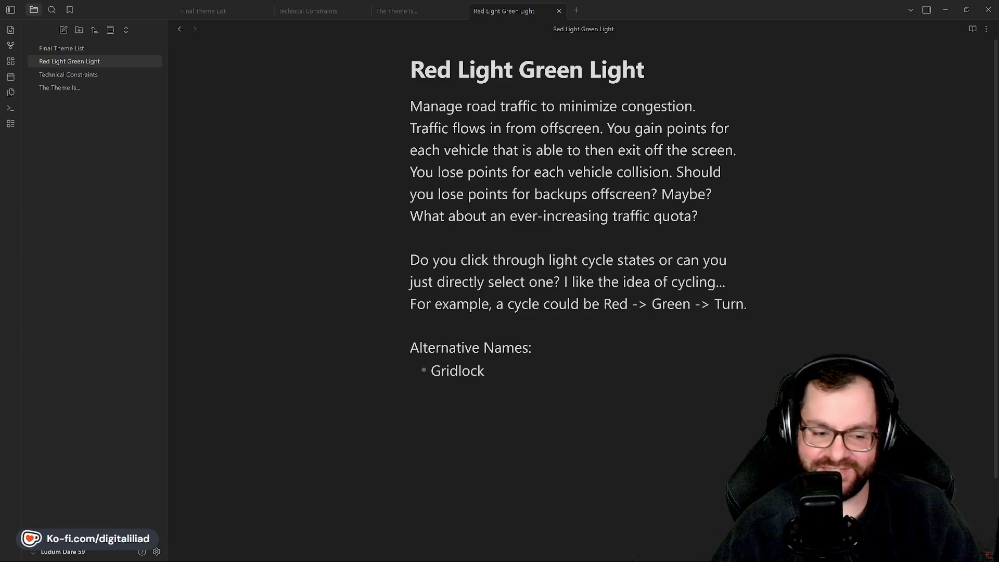
# Focus the Obsidian notes window and minimize it to bring Aseprite back.
pyautogui.click(639, 9)
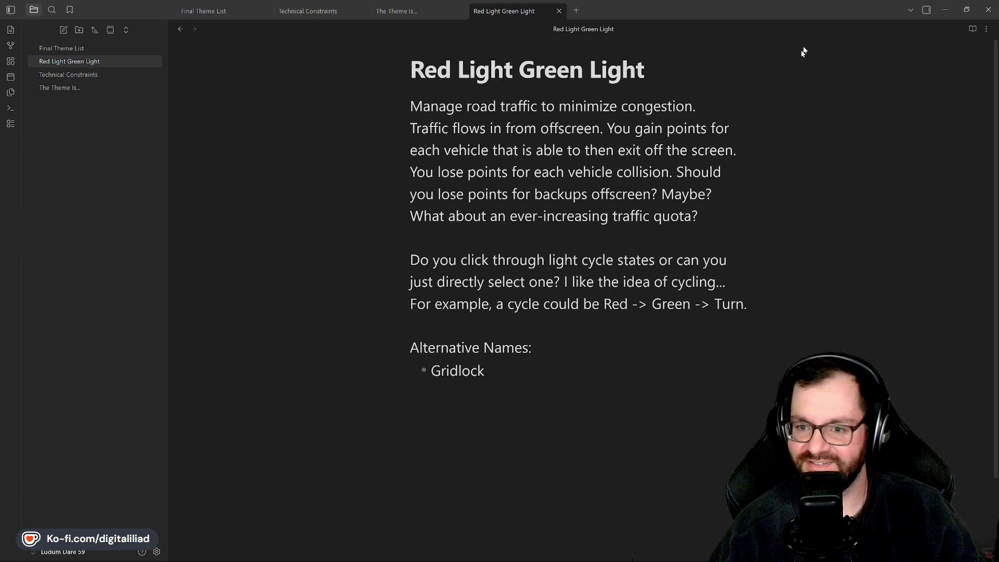
pyautogui.click(945, 9)
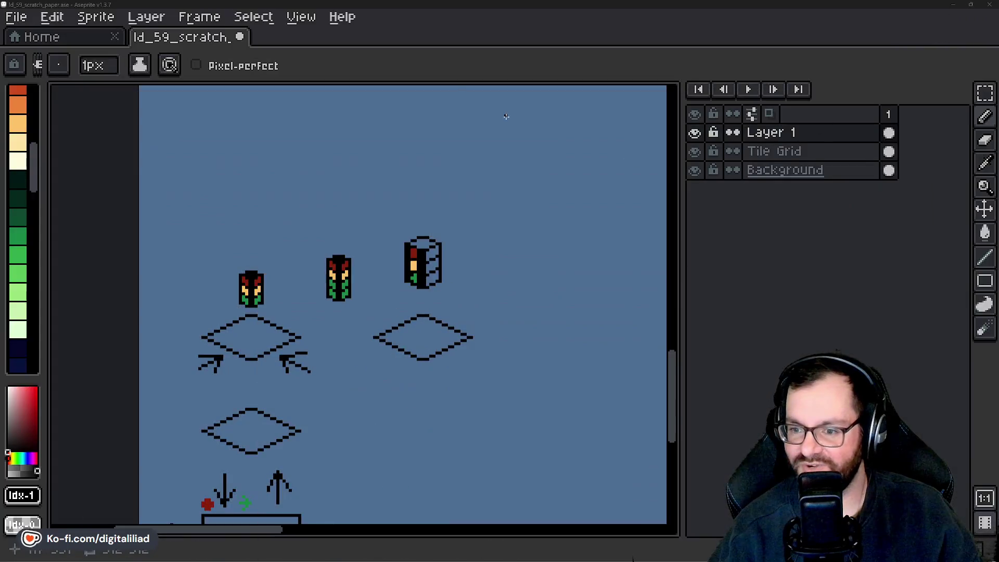
# Paint a yellow lamp column on the traffic light's side face, undoing a stray yellow pixel by the front lamp.
pyautogui.scroll(5, 401, 287)
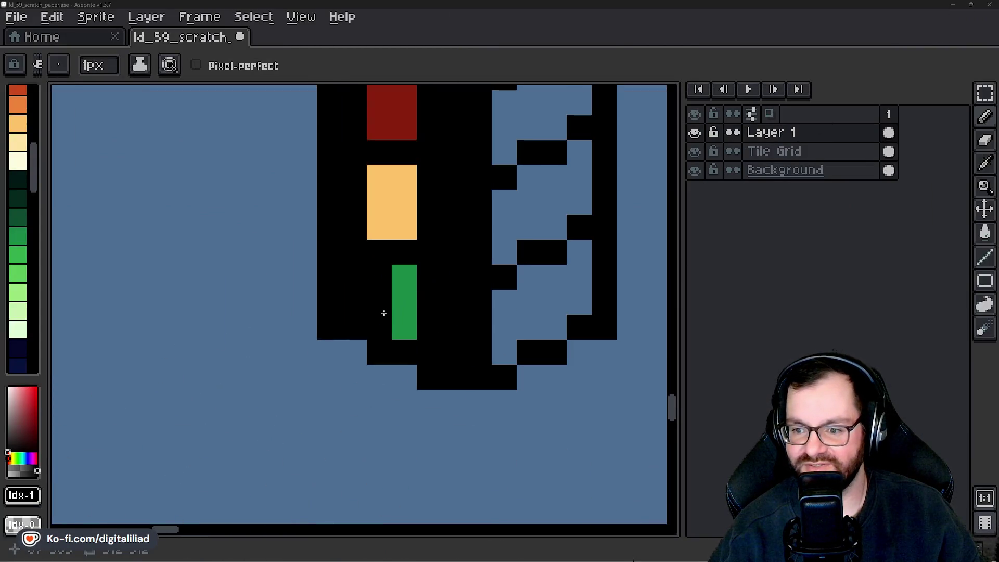
pyautogui.scroll(2, 396, 301)
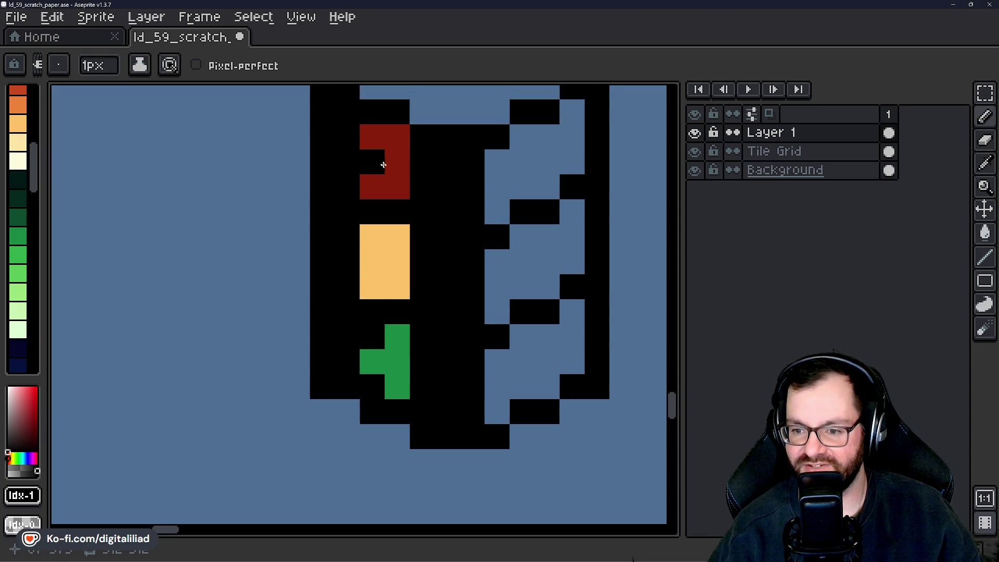
pyautogui.scroll(-5, 390, 239)
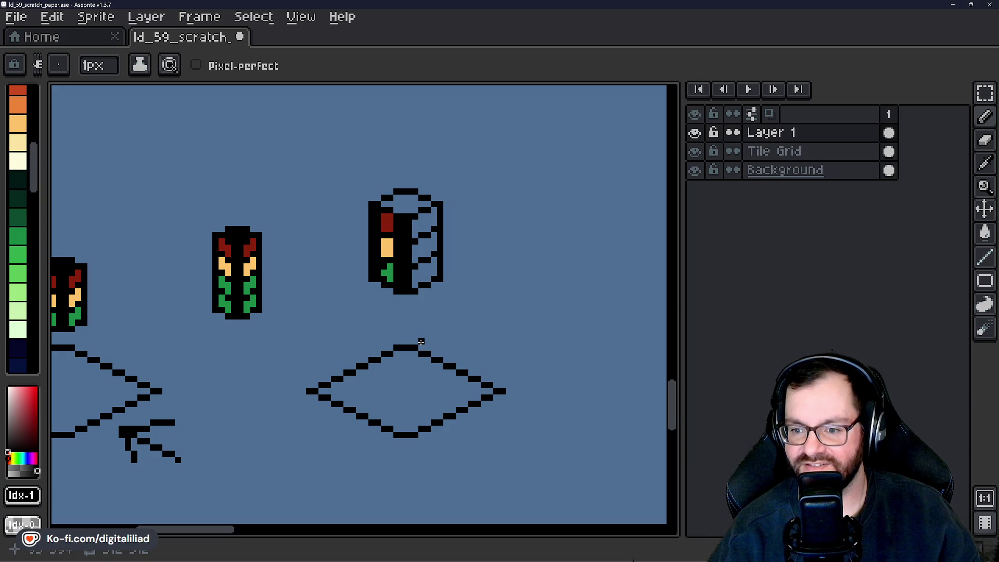
pyautogui.scroll(3, 407, 316)
pyautogui.scroll(3, 395, 270)
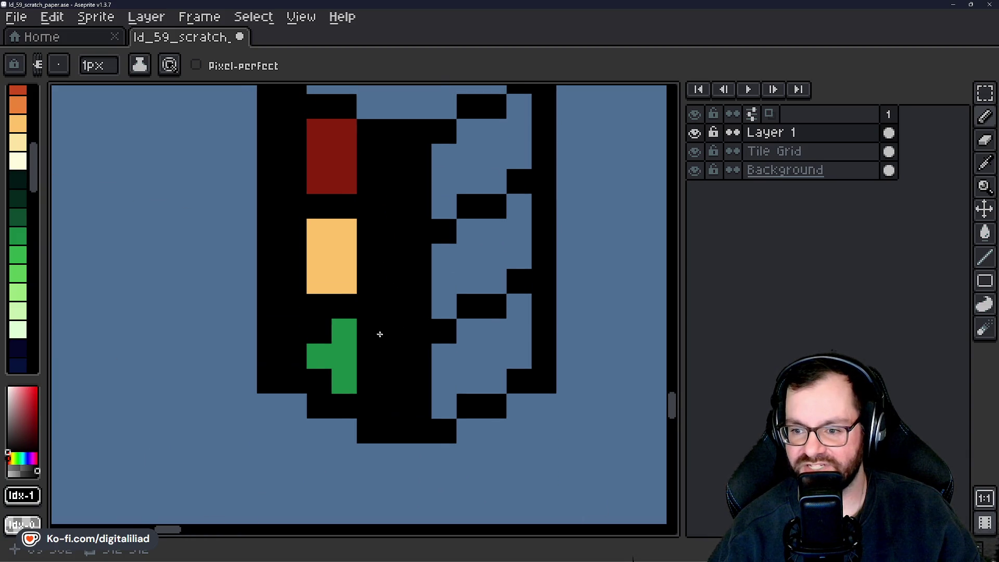
pyautogui.keyDown('alt'); pyautogui.click(345, 257); pyautogui.keyUp('alt')
pyautogui.moveTo(444, 254); pyautogui.dragTo(444, 307)
pyautogui.moveTo(466, 243)
pyautogui.mouseDown()
pyautogui.moveTo(470, 270)
pyautogui.moveTo(493, 272)
pyautogui.moveTo(518, 216)
pyautogui.moveTo(519, 247)
pyautogui.mouseUp()
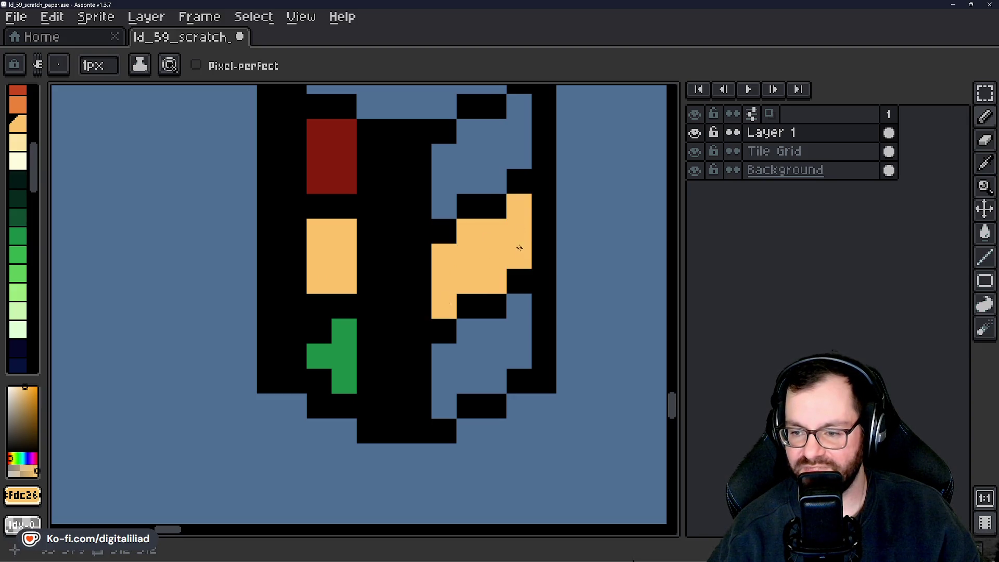
pyautogui.scroll(1, 504, 272)
pyautogui.click(298, 276)
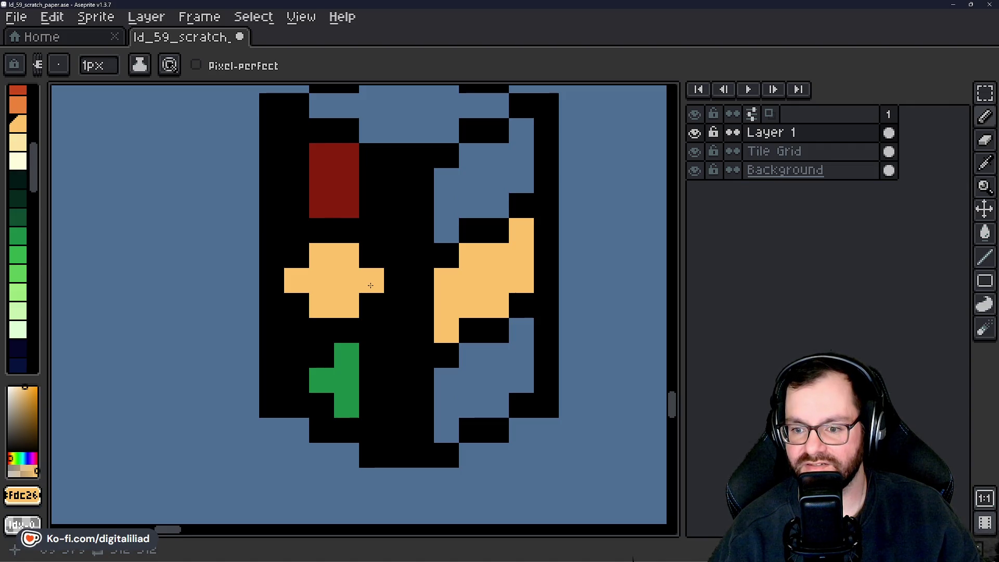
pyautogui.hotkey('ctrl', 'z')
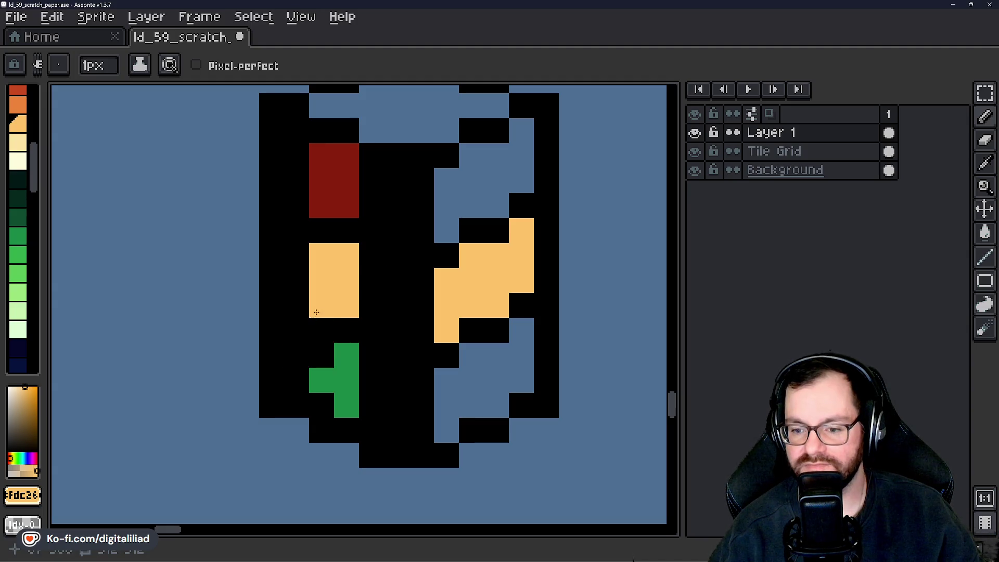
pyautogui.scroll(-2, 376, 389)
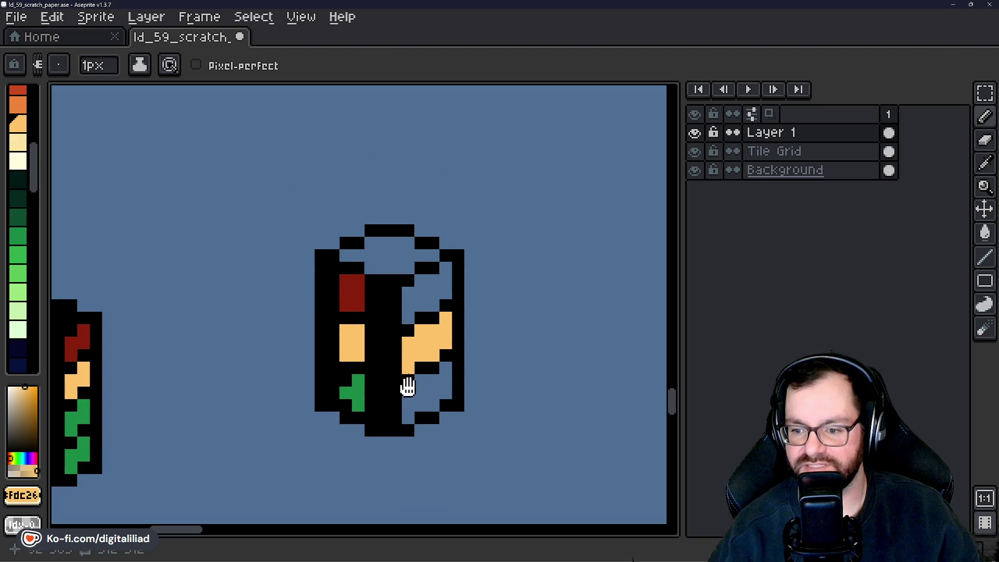
pyautogui.scroll(1, 406, 385)
pyautogui.keyDown('alt'); pyautogui.click(326, 271); pyautogui.keyUp('alt')
# Paint a red column on the side face and erase a black outline column.
pyautogui.moveTo(389, 275); pyautogui.dragTo(398, 283)
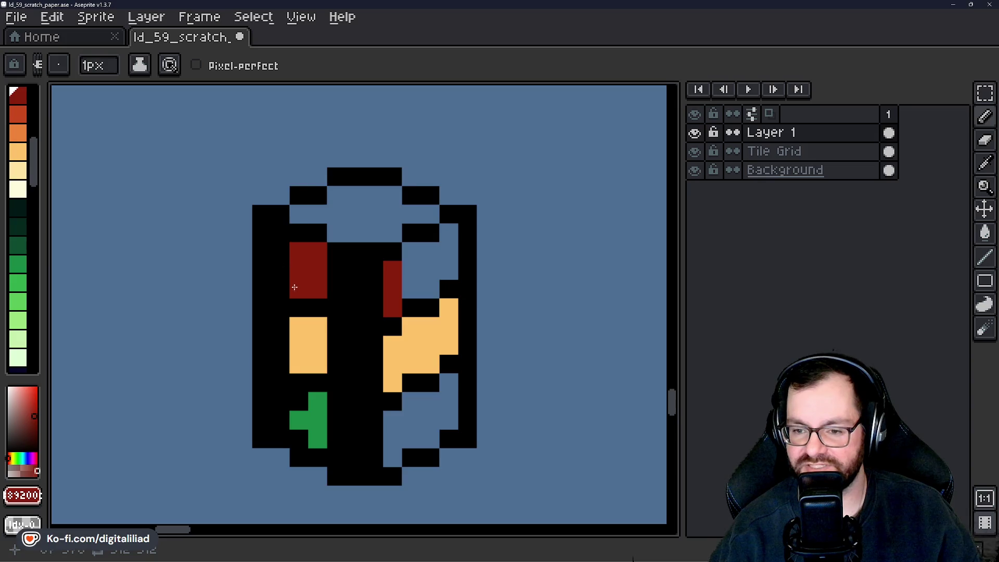
pyautogui.moveTo(292, 286); pyautogui.dragTo(365, 239)
pyautogui.press('e')
pyautogui.moveTo(334, 166)
pyautogui.mouseDown()
pyautogui.moveTo(315, 281)
pyautogui.moveTo(333, 262)
pyautogui.moveTo(334, 374)
pyautogui.mouseUp()
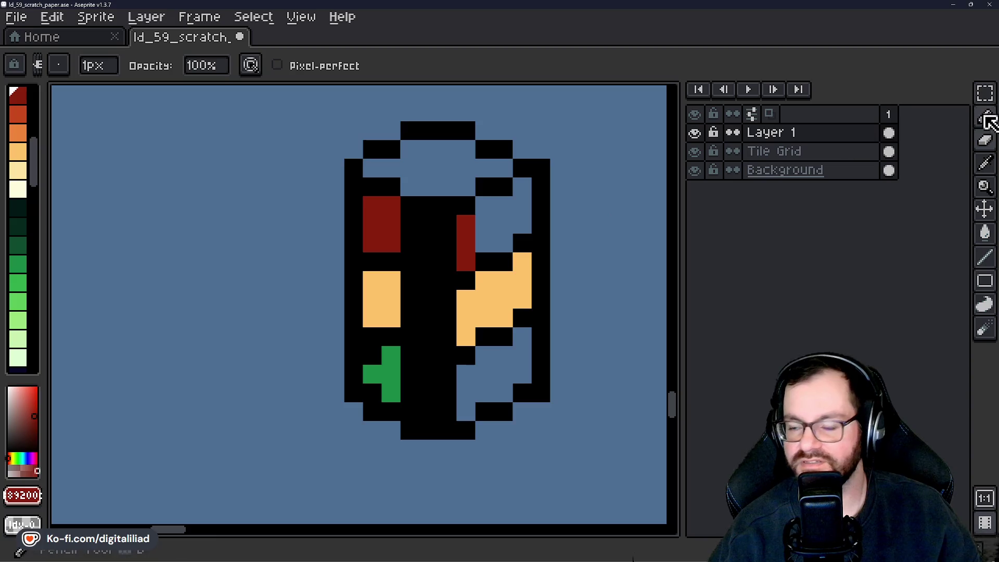
# Shift the left half of the traffic light one pixel to the right.
pyautogui.click(985, 93)
pyautogui.moveTo(411, 335)
pyautogui.mouseDown()
pyautogui.moveTo(414, 448)
pyautogui.moveTo(424, 462)
pyautogui.mouseUp()
pyautogui.moveTo(379, 401); pyautogui.dragTo(395, 402)
pyautogui.hotkey('ctrl', 'd')
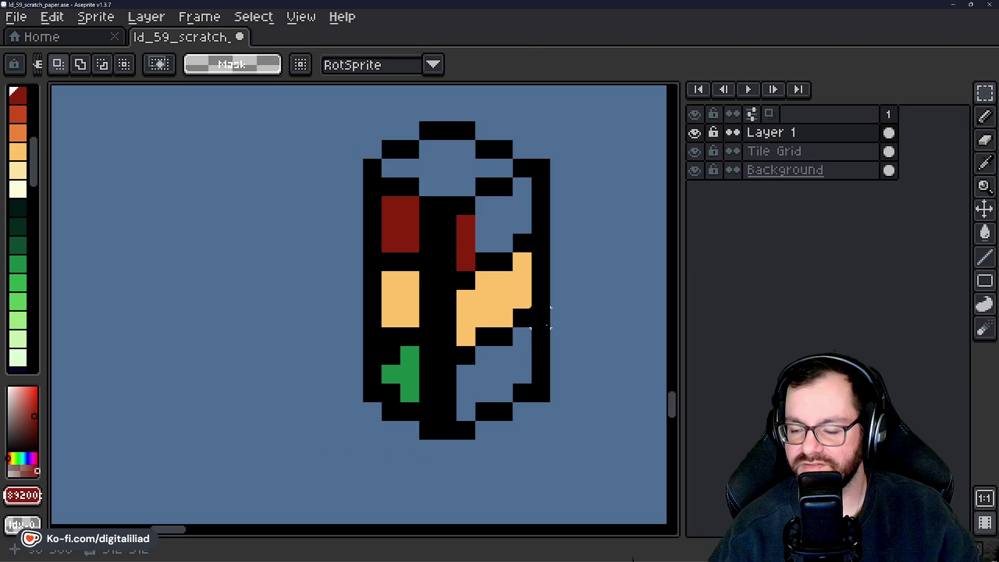
# Paint two green lamp pixels, then undo them.
pyautogui.scroll(1, 519, 325)
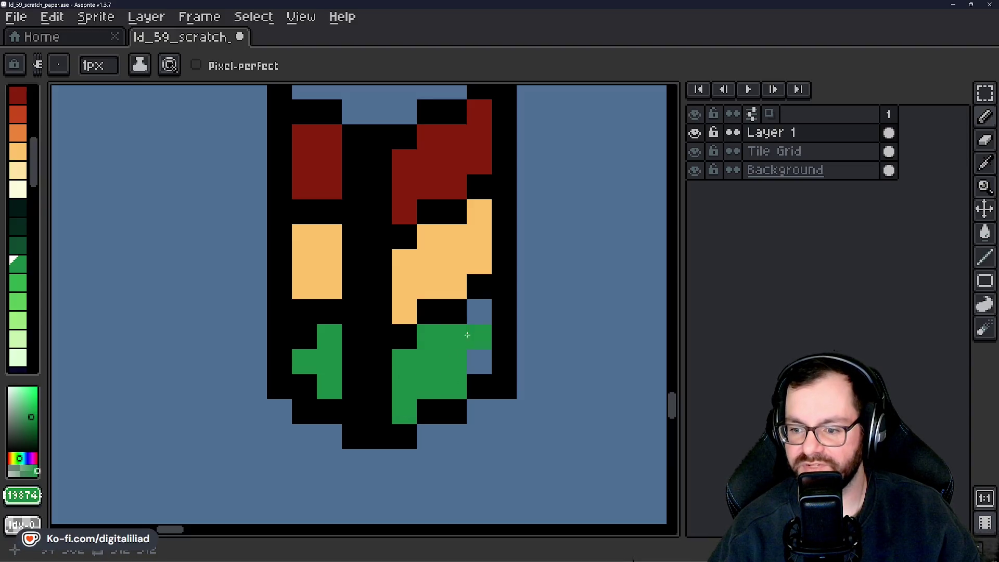
pyautogui.scroll(-4, 479, 360)
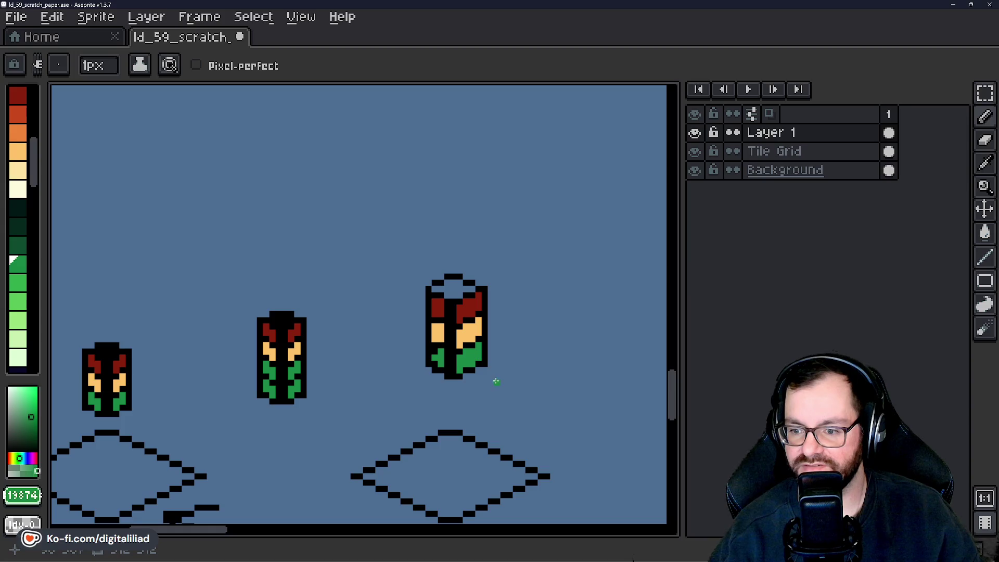
pyautogui.scroll(-3, 496, 381)
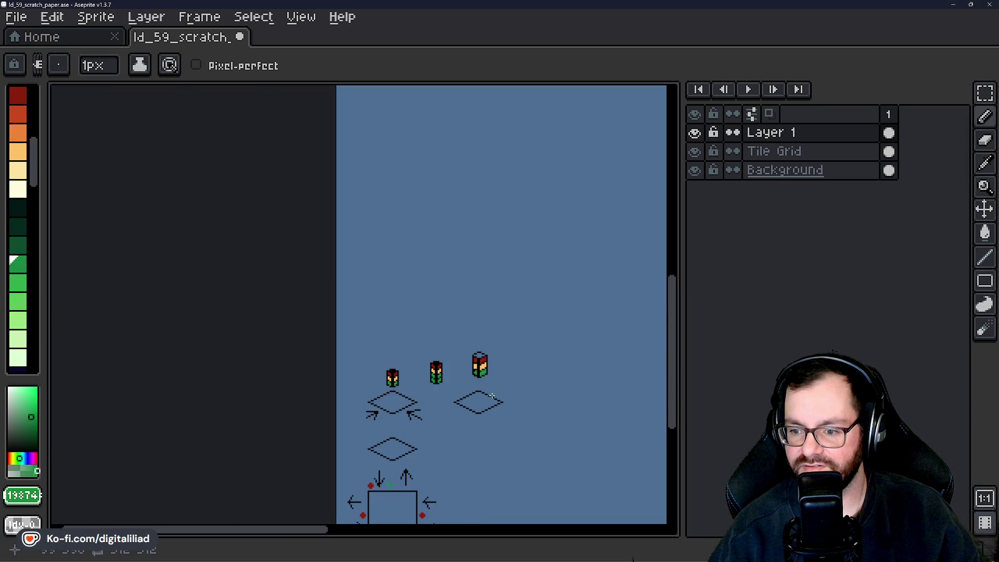
pyautogui.scroll(5, 483, 382)
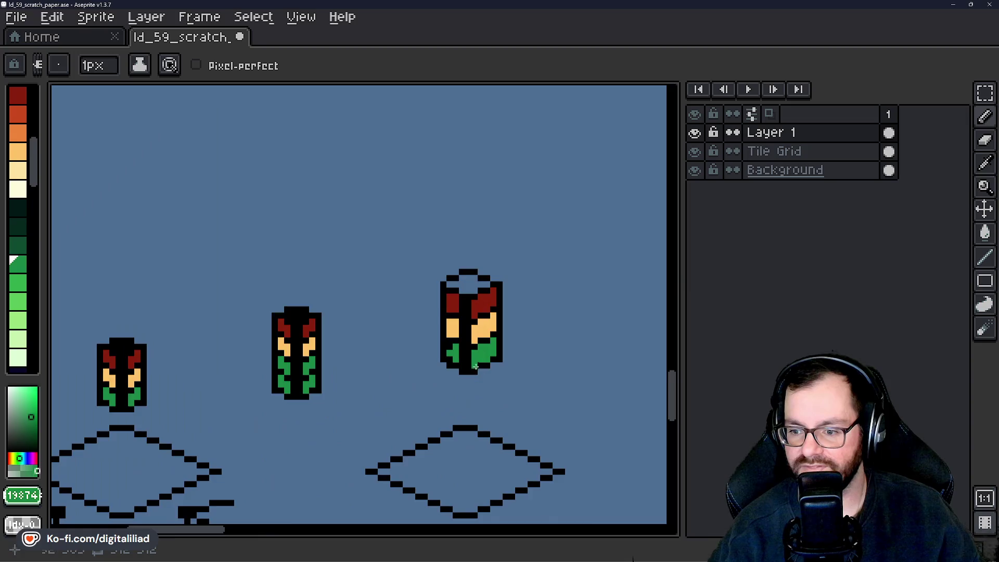
pyautogui.click(367, 357)
pyautogui.click(453, 438)
pyautogui.scroll(-3, 490, 414)
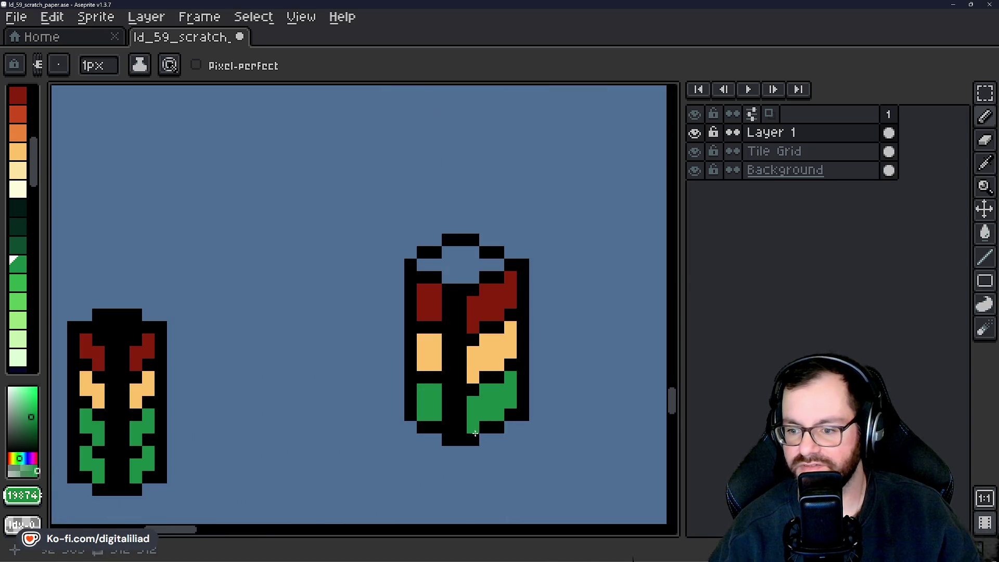
pyautogui.scroll(2, 474, 464)
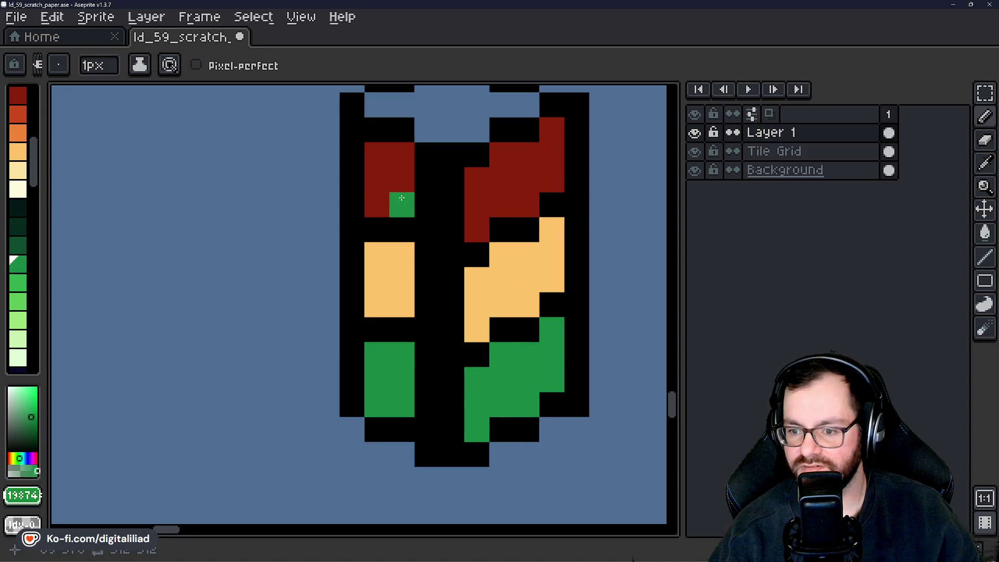
pyautogui.scroll(-5, 409, 358)
pyautogui.scroll(-2, 479, 324)
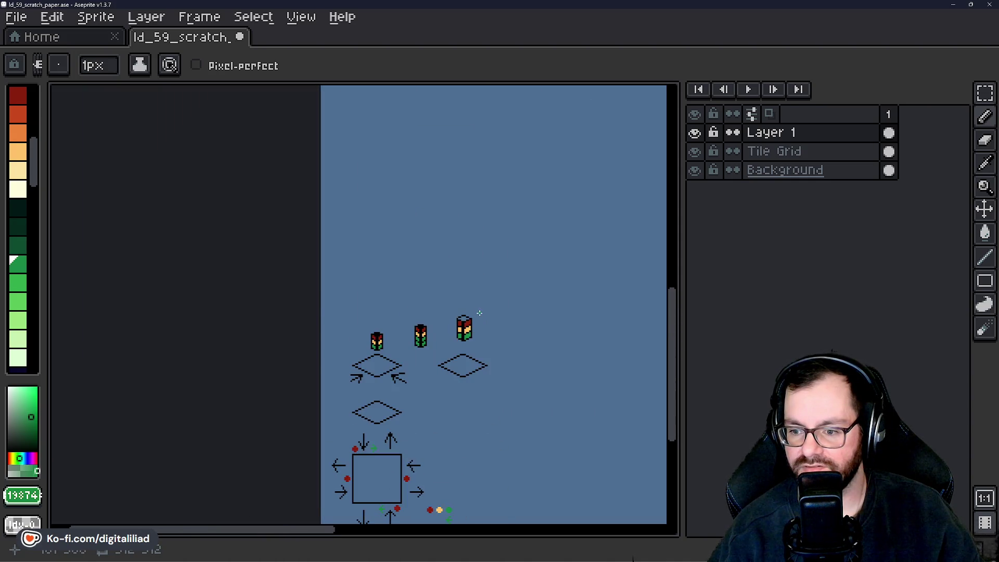
pyautogui.scroll(2, 464, 318)
pyautogui.scroll(2, 432, 263)
pyautogui.scroll(4, 443, 304)
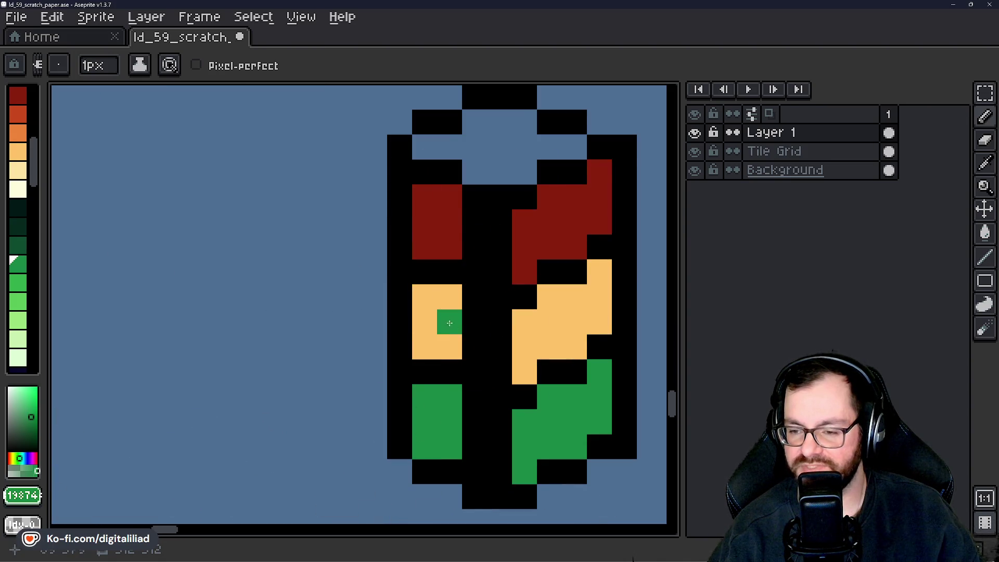
pyautogui.scroll(-1, 448, 321)
pyautogui.scroll(-1, 437, 187)
pyautogui.scroll(1, 416, 201)
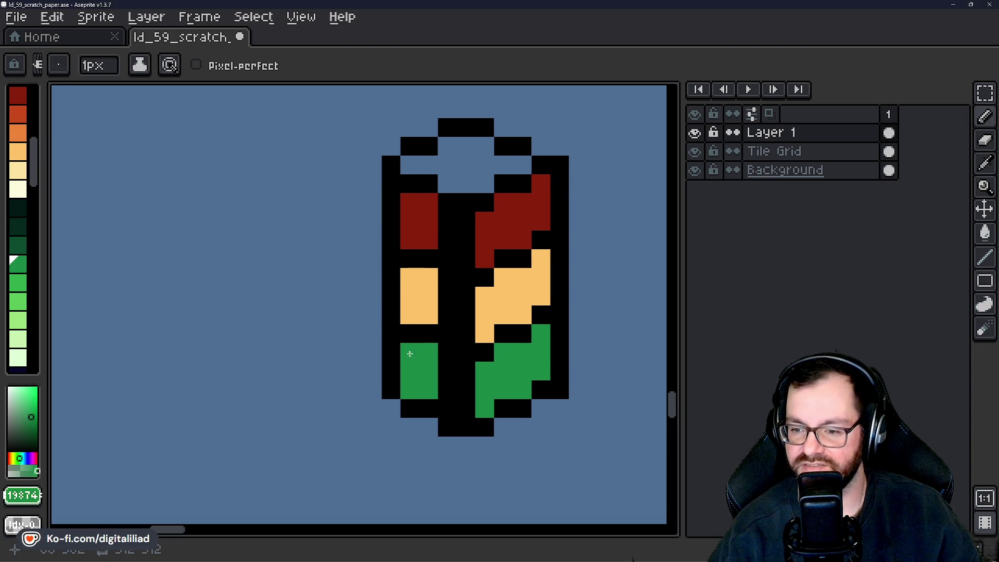
pyautogui.hotkey('ctrl', 'z')
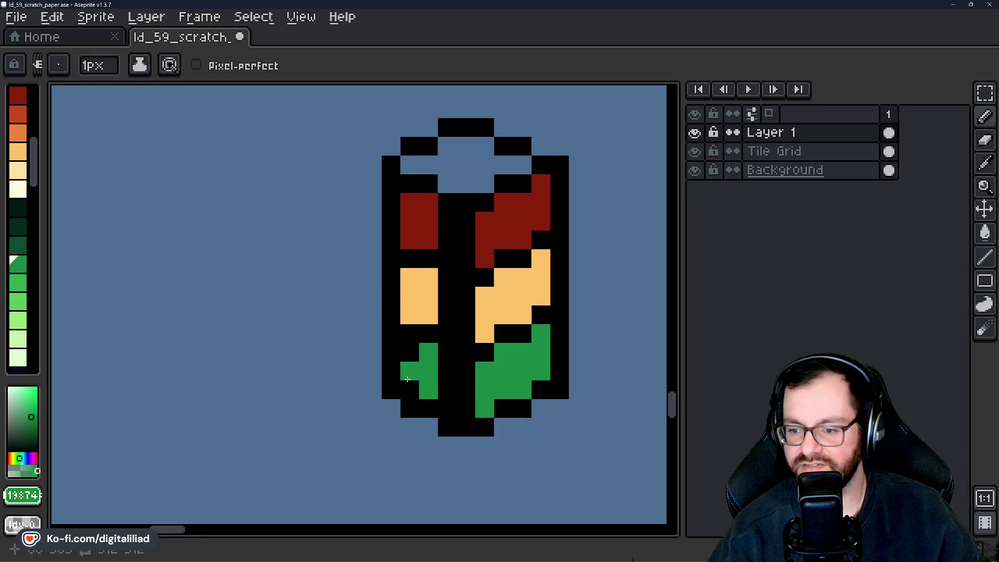
# Replace a stray green pixel in the right lamp with black.
pyautogui.scroll(-5, 509, 329)
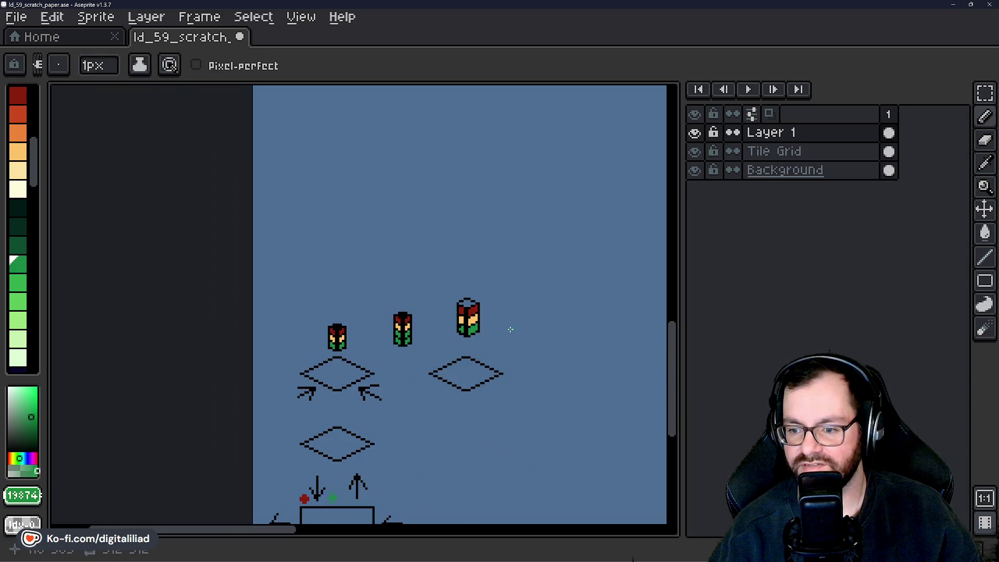
pyautogui.moveTo(509, 328); pyautogui.dragTo(472, 254)
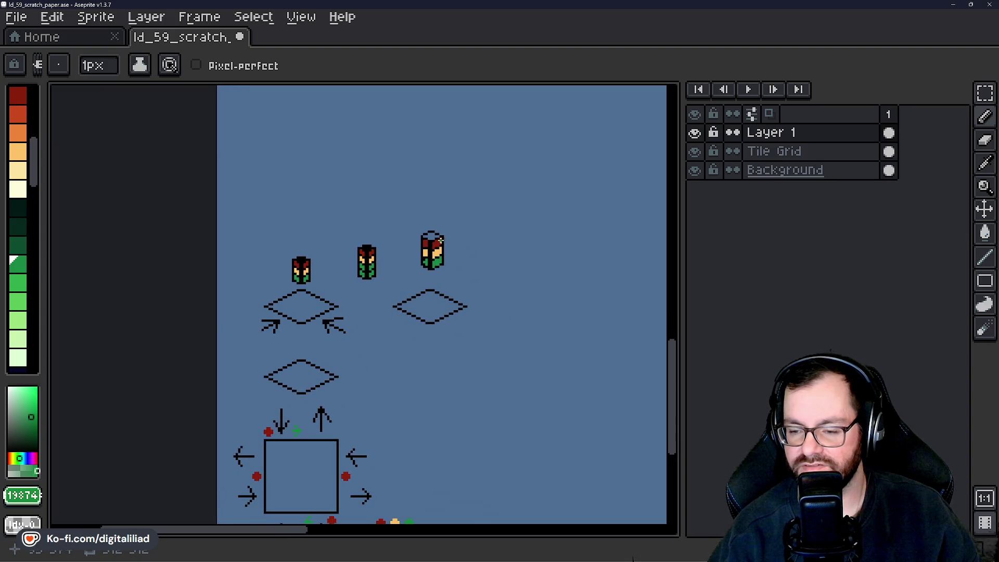
pyautogui.scroll(5, 440, 240)
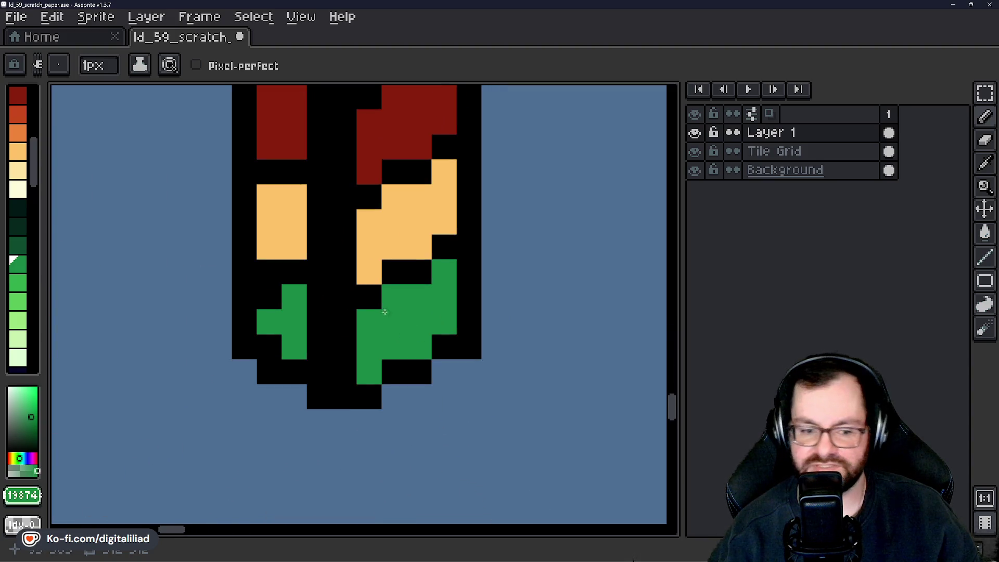
pyautogui.moveTo(400, 346); pyautogui.dragTo(418, 365)
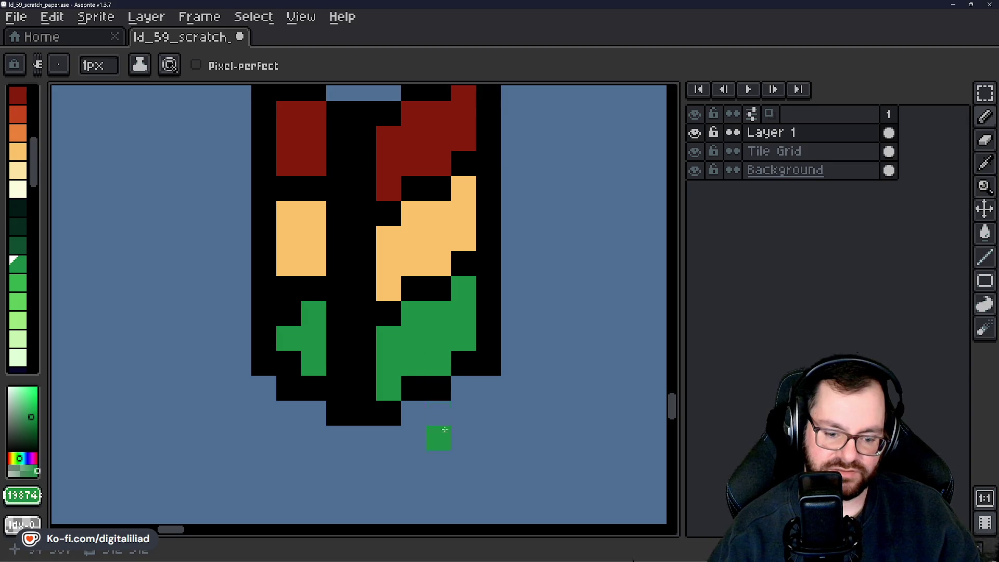
pyautogui.moveTo(445, 429); pyautogui.dragTo(437, 392)
pyautogui.press('e')
pyautogui.click(380, 299)
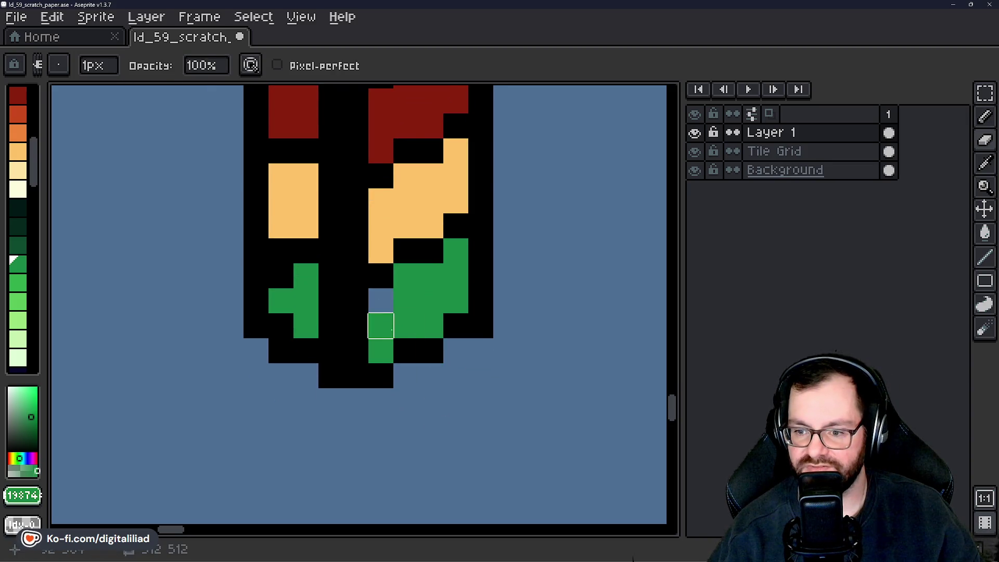
pyautogui.press('x')
pyautogui.press('b')
pyautogui.click(385, 300)
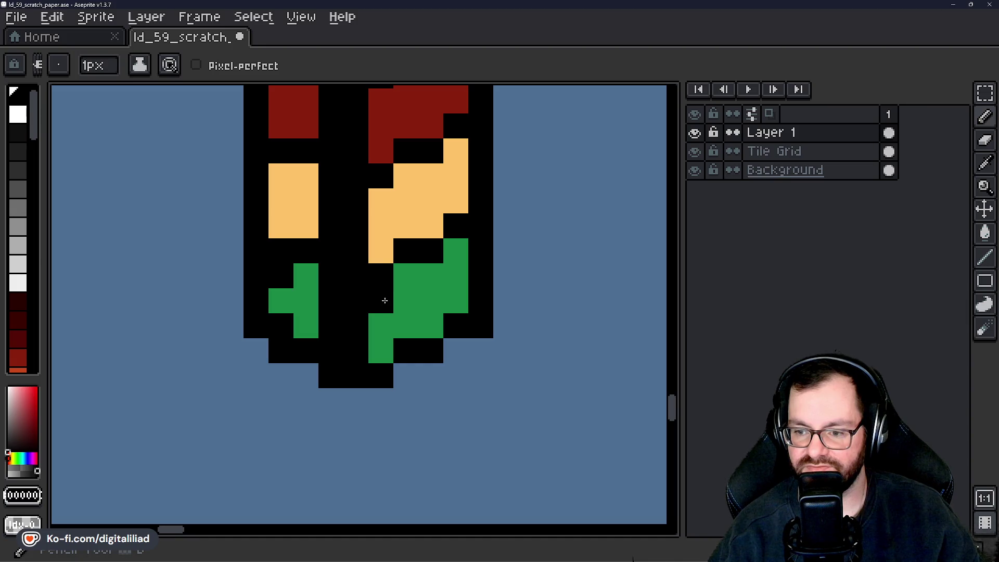
pyautogui.scroll(-3, 429, 369)
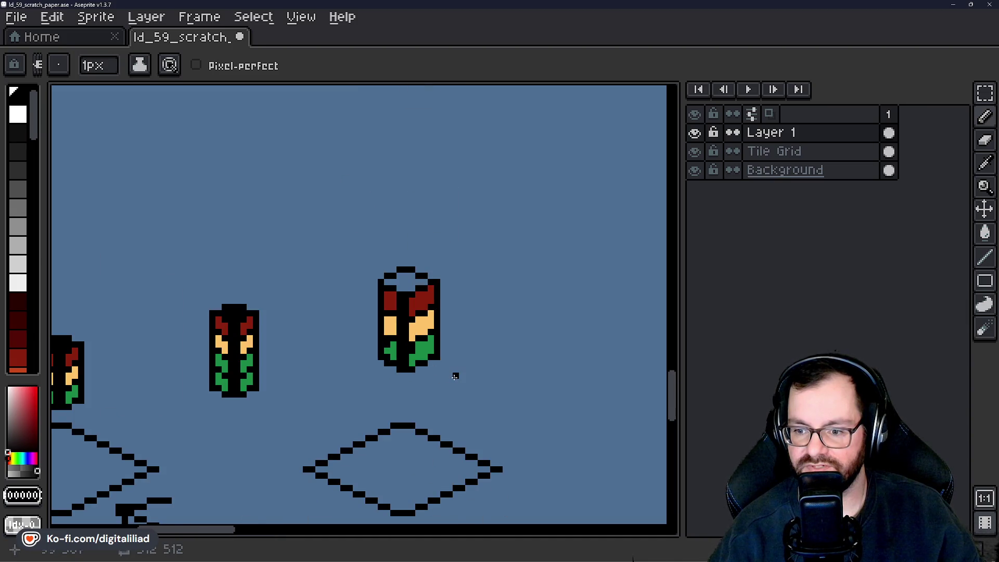
pyautogui.scroll(1, 449, 375)
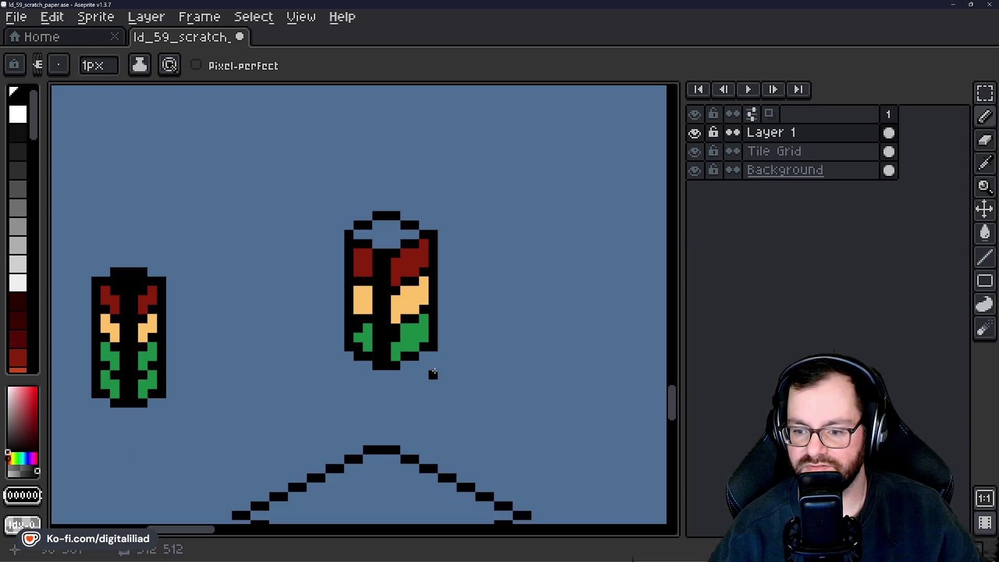
pyautogui.scroll(-2, 433, 371)
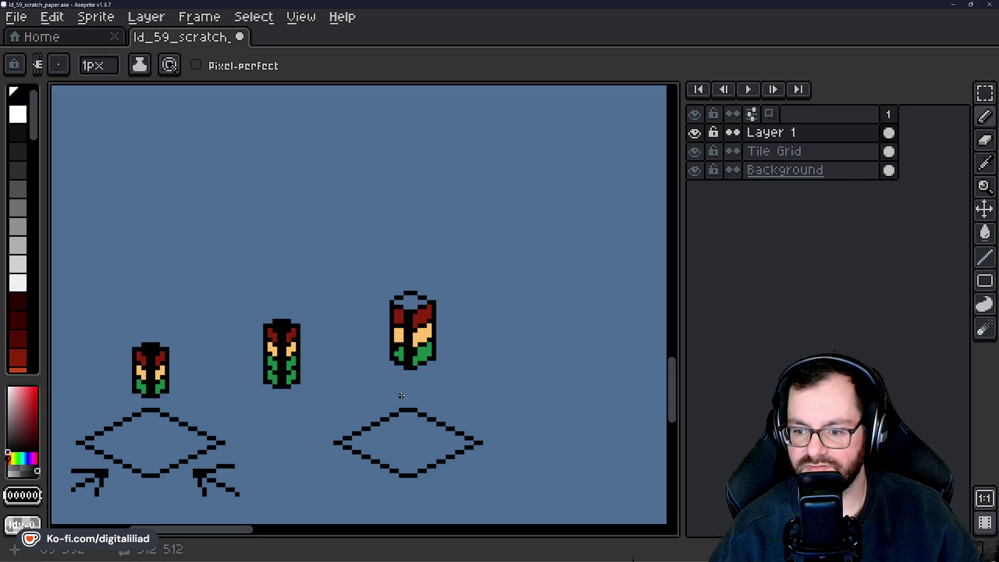
pyautogui.scroll(3, 422, 362)
pyautogui.scroll(1, 386, 330)
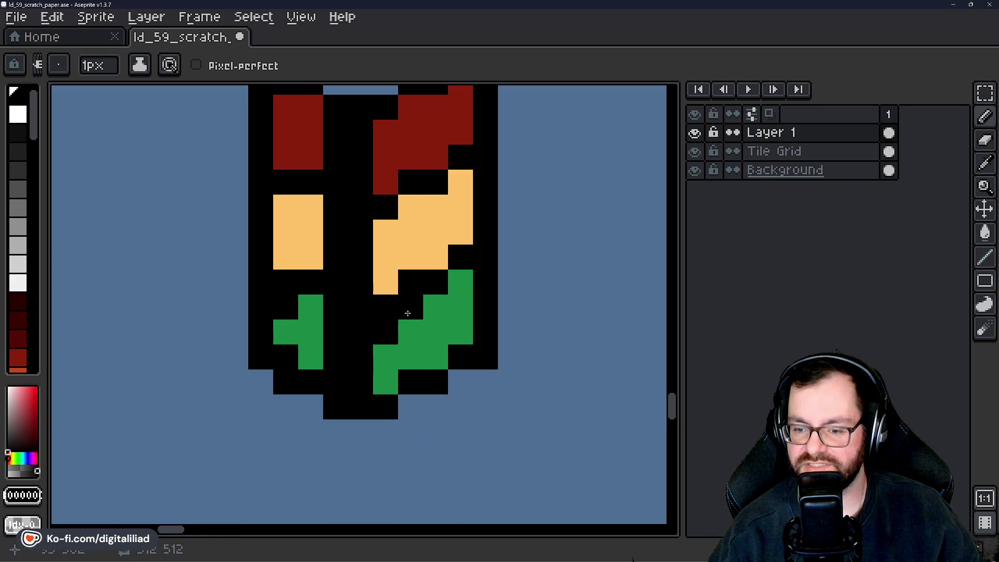
# Blacken the stray green pixels and reshape the right green lamp to mirror the left arrow.
pyautogui.click(389, 369)
pyautogui.click(464, 304)
pyautogui.click(408, 310)
pyautogui.rightClick(410, 327)
pyautogui.click(409, 366)
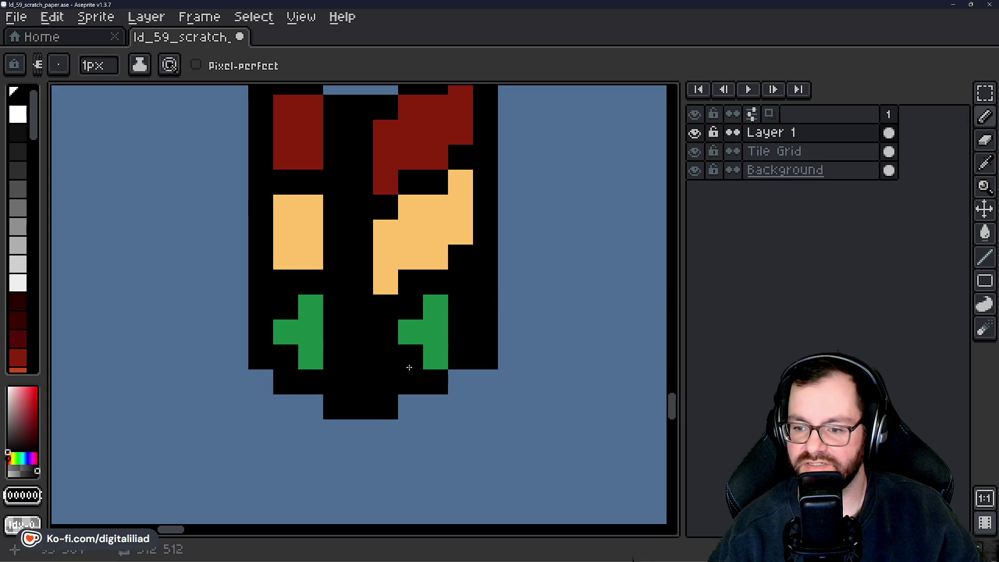
# Square off the right amber and red lamps into rectangles by painting their edges black.
pyautogui.moveTo(385, 282); pyautogui.dragTo(385, 257)
pyautogui.click(436, 257)
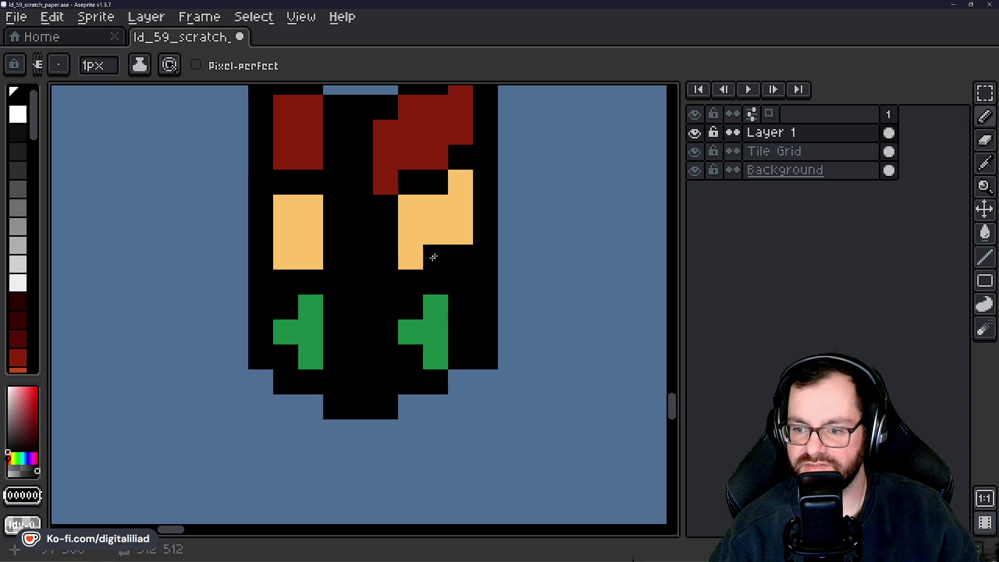
pyautogui.hotkey('ctrl', 'z')
pyautogui.moveTo(460, 182); pyautogui.dragTo(460, 207)
pyautogui.click(460, 232)
pyautogui.moveTo(391, 144); pyautogui.dragTo(385, 258)
pyautogui.moveTo(451, 141); pyautogui.dragTo(454, 208)
# Marquee-select the light's right half and move it one pixel left to close the gap.
pyautogui.scroll(-2, 451, 216)
pyautogui.scroll(-3, 451, 216)
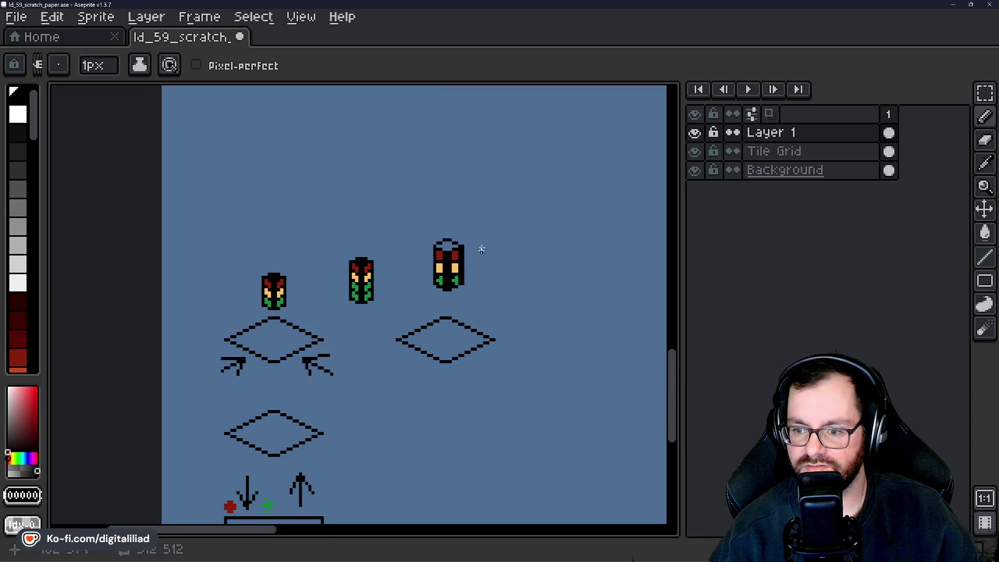
pyautogui.scroll(5, 482, 249)
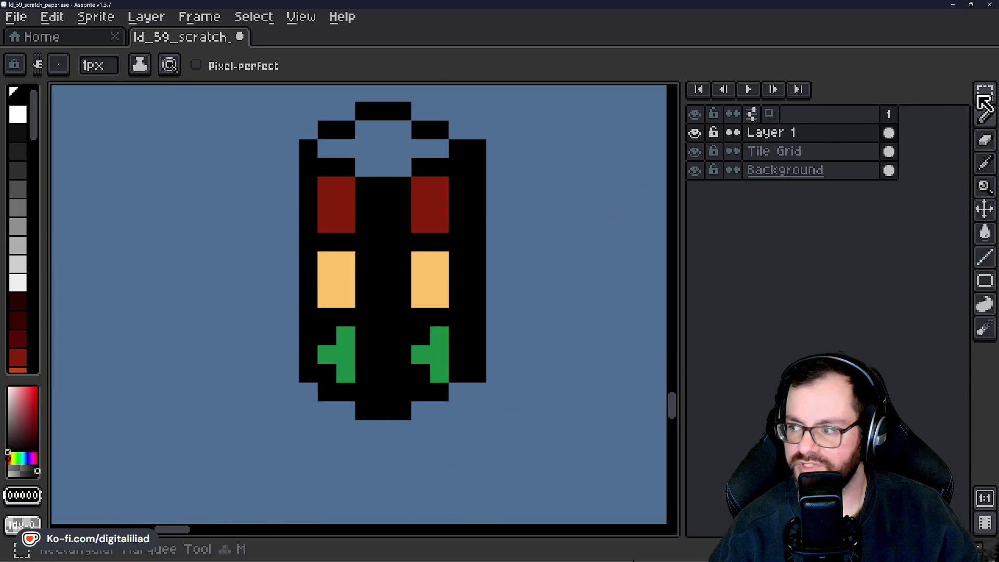
pyautogui.click(977, 97)
pyautogui.moveTo(392, 102)
pyautogui.mouseDown()
pyautogui.moveTo(525, 309)
pyautogui.moveTo(524, 458)
pyautogui.mouseUp()
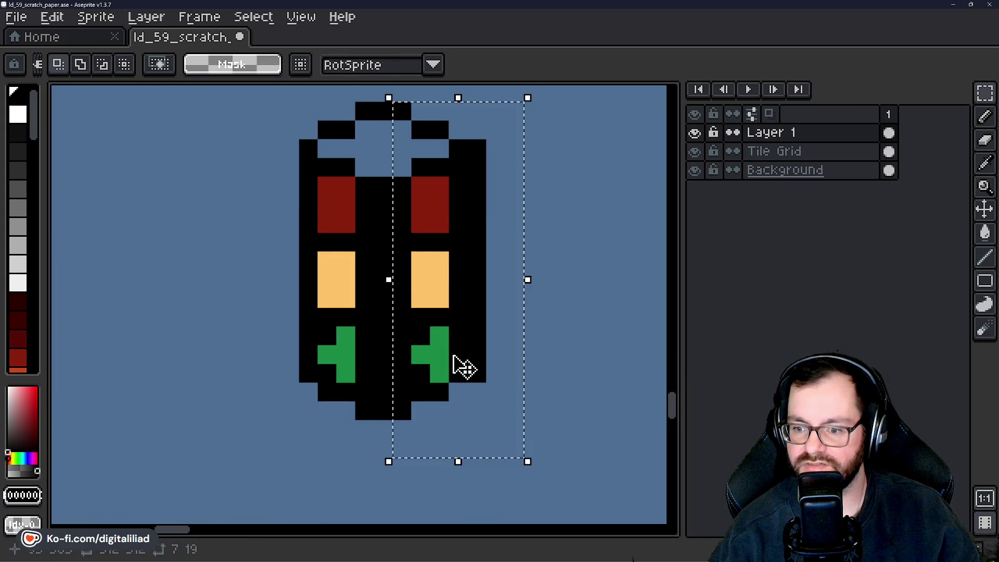
pyautogui.moveTo(456, 364); pyautogui.dragTo(446, 363)
pyautogui.click(552, 317)
pyautogui.moveTo(448, 137); pyautogui.dragTo(520, 383)
pyautogui.click(457, 334)
pyautogui.scroll(-5, 447, 291)
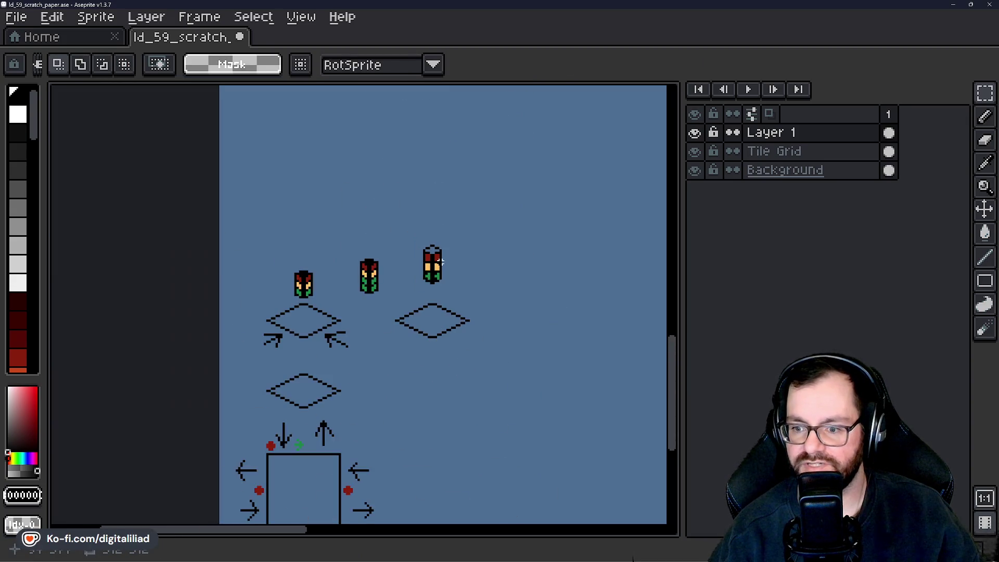
pyautogui.scroll(6, 439, 262)
# Flood-fill the notch in the light's top with black.
pyautogui.keyDown('alt'); pyautogui.click(390, 250); pyautogui.keyUp('alt')
pyautogui.press('g')
pyautogui.click(386, 210)
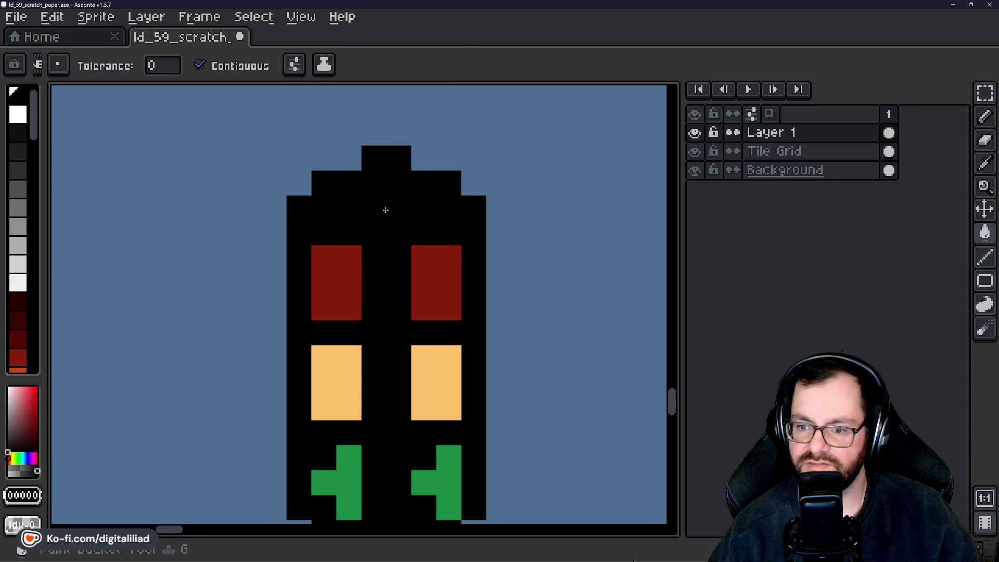
pyautogui.scroll(-4, 385, 210)
pyautogui.scroll(5, 419, 249)
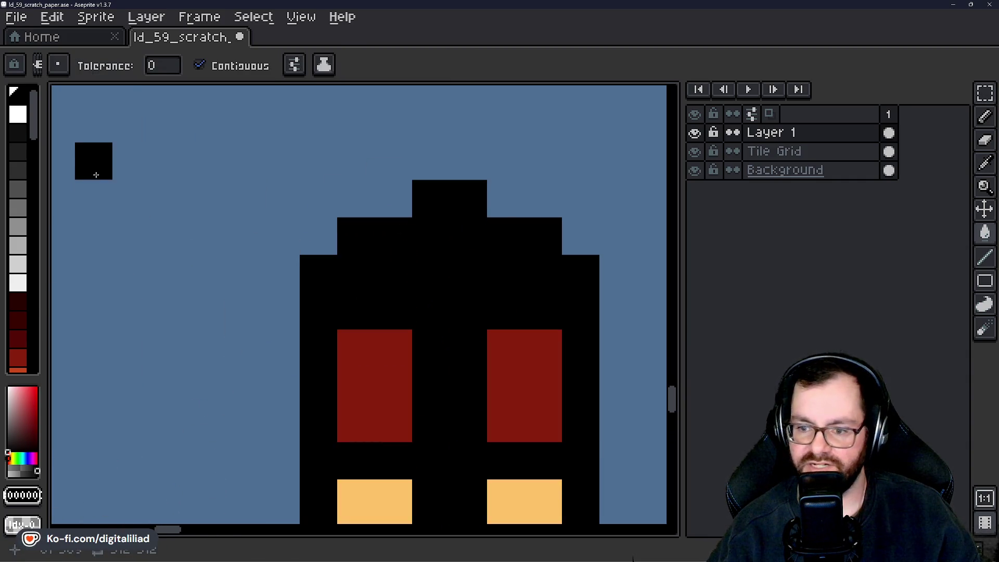
# Pick a palette colour and flood-fill the gap in the right green lamp's lower corner.
pyautogui.click(18, 152)
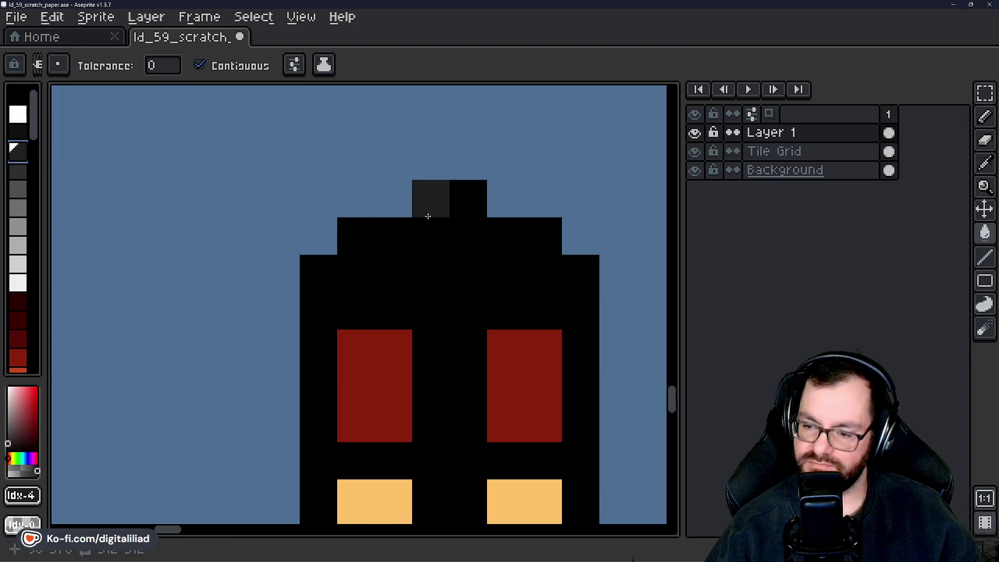
pyautogui.scroll(-2, 422, 246)
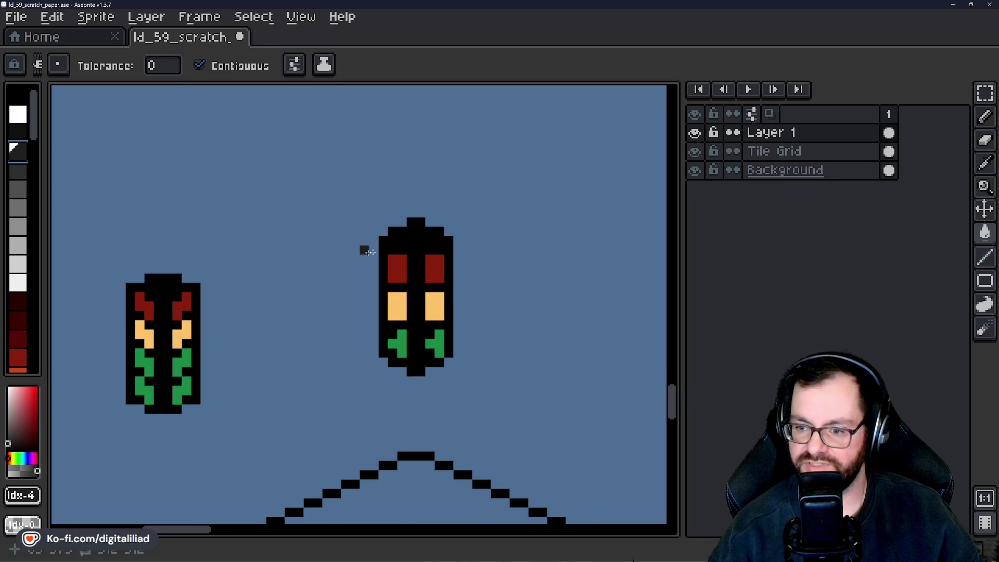
pyautogui.scroll(1, 412, 259)
pyautogui.scroll(-4, 424, 213)
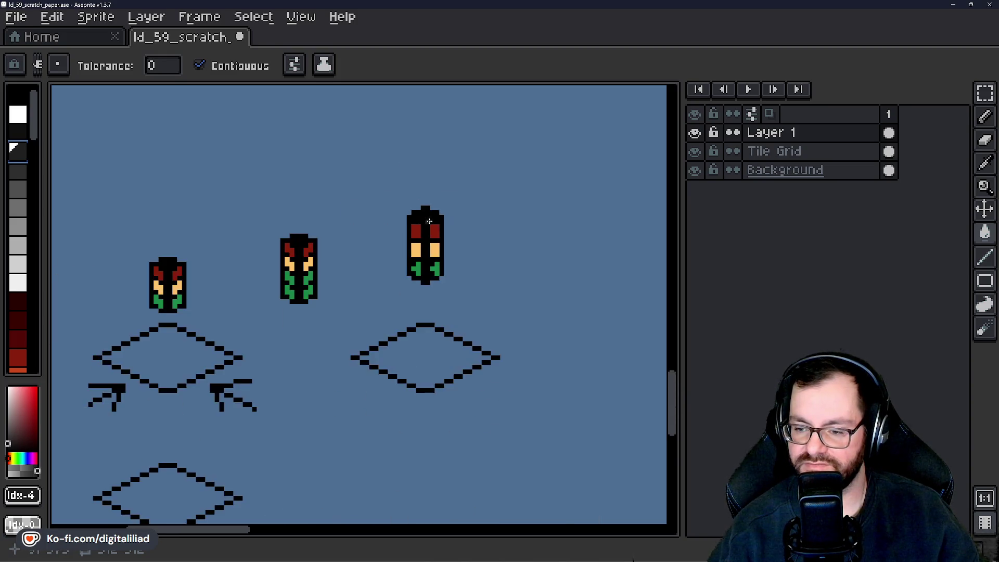
pyautogui.moveTo(488, 309); pyautogui.dragTo(434, 341)
pyautogui.scroll(3, 378, 245)
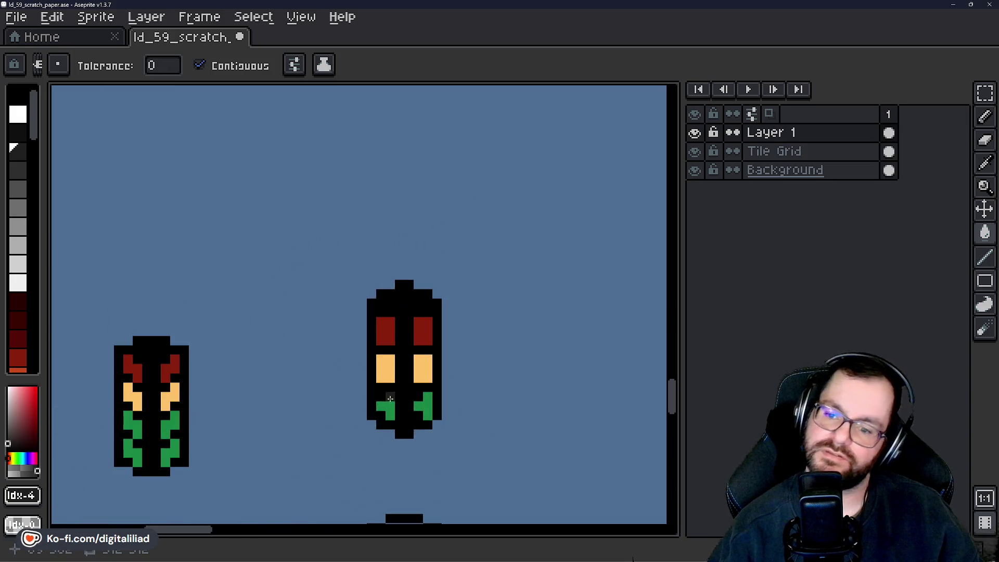
pyautogui.scroll(3, 396, 357)
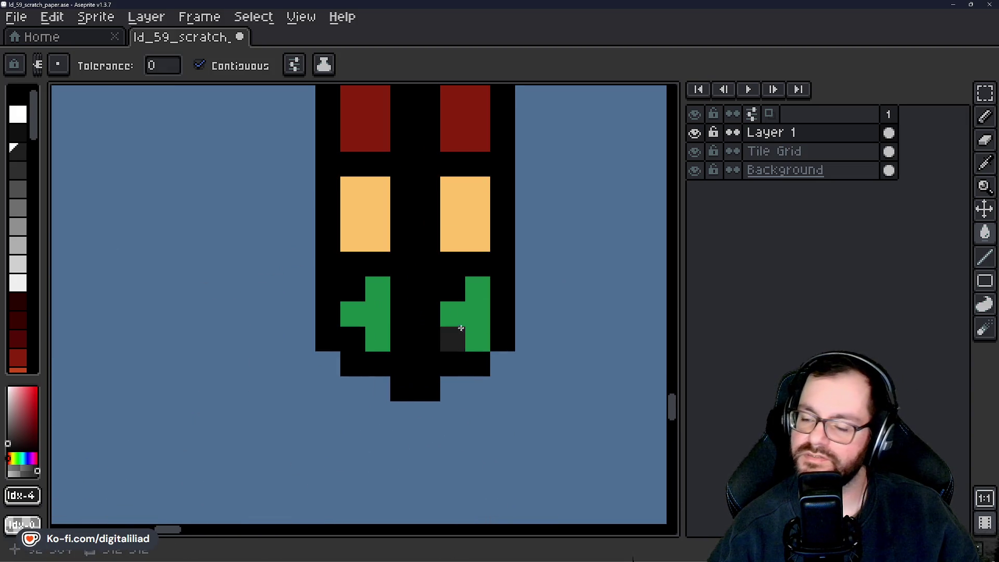
pyautogui.scroll(1, 452, 335)
pyautogui.keyDown('alt'); pyautogui.click(448, 300); pyautogui.keyUp('alt')
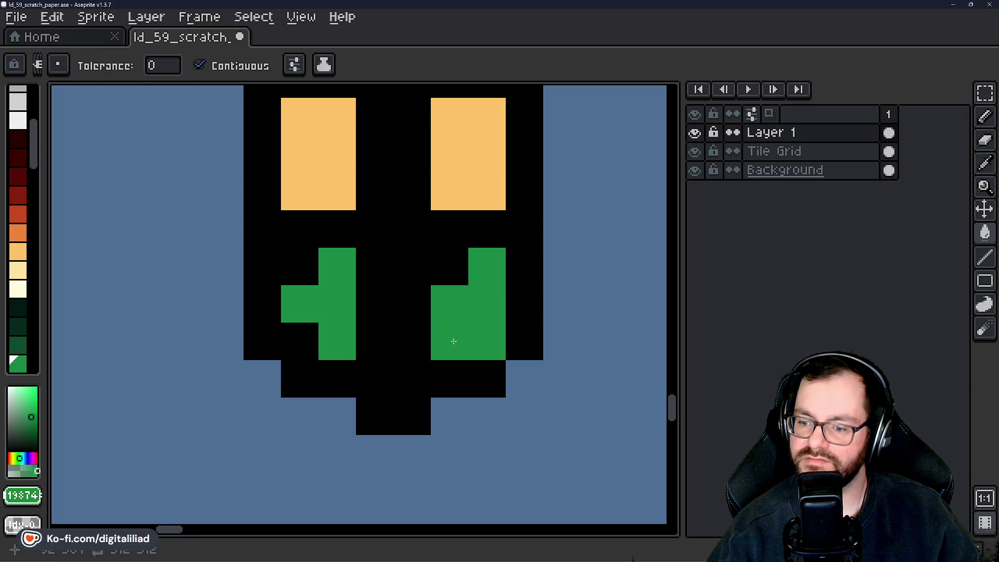
pyautogui.scroll(-3, 456, 345)
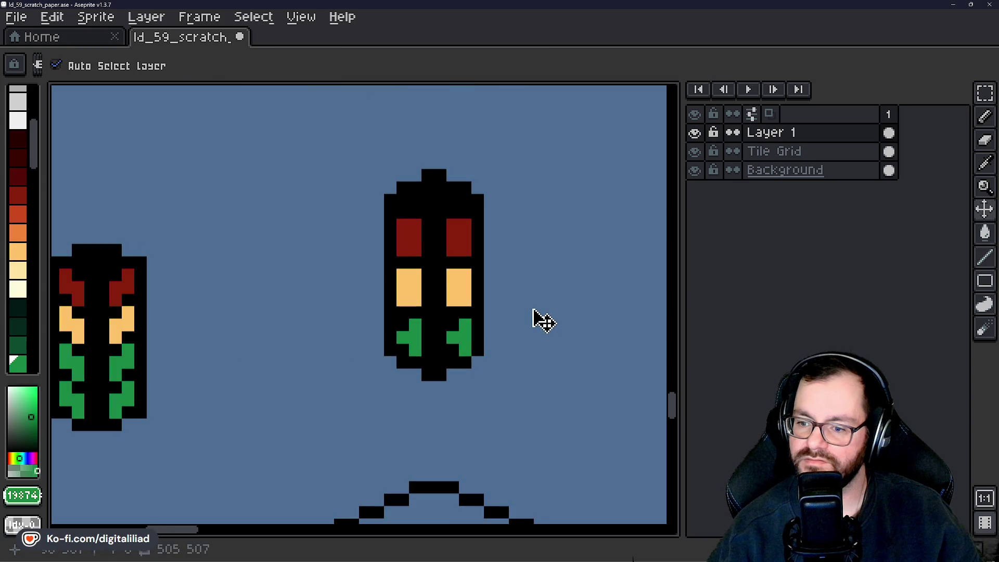
# Add a green pixel below the right lamp, then undo the recent strokes on the right half.
pyautogui.scroll(3, 453, 346)
pyautogui.click(439, 281)
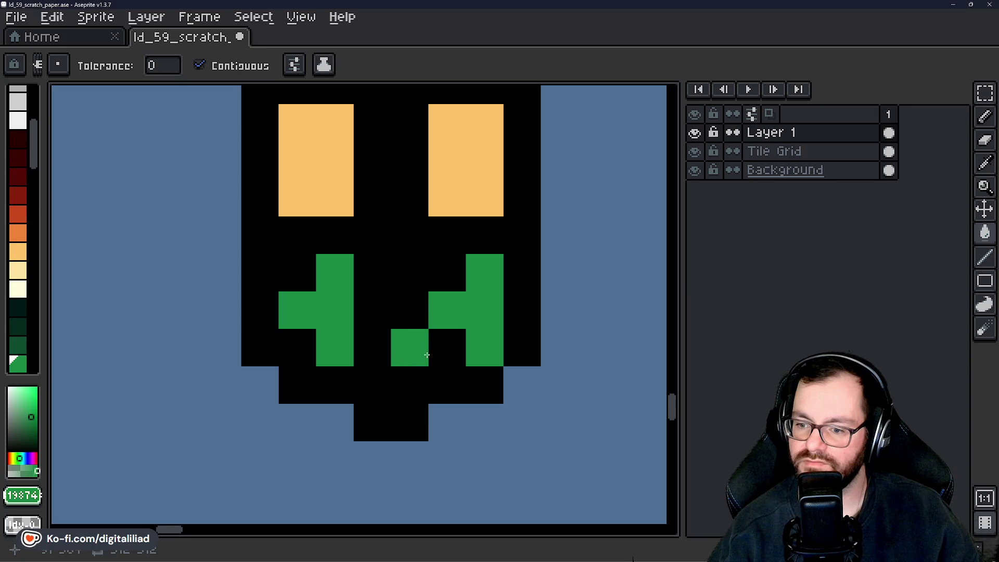
pyautogui.press('v')
pyautogui.scroll(-3, 442, 323)
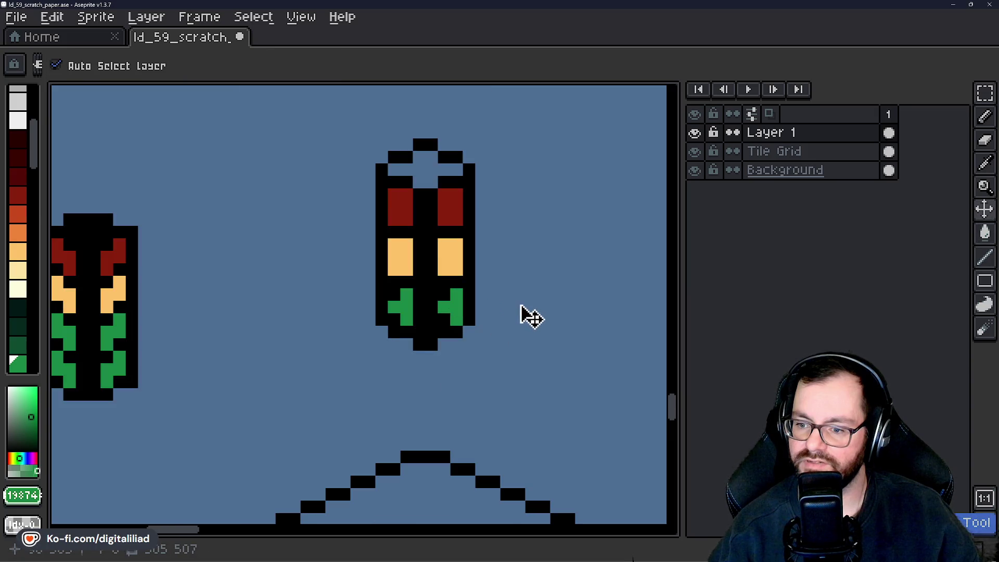
pyautogui.hotkey('ctrl', 'z')
pyautogui.hotkey('ctrl', 'z')
pyautogui.hotkey('ctrl', 'z')
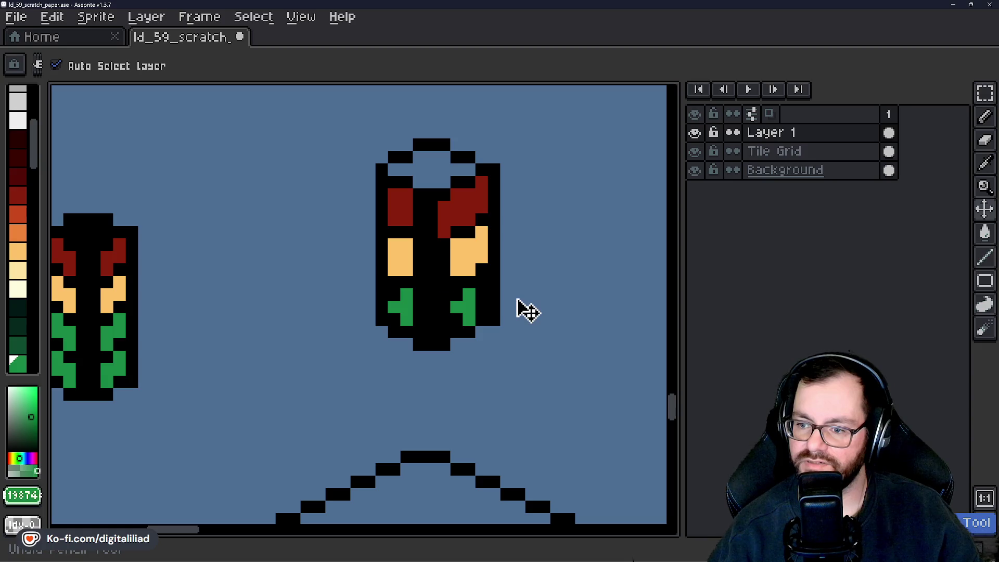
pyautogui.hotkey('ctrl', 'z')
pyautogui.hotkey('ctrl', 'z')
pyautogui.hotkey('ctrl', 'z')
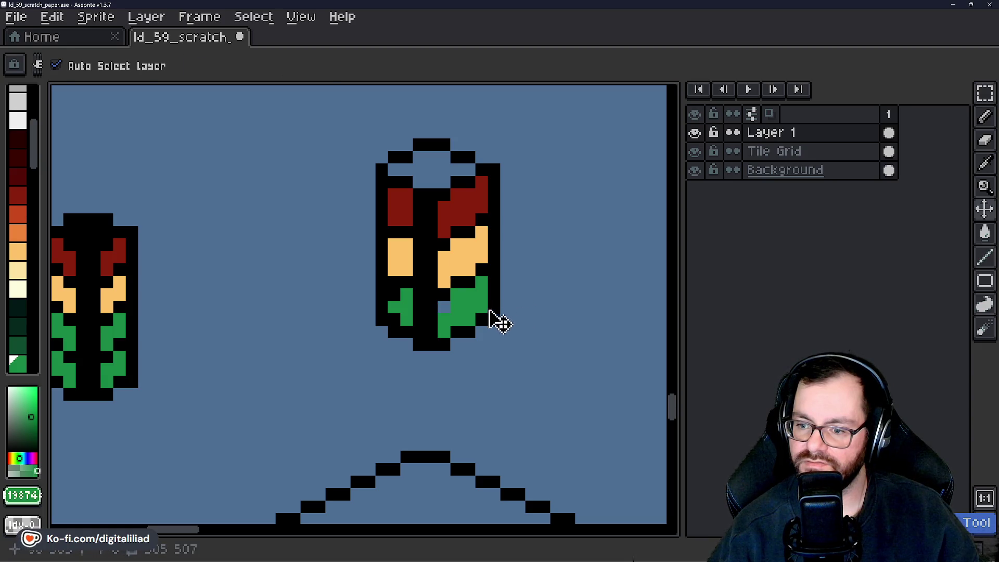
# Fill the blue gap pixel and the right green lamp area with black.
pyautogui.press('g')
pyautogui.scroll(3, 463, 321)
pyautogui.keyDown('alt'); pyautogui.click(370, 272); pyautogui.keyUp('alt')
pyautogui.click(392, 281)
pyautogui.click(404, 350)
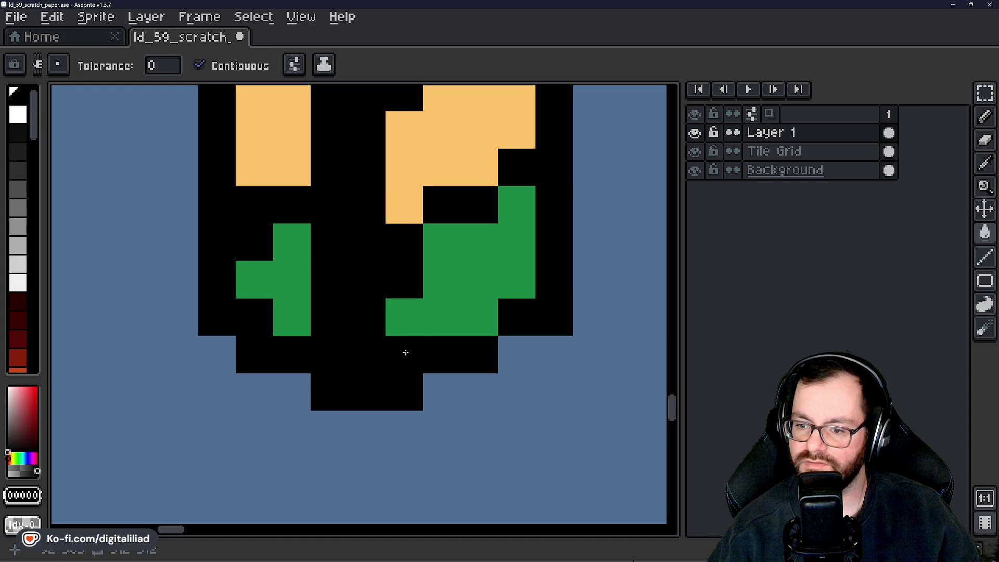
pyautogui.hotkey('ctrl', 'z')
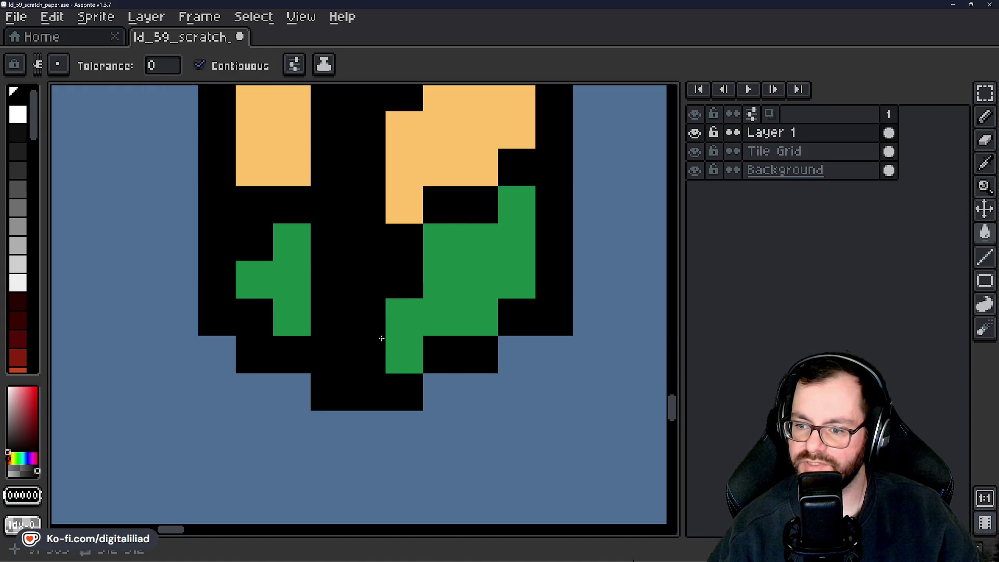
pyautogui.click(397, 366)
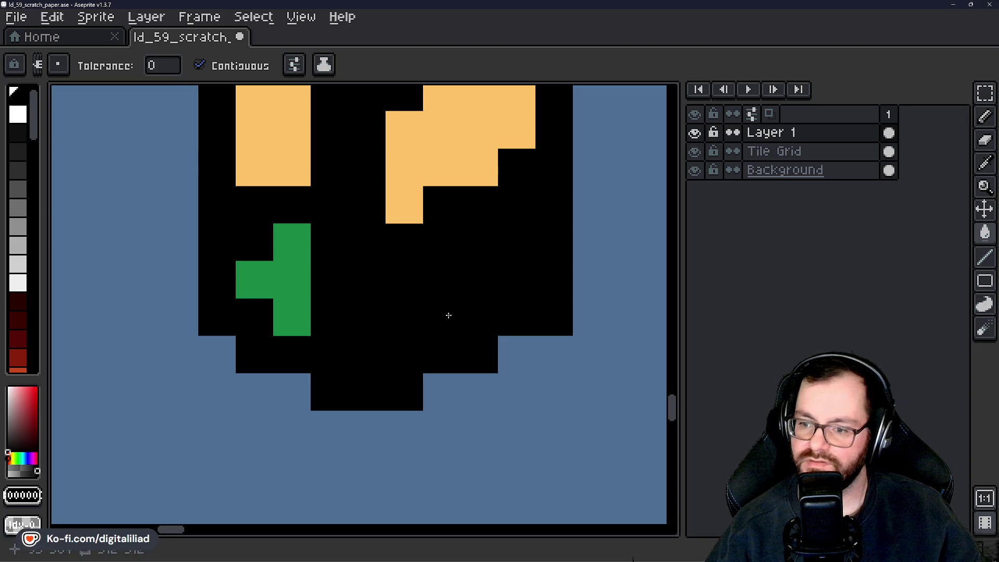
# Pencil a green plus shape into the right lamp using the left lamp's green.
pyautogui.keyDown('alt'); pyautogui.click(283, 260); pyautogui.keyUp('alt')
pyautogui.press('b')
pyautogui.click(427, 249)
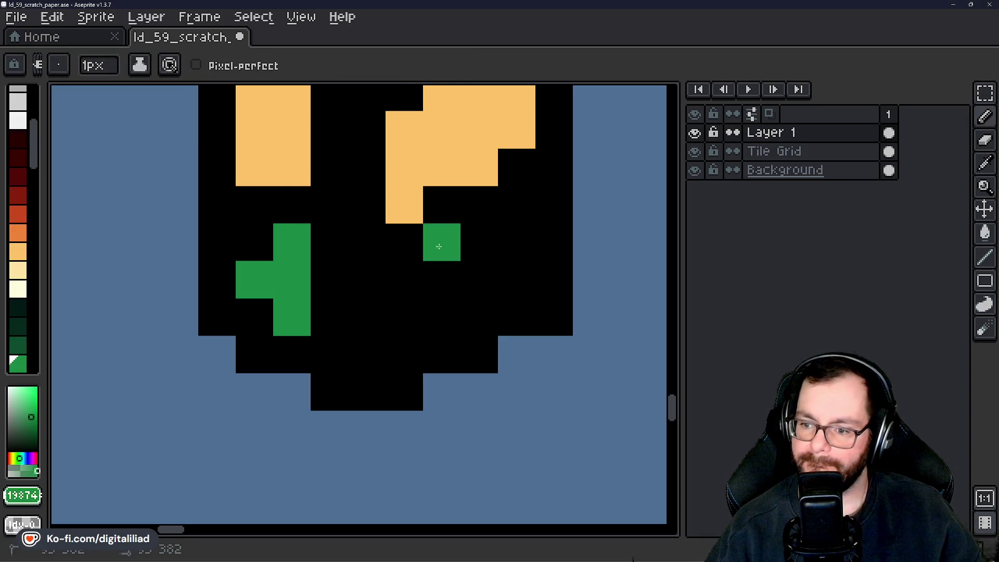
pyautogui.moveTo(438, 246); pyautogui.dragTo(430, 305)
pyautogui.click(461, 270)
pyautogui.moveTo(461, 270)
pyautogui.mouseDown()
pyautogui.moveTo(464, 242)
pyautogui.moveTo(468, 317)
pyautogui.mouseUp()
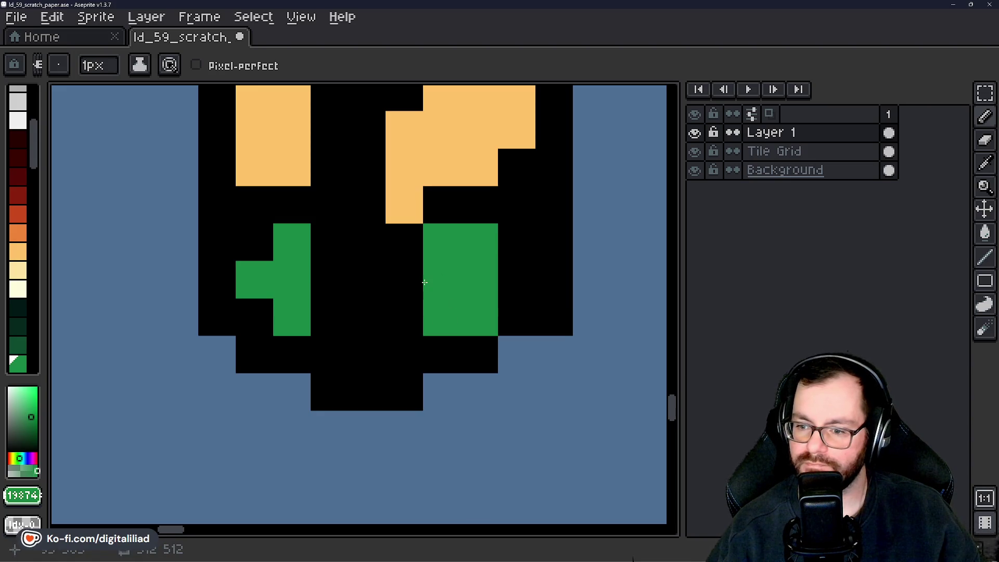
pyautogui.click(415, 280)
pyautogui.click(551, 280)
pyautogui.rightClick(550, 281)
pyautogui.click(517, 281)
# Black out the green plus's right column and arm, then repaint it wider with a right arm.
pyautogui.scroll(-3, 417, 344)
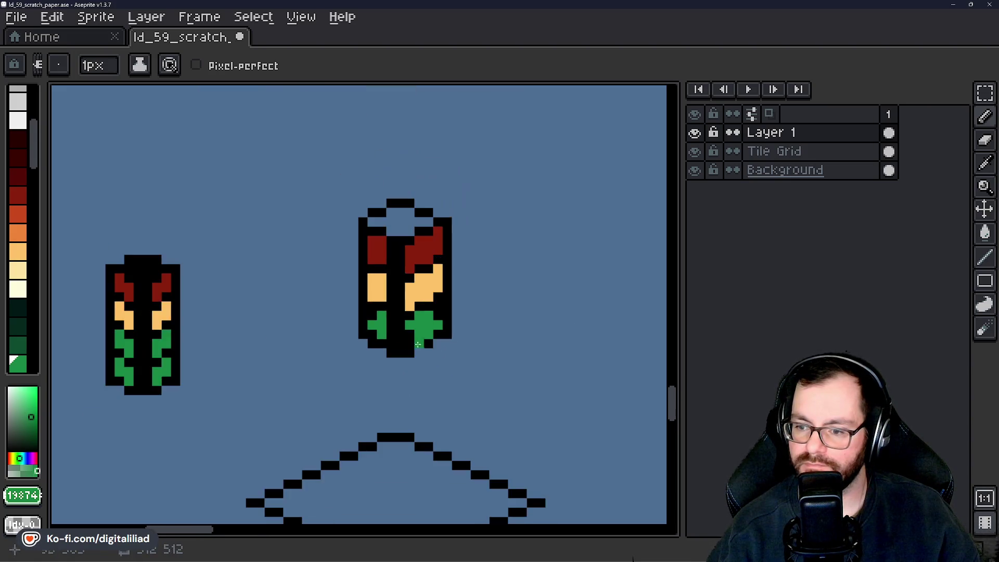
pyautogui.scroll(3, 432, 317)
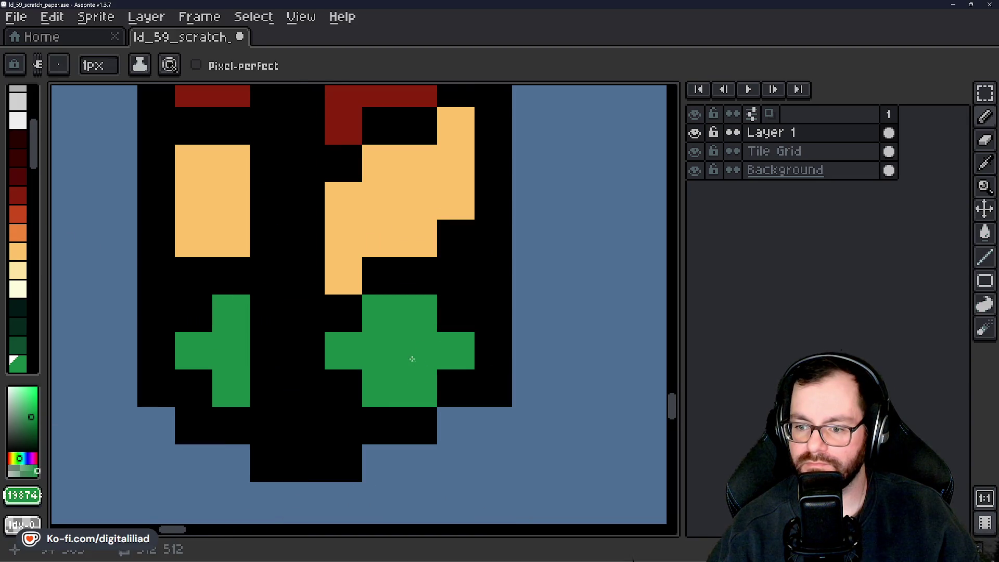
pyautogui.scroll(-5, 412, 357)
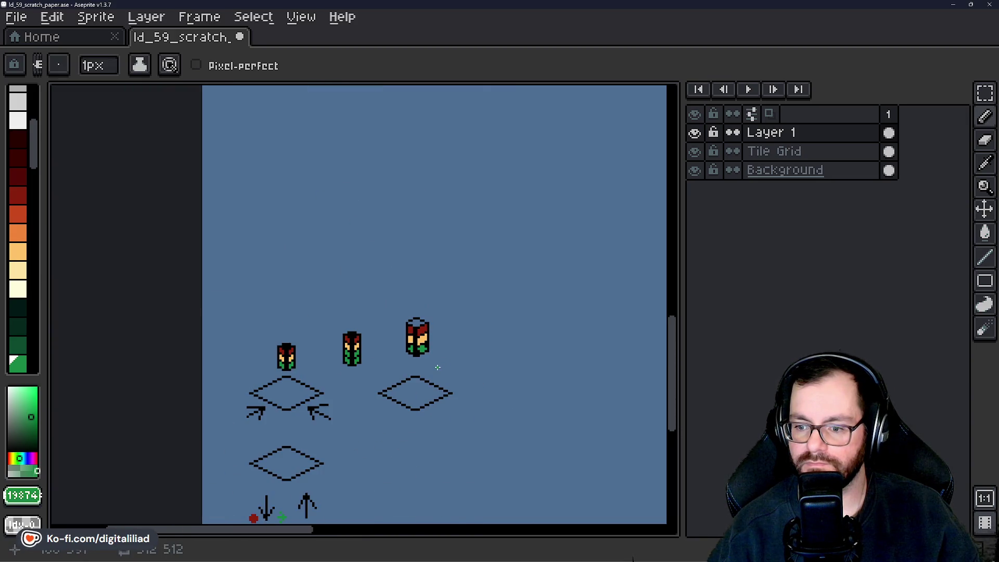
pyautogui.scroll(5, 435, 368)
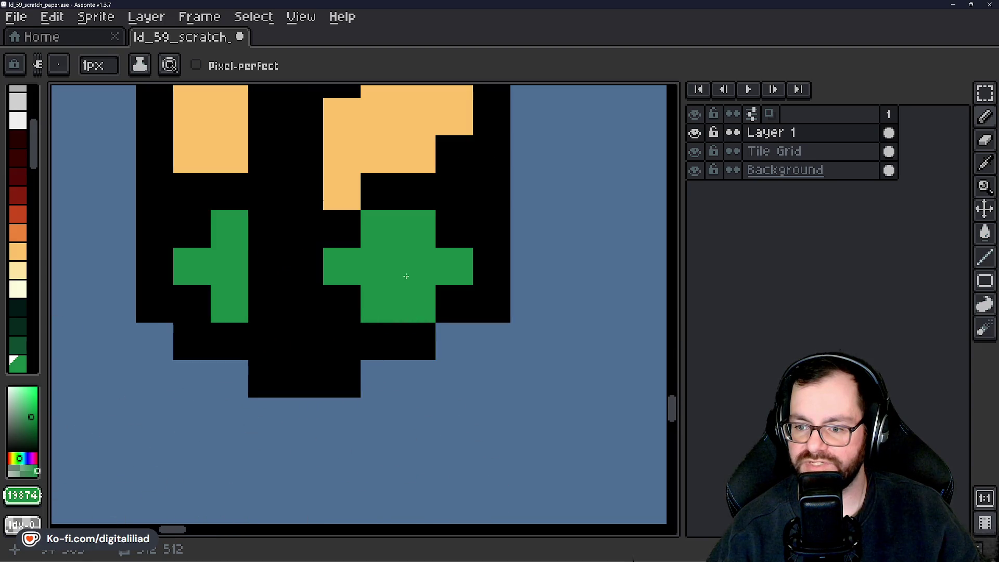
pyautogui.keyDown('alt'); pyautogui.click(460, 209); pyautogui.keyUp('alt')
pyautogui.moveTo(430, 230); pyautogui.dragTo(421, 289)
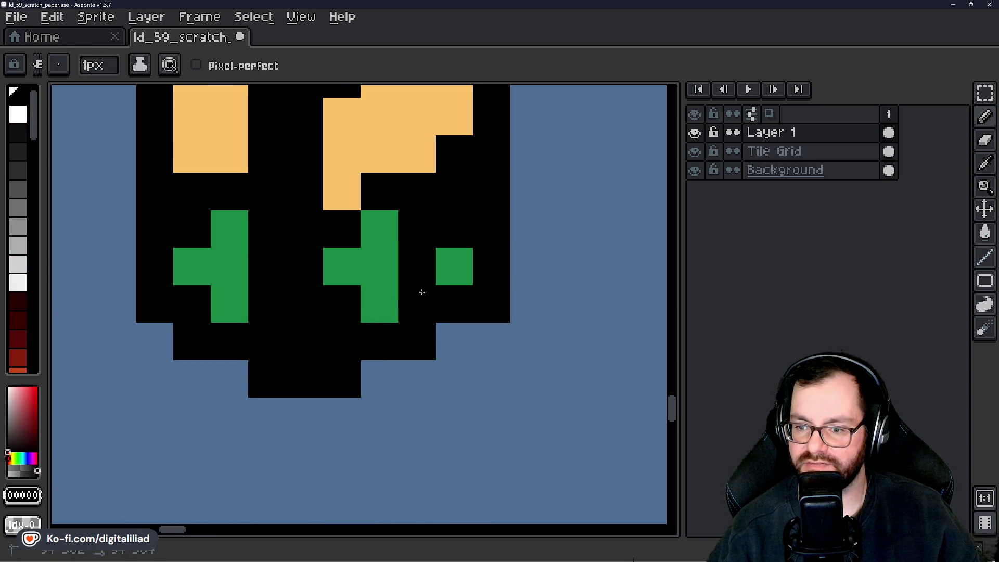
pyautogui.click(447, 262)
pyautogui.scroll(-5, 447, 262)
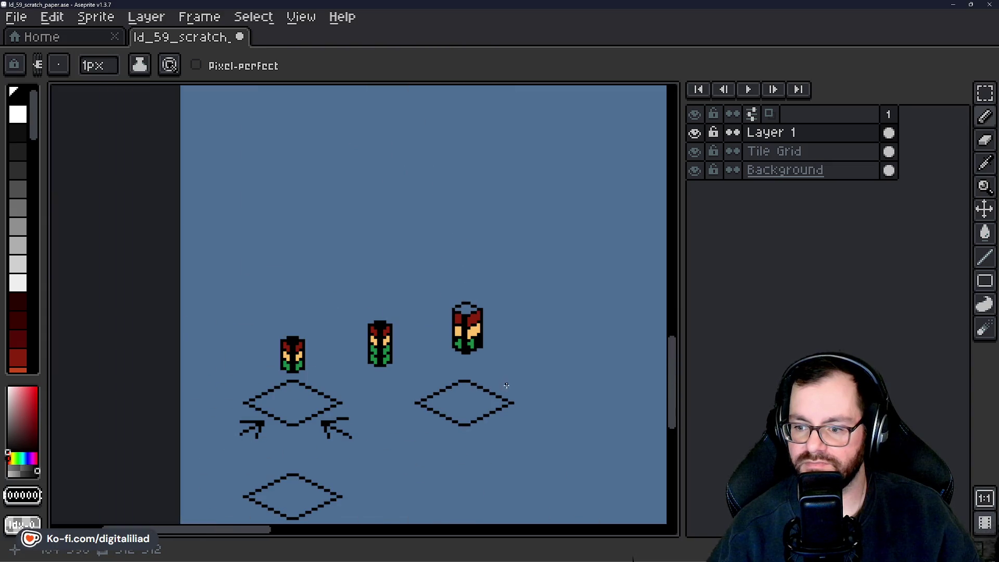
pyautogui.scroll(6, 498, 383)
pyautogui.moveTo(495, 312); pyautogui.dragTo(520, 319)
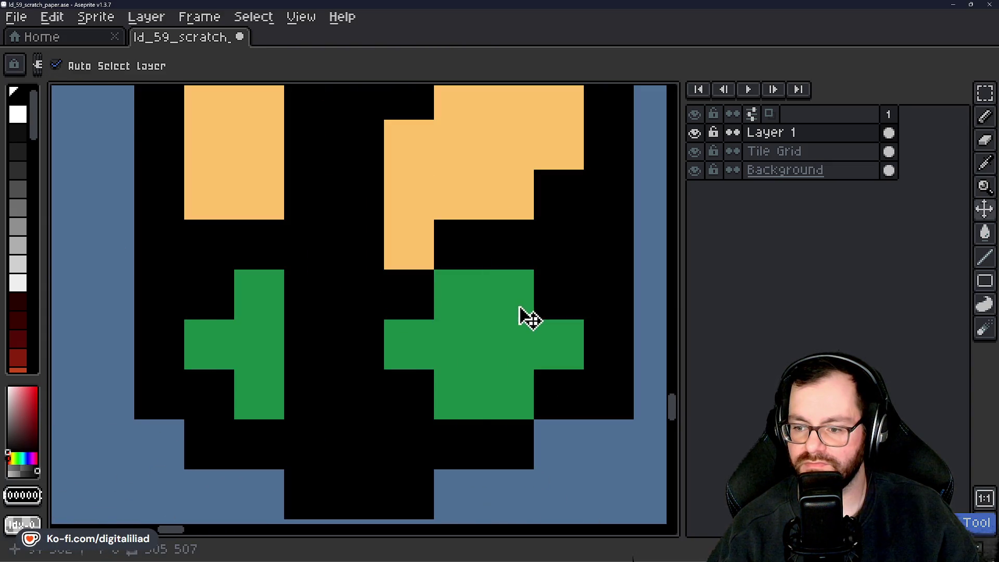
# Blacken the stray orange pixel, extend the right red shape down, and remove the top-right red bump.
pyautogui.scroll(-2, 519, 318)
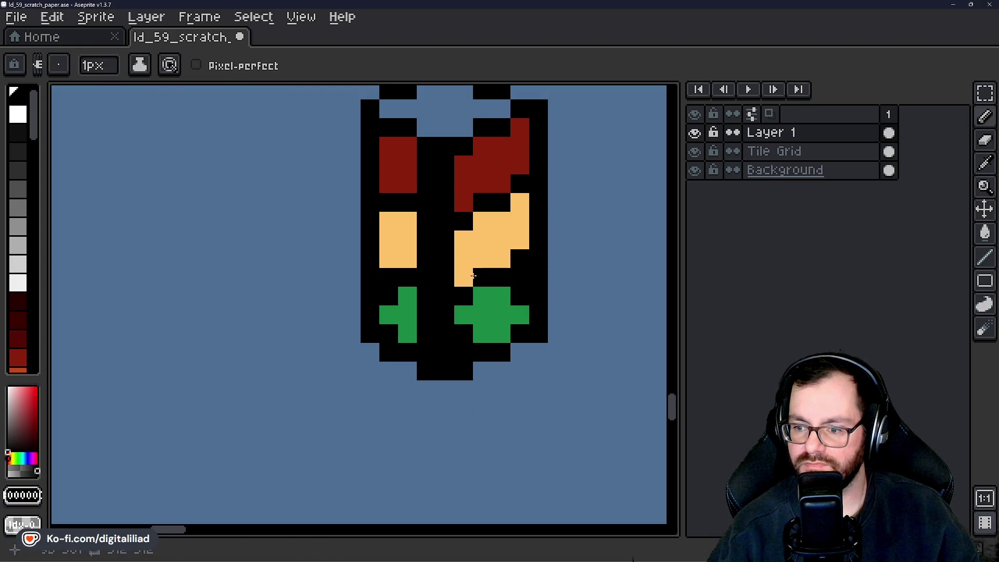
pyautogui.moveTo(494, 229); pyautogui.dragTo(468, 280)
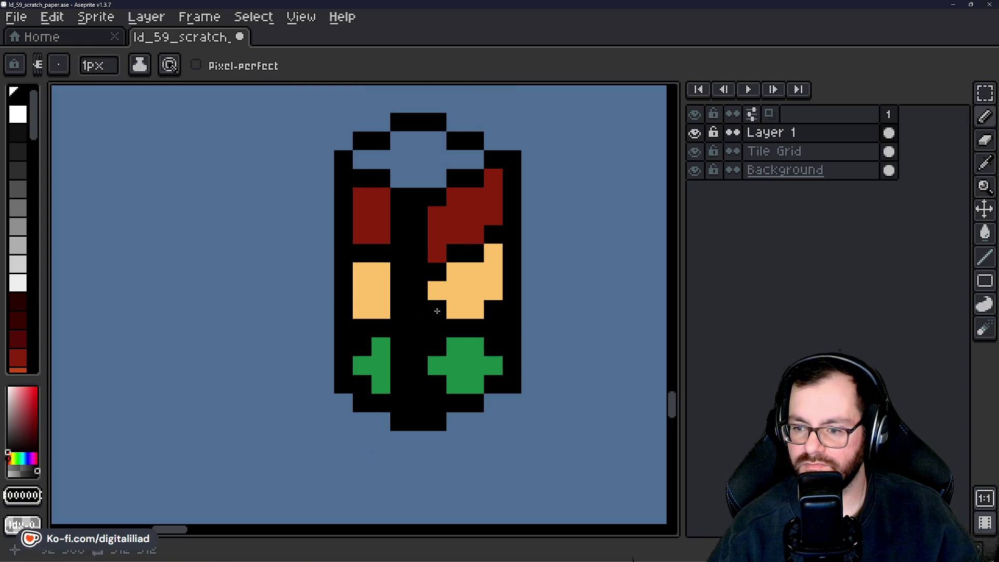
pyautogui.click(493, 253)
pyautogui.moveTo(482, 349); pyautogui.dragTo(473, 373)
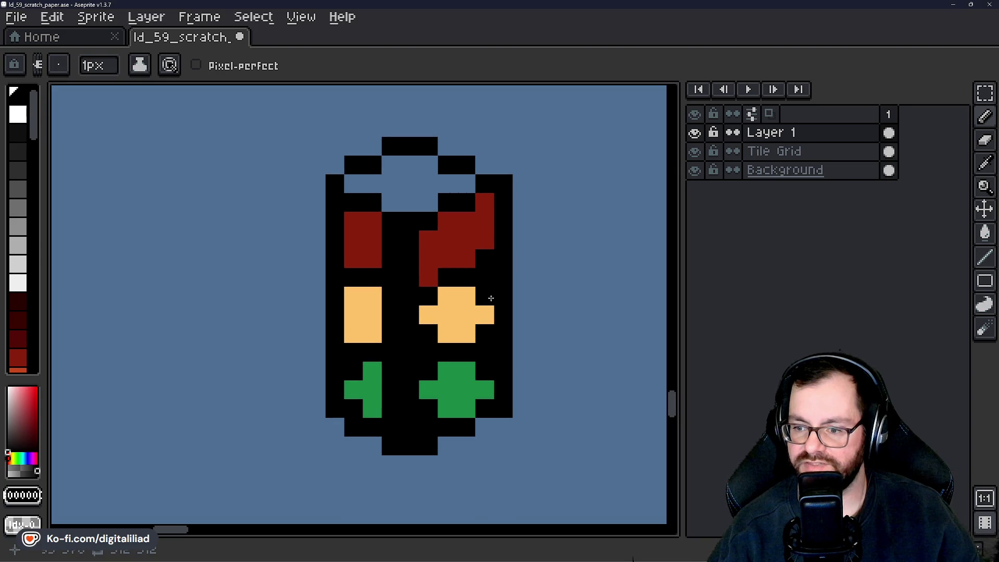
pyautogui.click(429, 259)
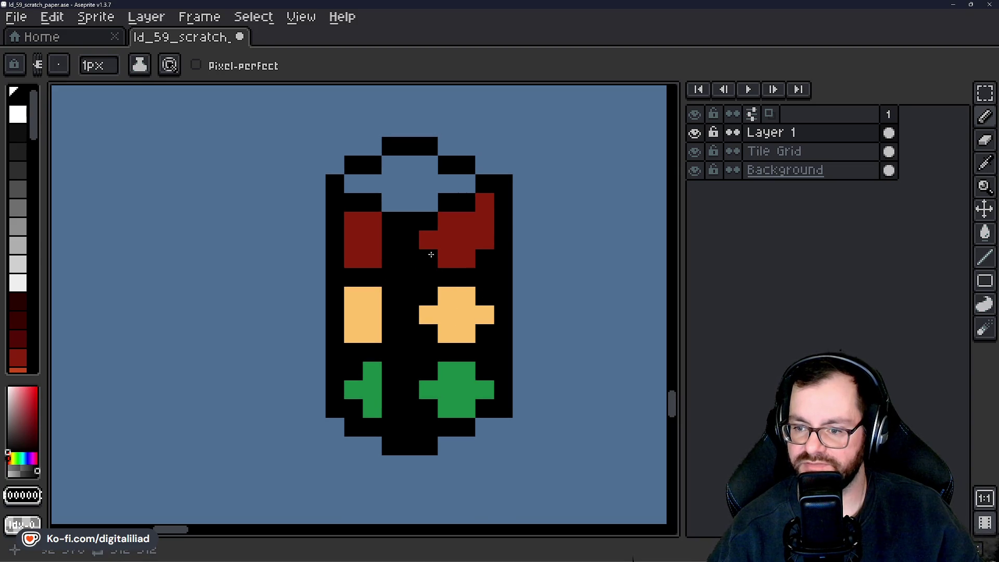
pyautogui.click(484, 201)
pyautogui.click(487, 221)
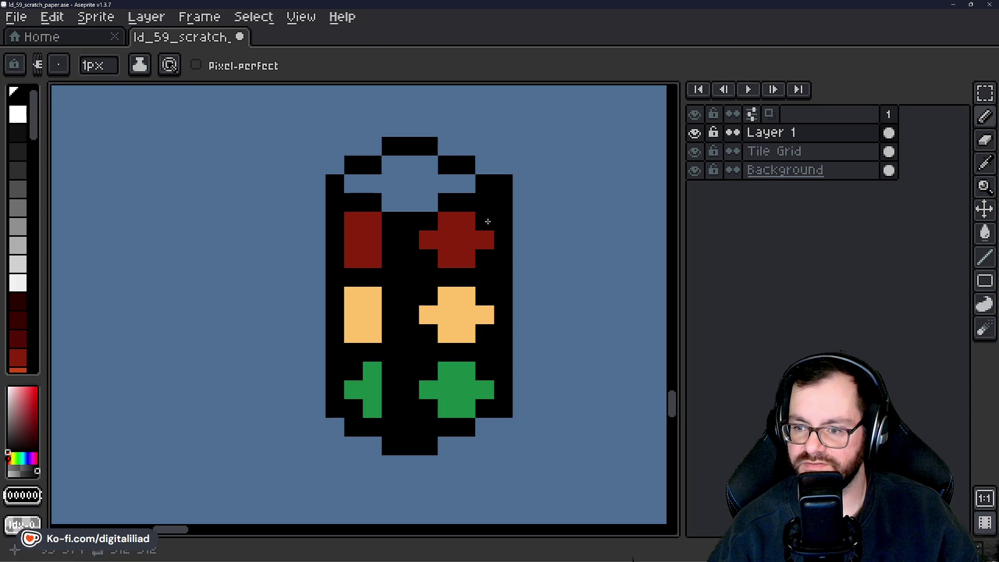
# Paint the blue gap blocks and notch at the light's top black.
pyautogui.scroll(-4, 411, 218)
pyautogui.scroll(4, 421, 232)
pyautogui.scroll(1, 424, 236)
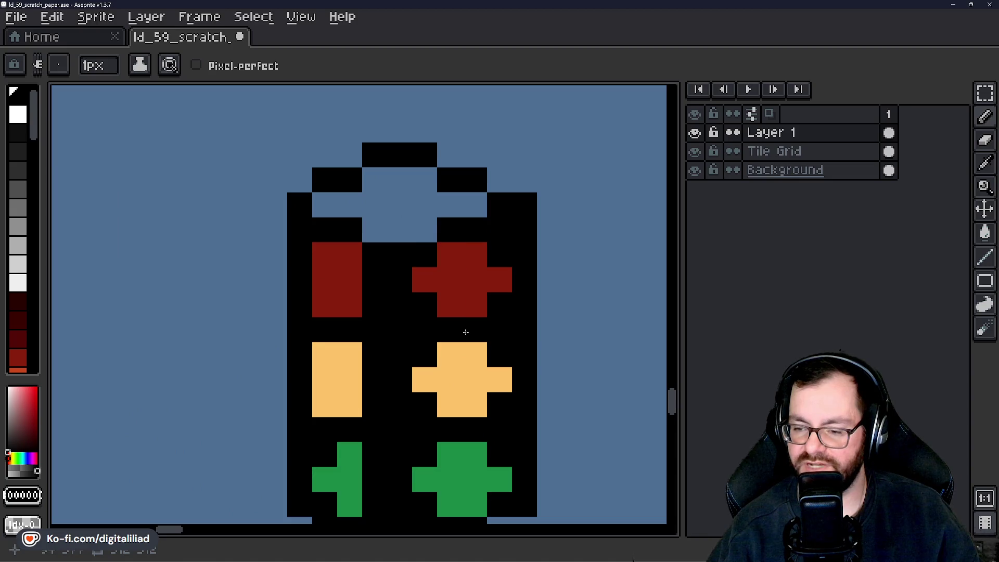
pyautogui.scroll(-2, 465, 333)
pyautogui.moveTo(478, 379); pyautogui.dragTo(508, 434)
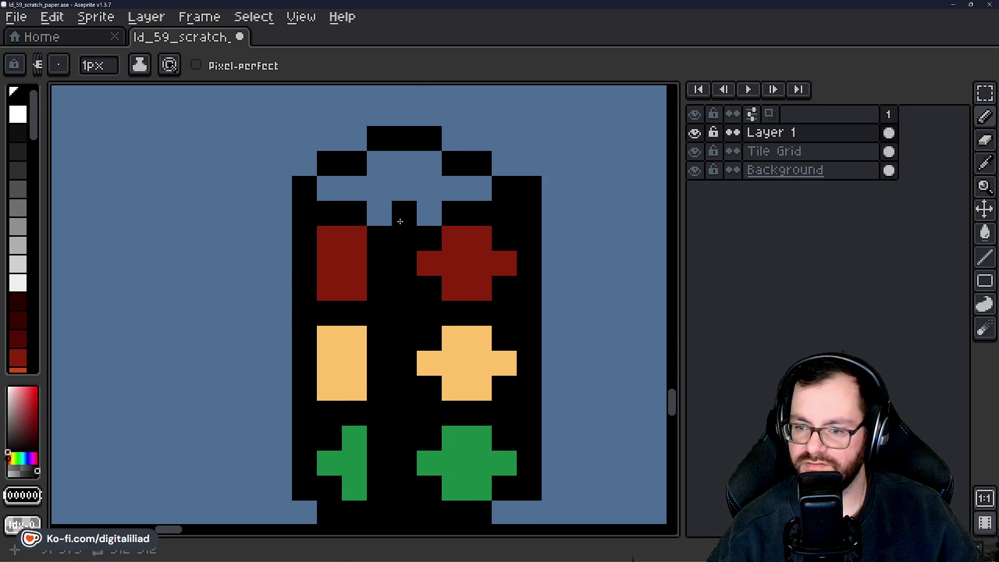
pyautogui.moveTo(489, 189); pyautogui.dragTo(340, 188)
pyautogui.click(428, 164)
# Black out the green cross's middle column and right arm to leave an arrow.
pyautogui.scroll(-2, 423, 278)
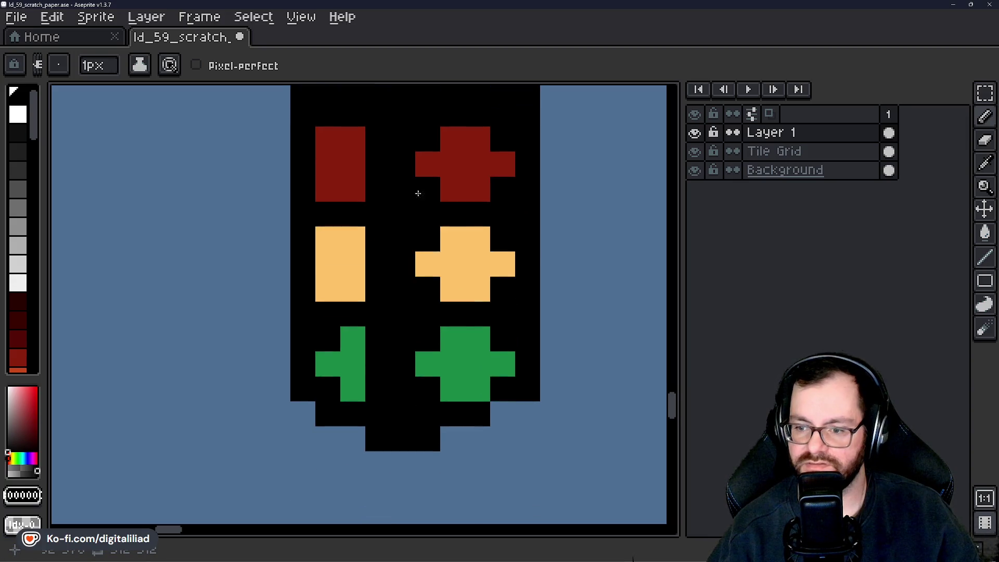
pyautogui.moveTo(477, 364); pyautogui.dragTo(477, 389)
pyautogui.click(503, 364)
pyautogui.scroll(-4, 505, 340)
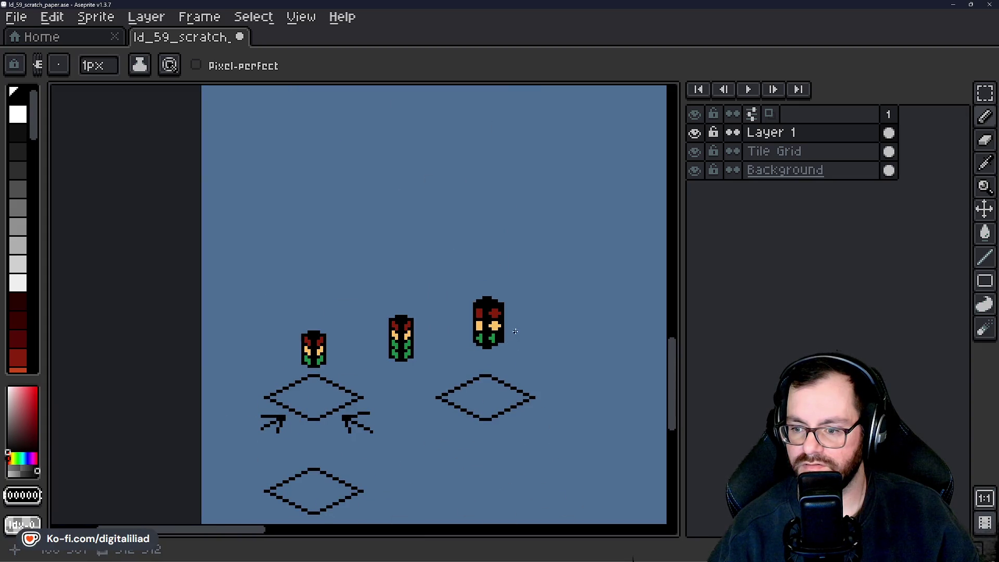
pyautogui.scroll(4, 511, 328)
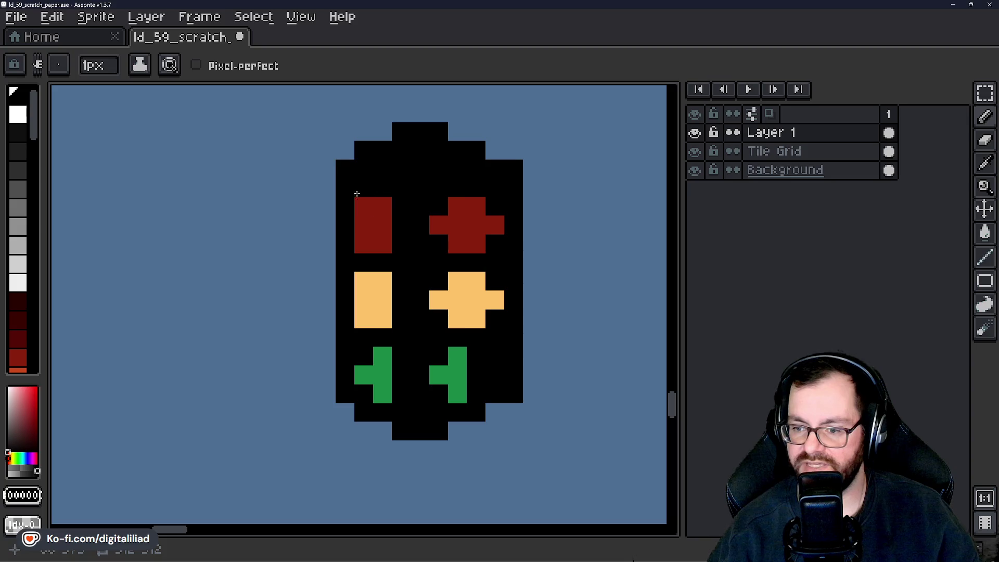
pyautogui.click(984, 94)
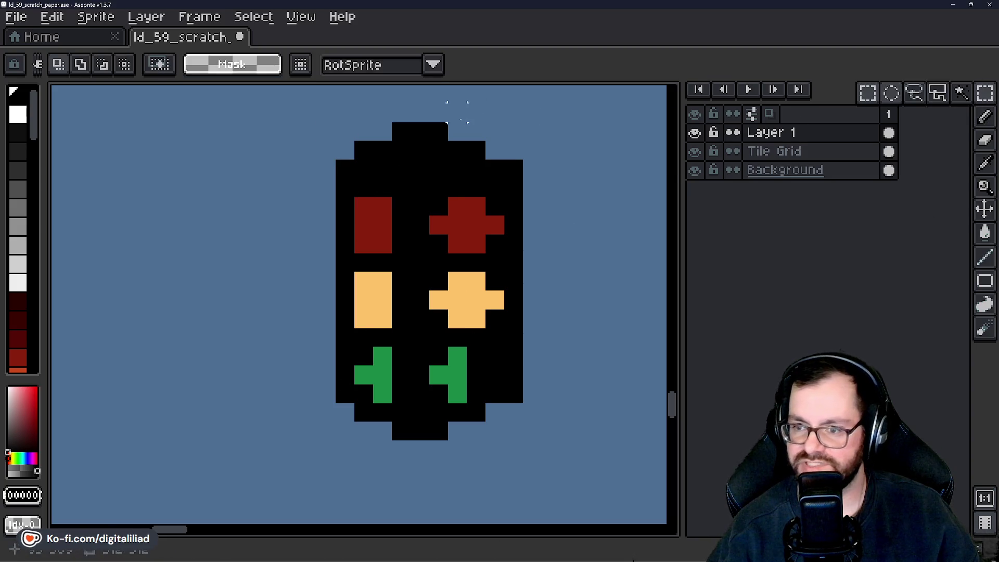
# Marquee-select the traffic light and place a duplicate copy to its right.
pyautogui.moveTo(438, 131); pyautogui.dragTo(572, 459)
pyautogui.click(270, 112)
pyautogui.moveTo(270, 112); pyautogui.dragTo(424, 445)
pyautogui.click(551, 337)
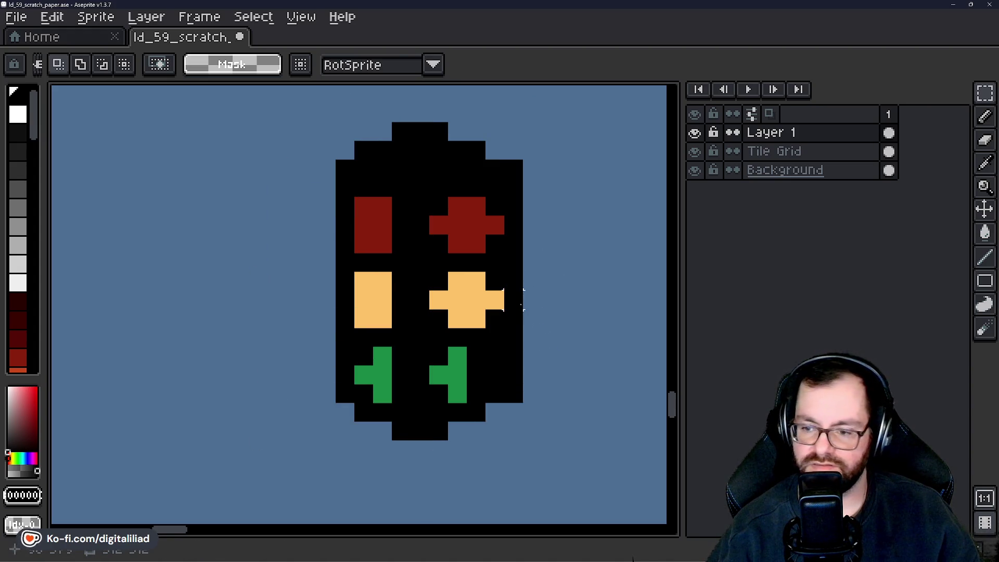
pyautogui.scroll(-5, 523, 299)
pyautogui.scroll(3, 438, 324)
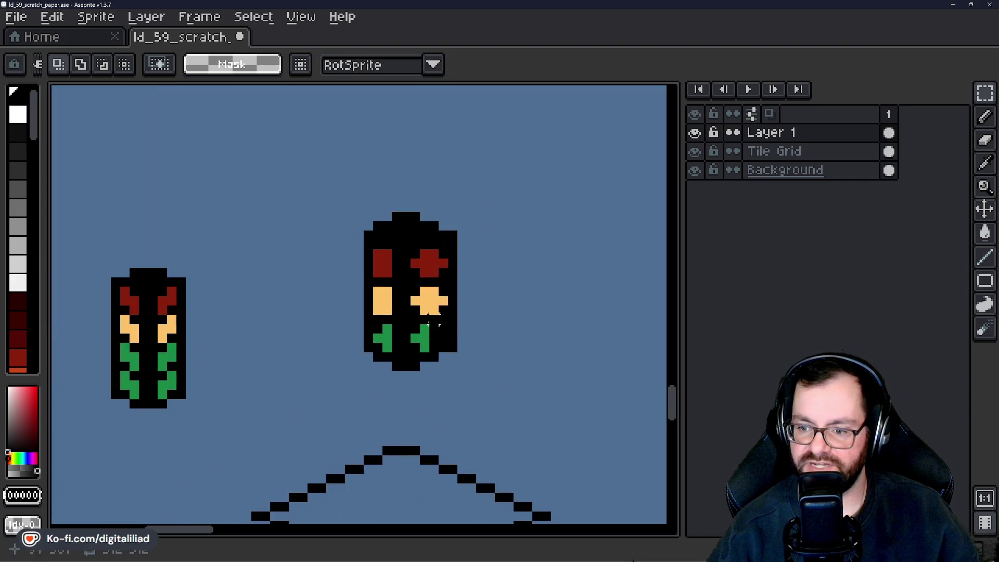
pyautogui.scroll(2, 436, 323)
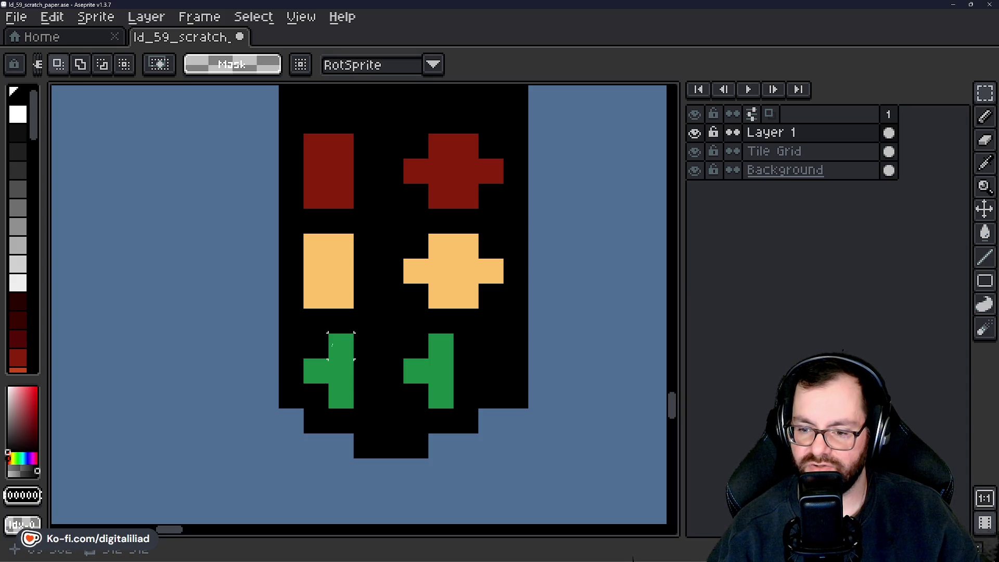
pyautogui.scroll(-3, 379, 370)
pyautogui.moveTo(374, 143)
pyautogui.mouseDown()
pyautogui.moveTo(535, 367)
pyautogui.moveTo(383, 253)
pyautogui.moveTo(333, 275)
pyautogui.mouseUp()
pyautogui.moveTo(292, 228)
pyautogui.mouseDown()
pyautogui.moveTo(509, 252)
pyautogui.moveTo(531, 236)
pyautogui.mouseUp()
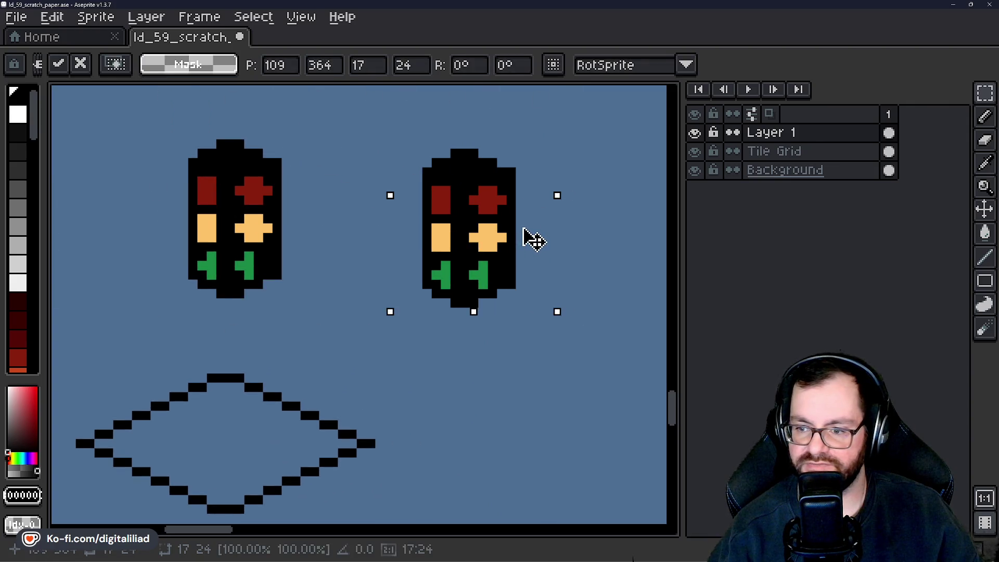
pyautogui.hotkey('ctrl', 'd')
pyautogui.scroll(2, 501, 227)
# Select the copy's right half and slide it left to overlap its left half.
pyautogui.moveTo(439, 165); pyautogui.dragTo(602, 439)
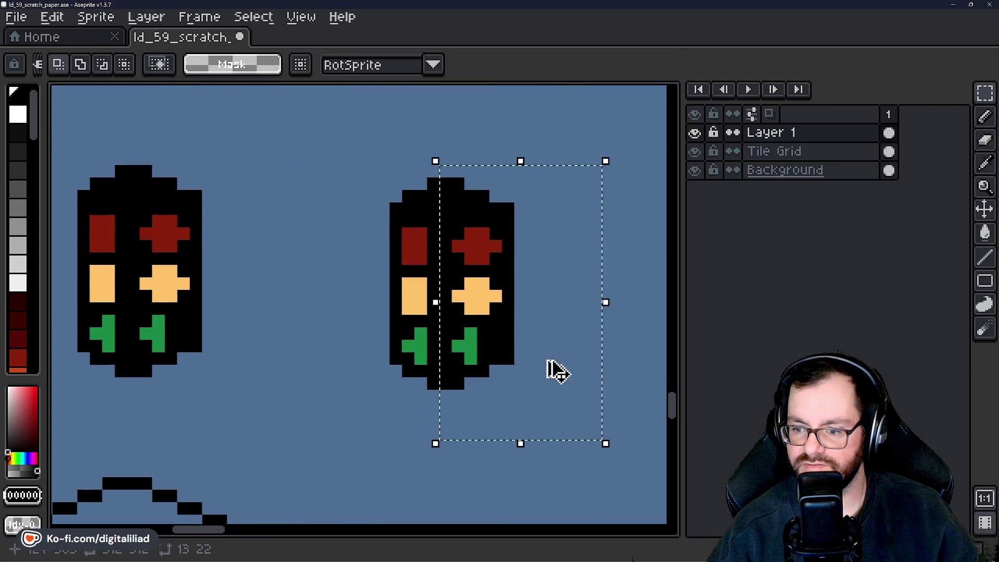
pyautogui.click(530, 317)
pyautogui.moveTo(514, 296)
pyautogui.mouseDown()
pyautogui.moveTo(546, 318)
pyautogui.moveTo(375, 304)
pyautogui.moveTo(379, 312)
pyautogui.mouseUp()
pyautogui.click(546, 307)
pyautogui.scroll(1, 435, 278)
# Sample the amber lamp colour and paint an amber pixel onto the copied light.
pyautogui.press('i')
pyautogui.click(357, 289)
pyautogui.press('b')
pyautogui.click(358, 248)
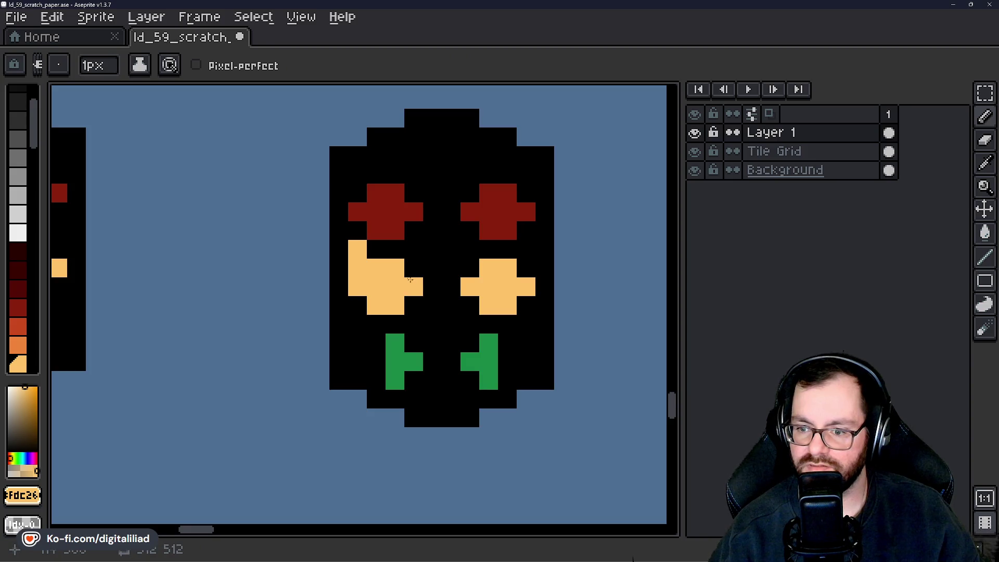
# Extend the left amber lamp with amber pixels and fill the gap below the red lamp in dark red.
pyautogui.click(414, 324)
pyautogui.moveTo(413, 305); pyautogui.dragTo(416, 266)
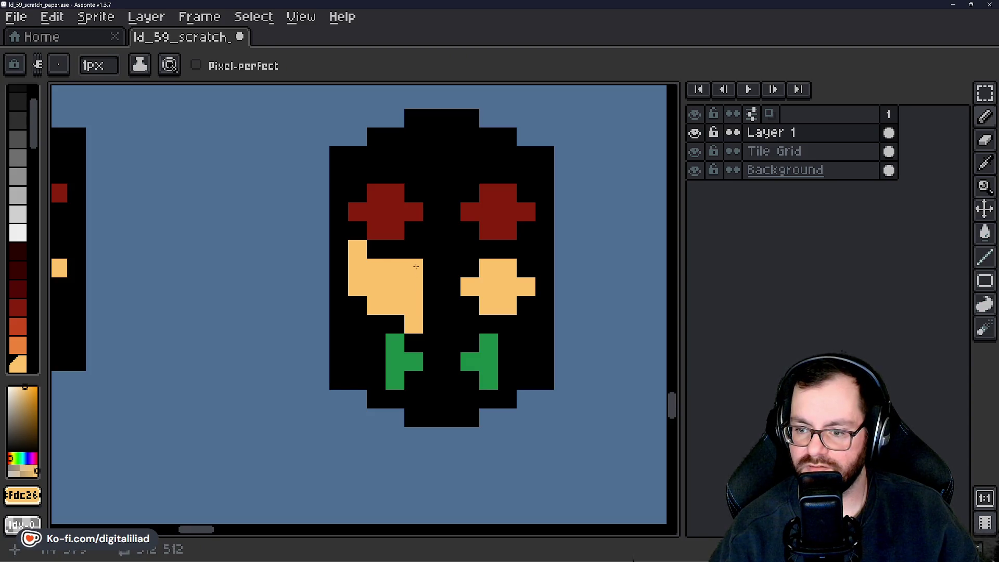
pyautogui.keyDown('alt'); pyautogui.click(439, 247); pyautogui.keyUp('alt')
pyautogui.click(420, 262)
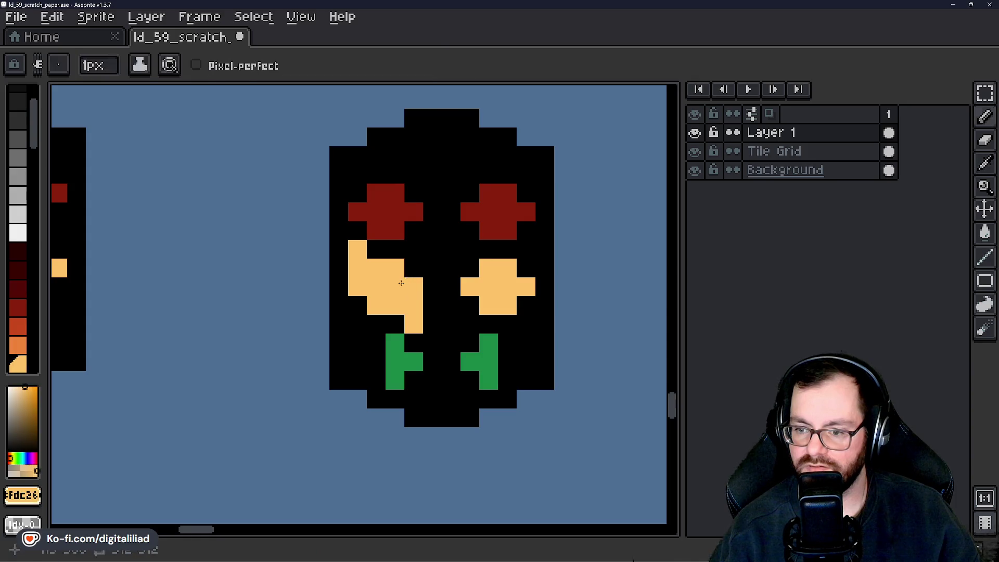
pyautogui.keyDown('alt'); pyautogui.click(404, 203); pyautogui.keyUp('alt')
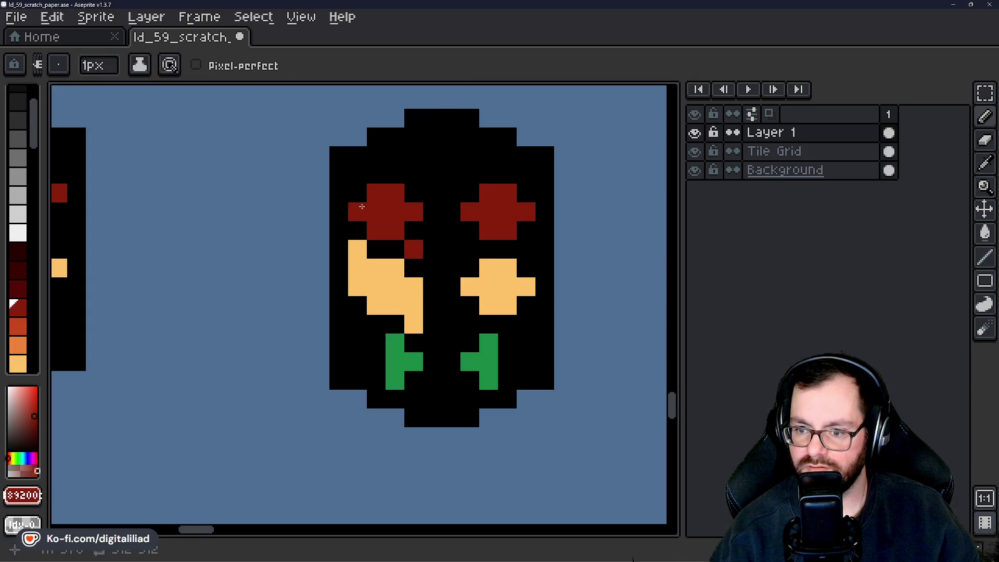
pyautogui.click(416, 229)
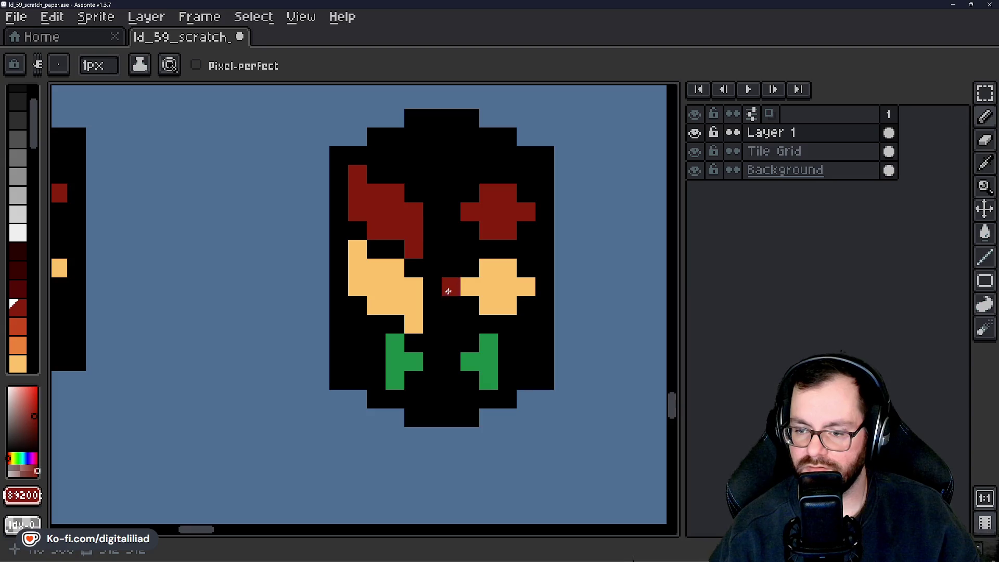
# Widen the left green lamp with new green pixels, reverting one stray pixel to black.
pyautogui.moveTo(448, 285); pyautogui.dragTo(442, 269)
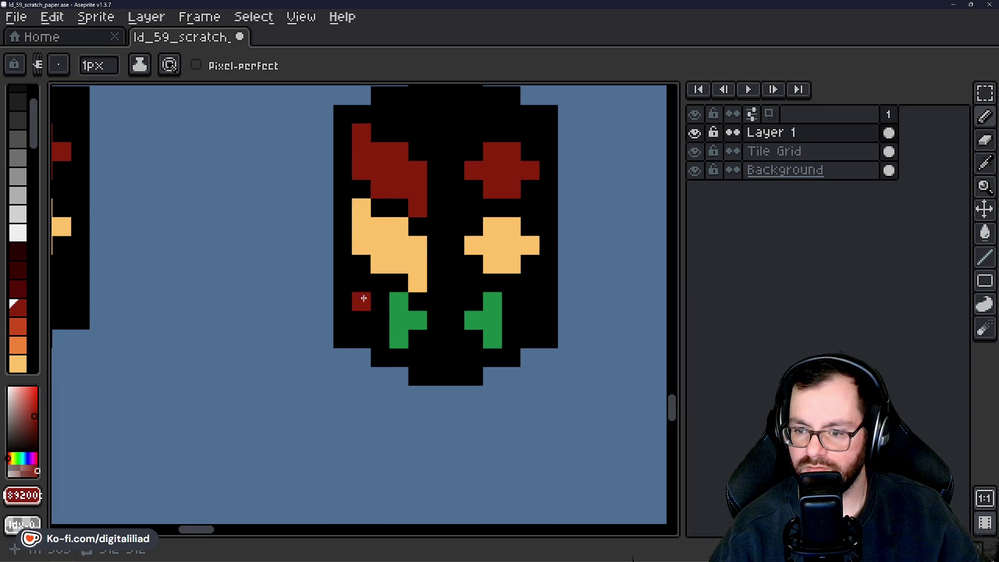
pyautogui.keyDown('alt'); pyautogui.click(402, 300); pyautogui.keyUp('alt')
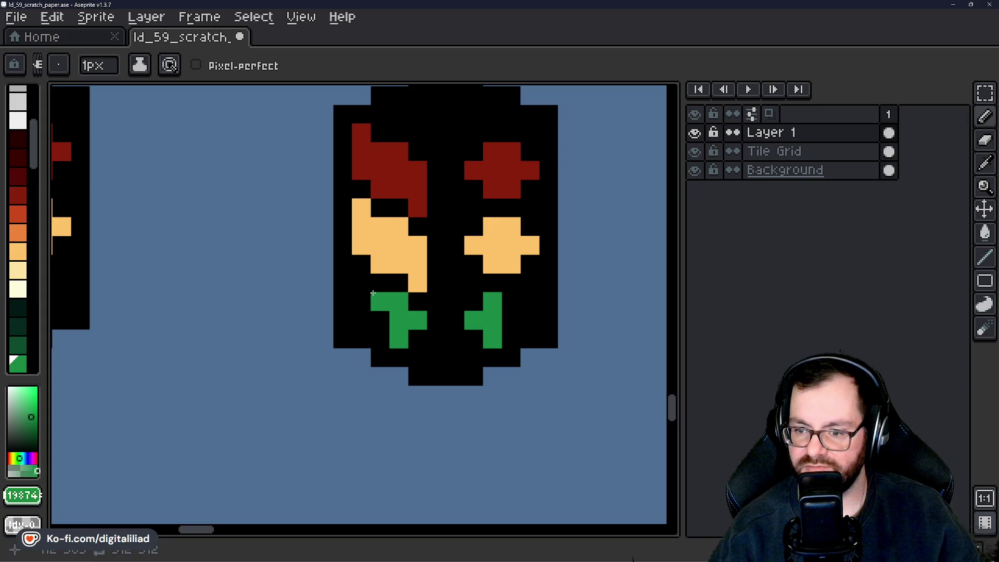
pyautogui.moveTo(378, 307)
pyautogui.mouseDown()
pyautogui.moveTo(379, 320)
pyautogui.moveTo(362, 304)
pyautogui.mouseUp()
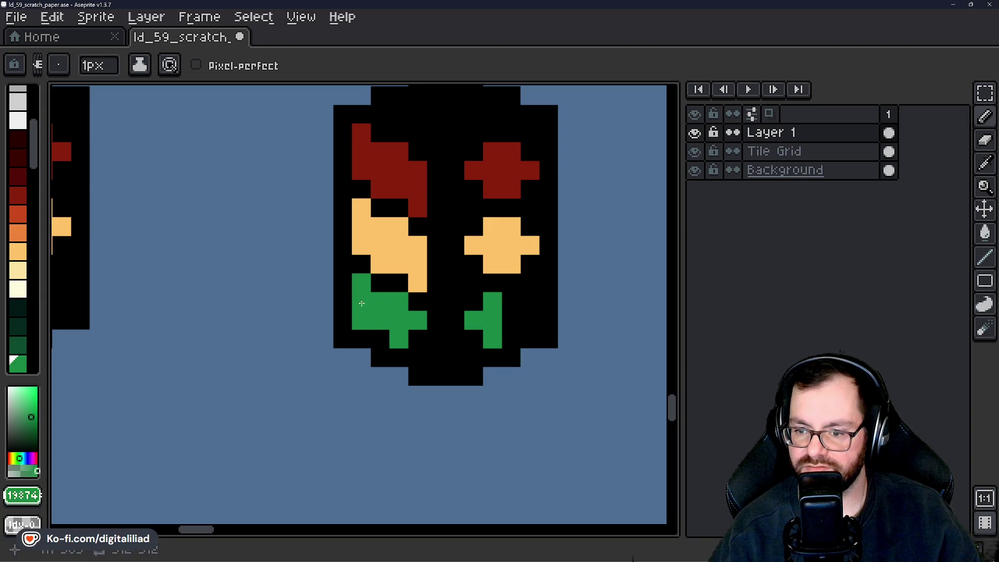
pyautogui.press('x')
pyautogui.click(358, 323)
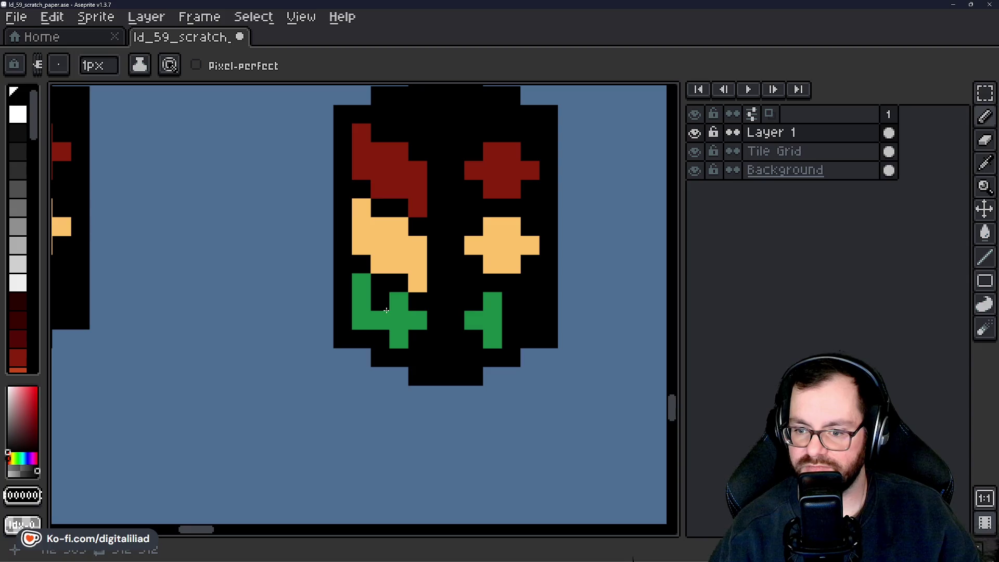
pyautogui.keyDown('alt'); pyautogui.click(409, 315); pyautogui.keyUp('alt')
pyautogui.click(418, 359)
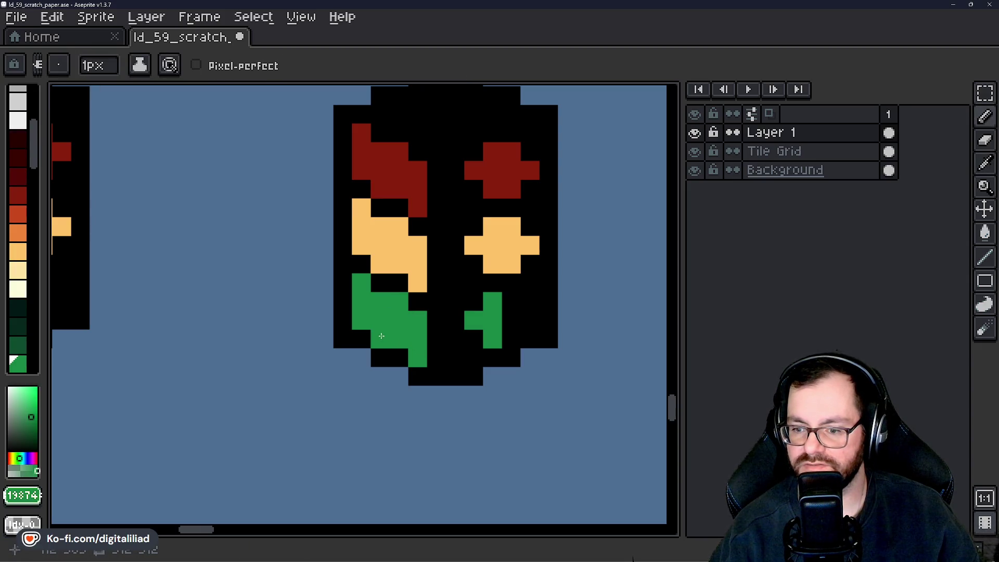
pyautogui.scroll(-2, 381, 336)
pyautogui.scroll(-2, 364, 312)
pyautogui.scroll(2, 363, 283)
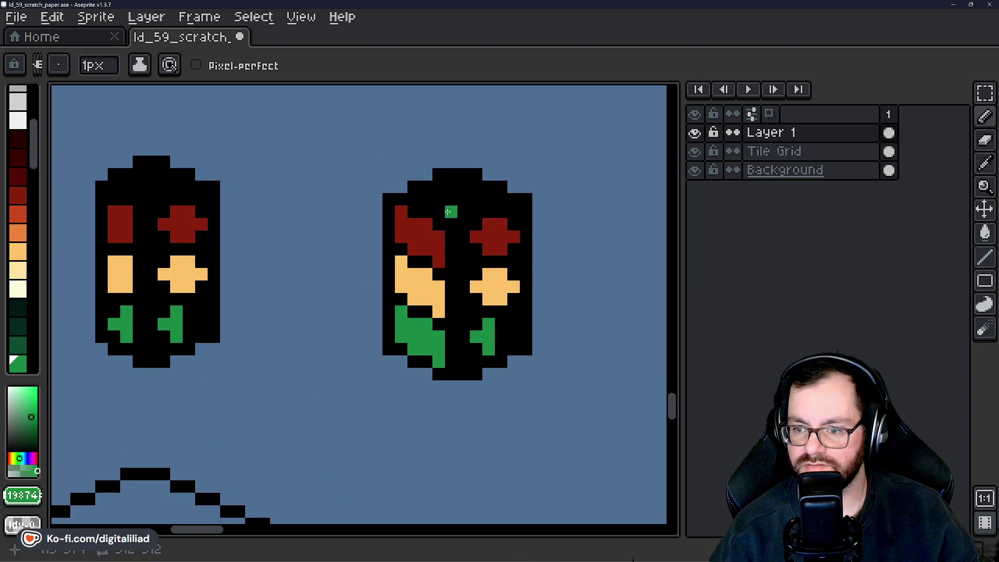
pyautogui.scroll(-8, 447, 212)
pyautogui.scroll(5, 414, 350)
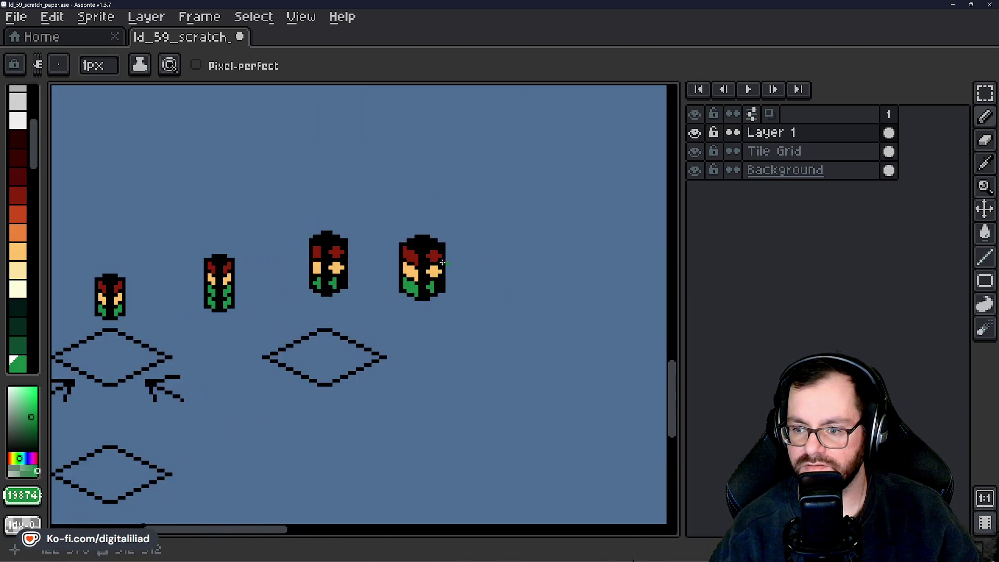
pyautogui.scroll(5, 442, 263)
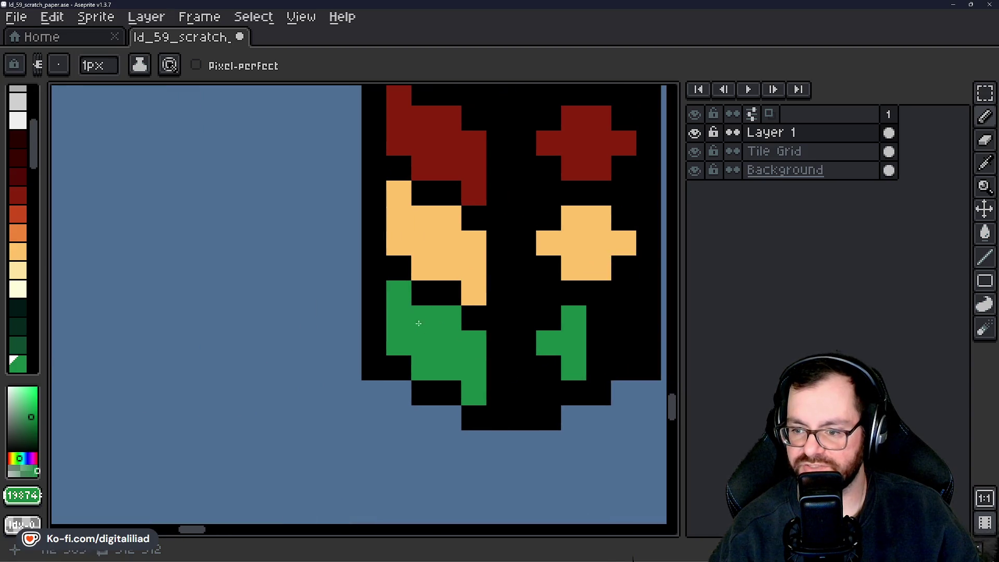
pyautogui.scroll(-3, 418, 323)
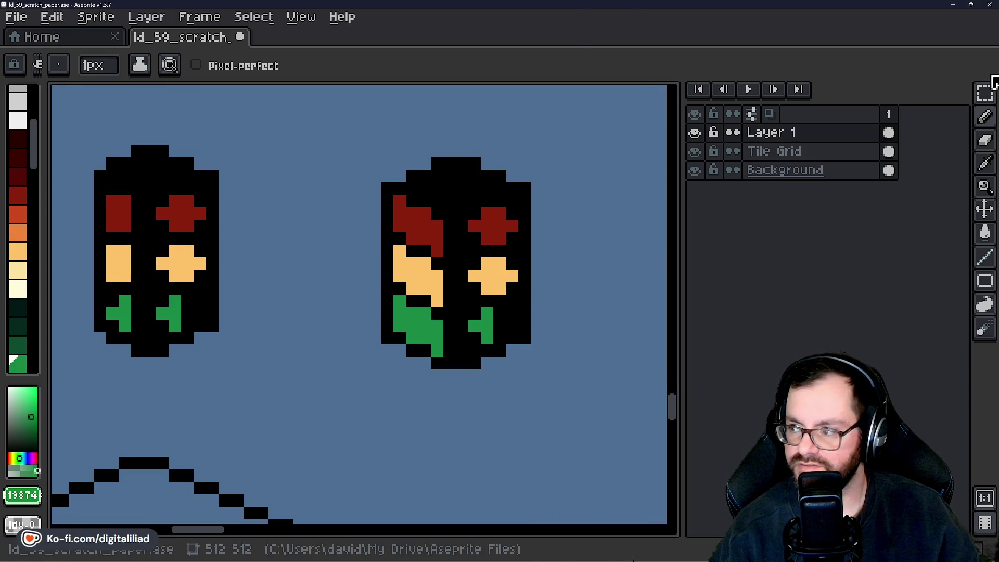
# Mirror the traffic light's right half horizontally and place it beside the left half.
pyautogui.click(990, 87)
pyautogui.scroll(2, 536, 233)
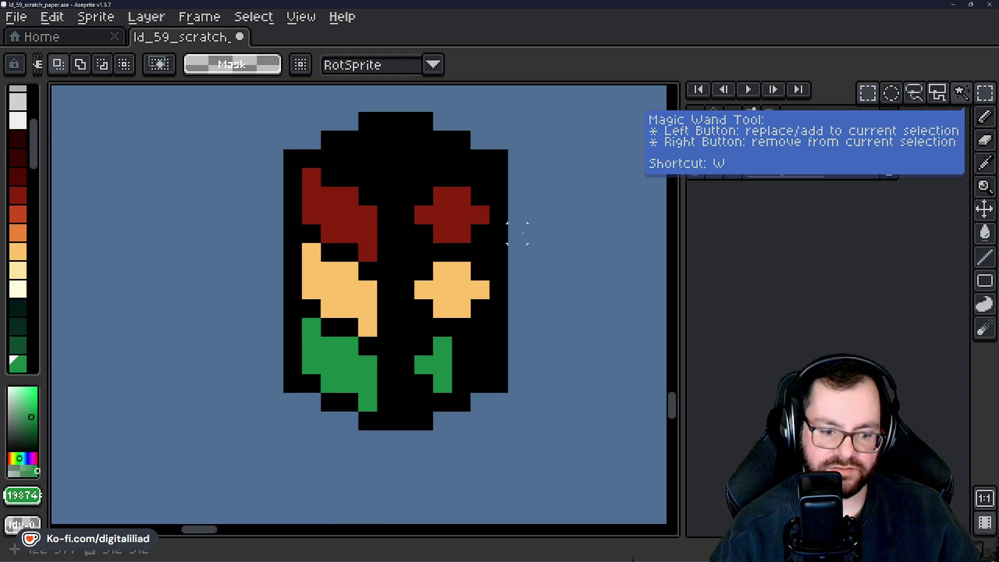
pyautogui.scroll(-1, 517, 233)
pyautogui.scroll(-1, 367, 290)
pyautogui.hscroll(-2, 439, 283)
pyautogui.scroll(1, 308, 263)
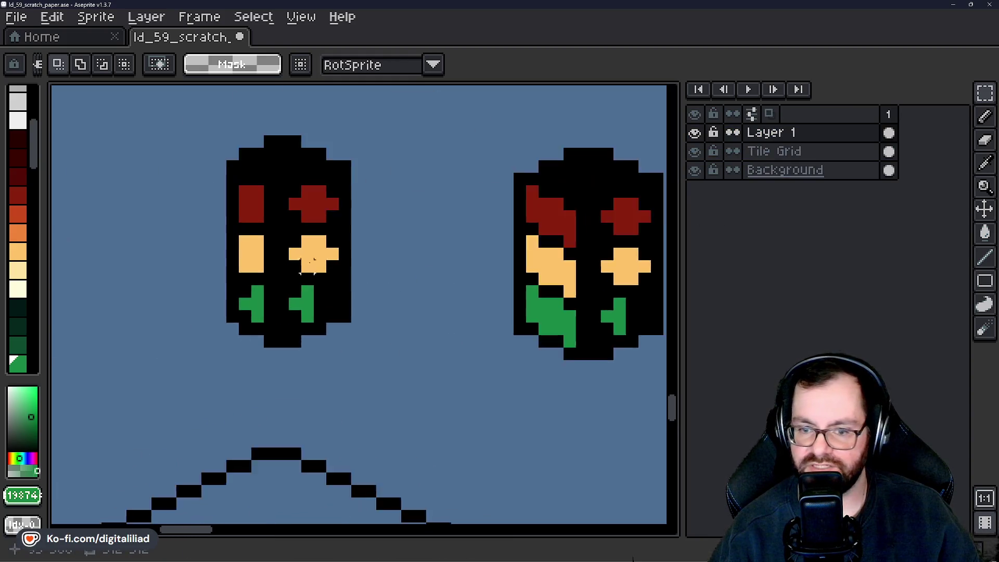
pyautogui.scroll(2, 308, 264)
pyautogui.scroll(-1, 312, 271)
pyautogui.moveTo(361, 322); pyautogui.dragTo(384, 307)
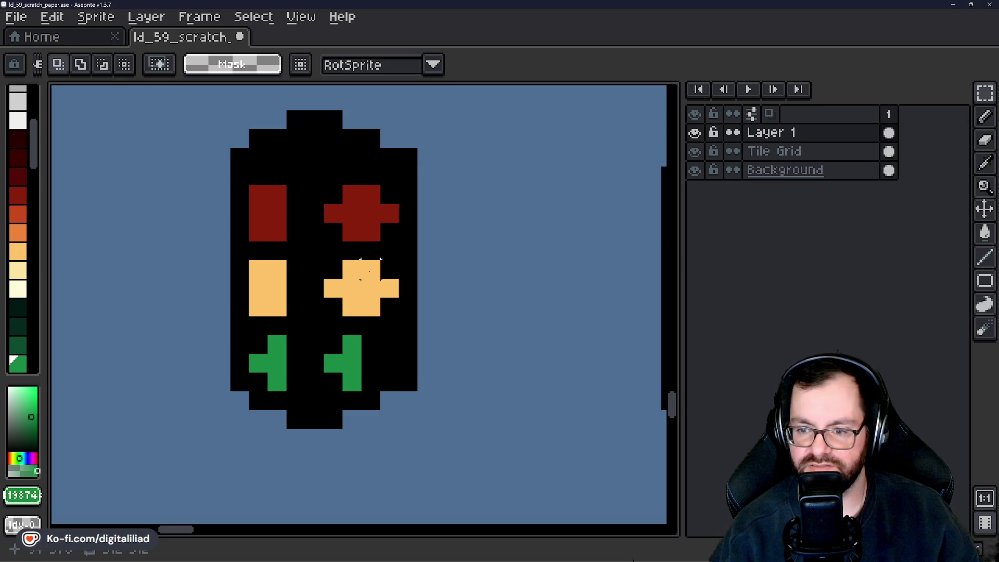
pyautogui.scroll(-2, 359, 259)
pyautogui.scroll(1, 296, 216)
pyautogui.scroll(1, 408, 195)
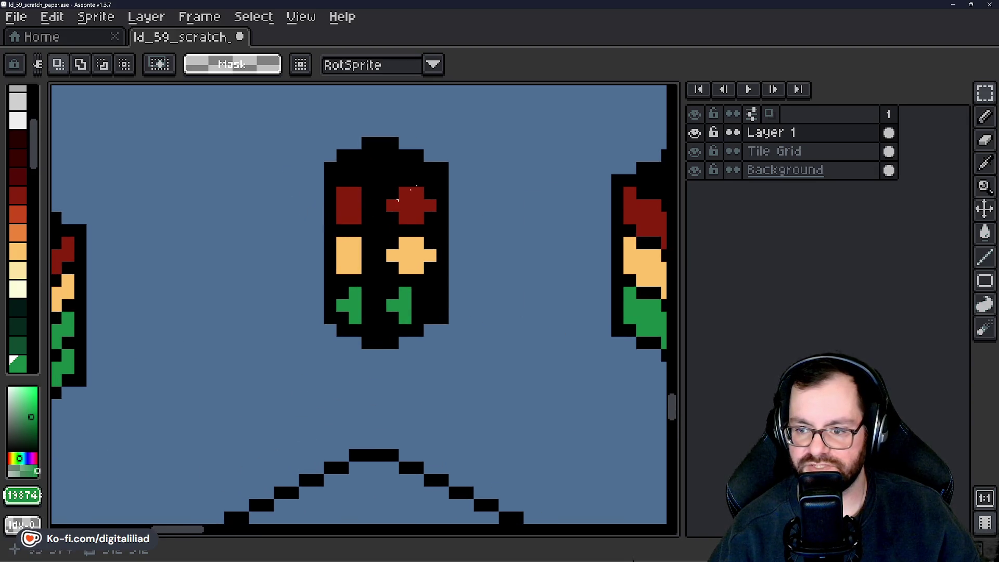
pyautogui.moveTo(374, 137); pyautogui.dragTo(462, 362)
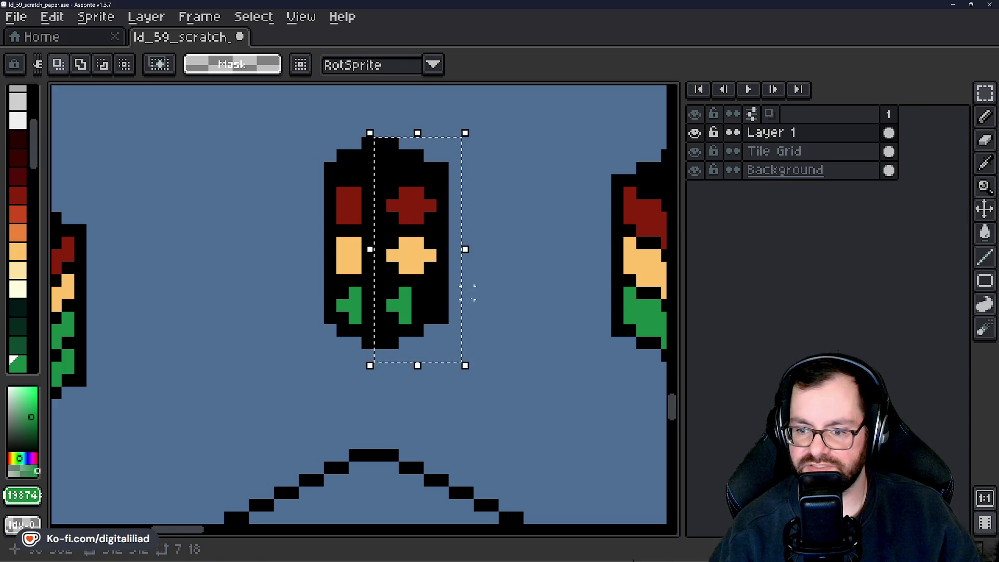
pyautogui.hotkey('shift', 'h')
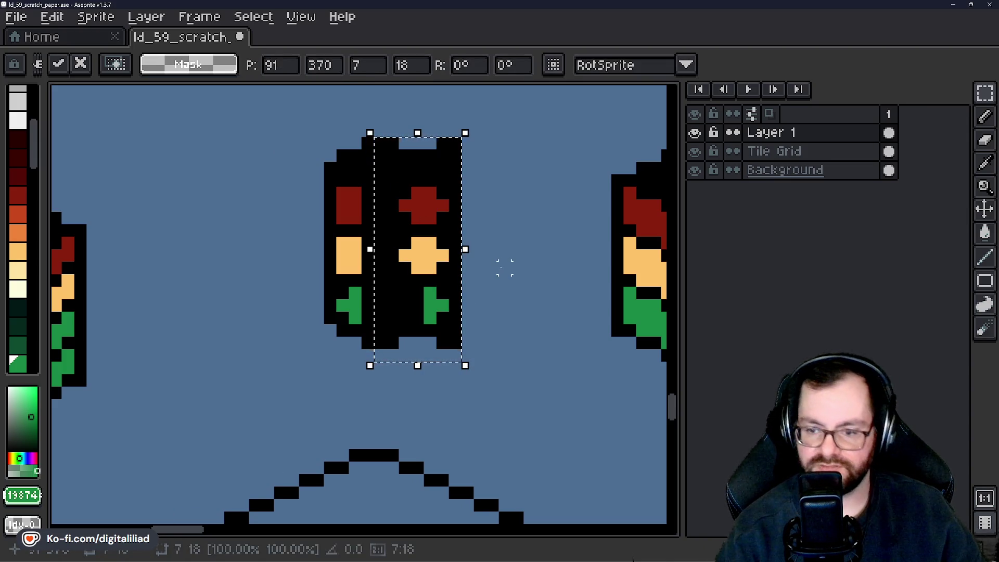
pyautogui.moveTo(401, 270); pyautogui.dragTo(303, 274)
pyautogui.click(455, 227)
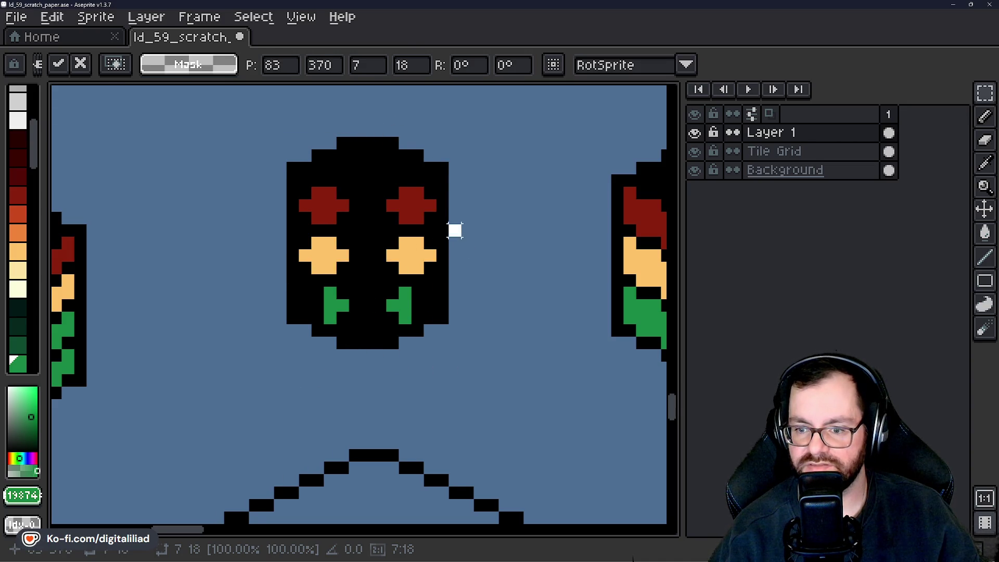
# Shift the left green lamp two pixels to the left.
pyautogui.scroll(3, 293, 317)
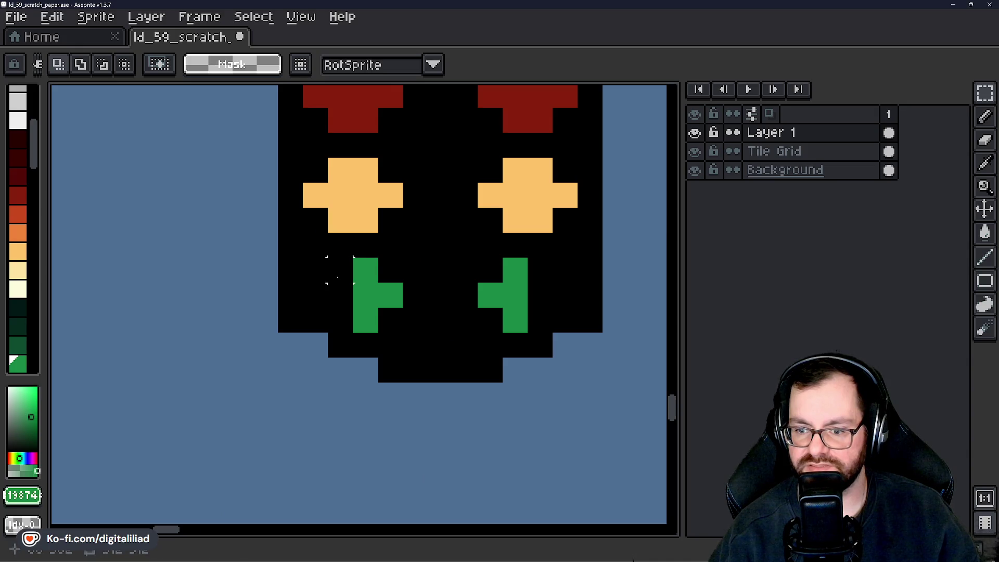
pyautogui.moveTo(303, 258)
pyautogui.mouseDown()
pyautogui.moveTo(351, 283)
pyautogui.moveTo(400, 333)
pyautogui.mouseUp()
pyautogui.press('Left')
pyautogui.press('Left')
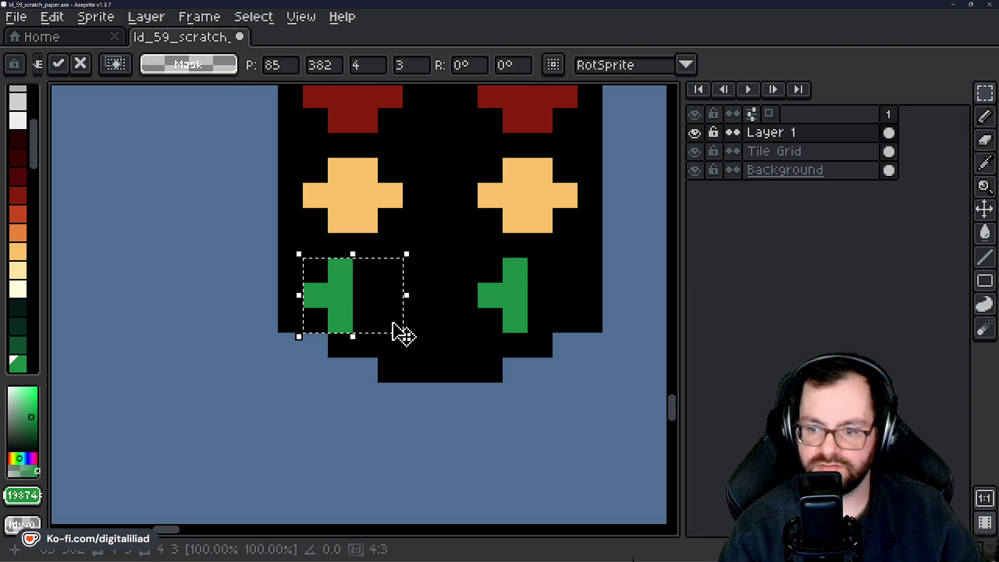
pyautogui.hotkey('ctrl', 'd')
pyautogui.scroll(-5, 405, 328)
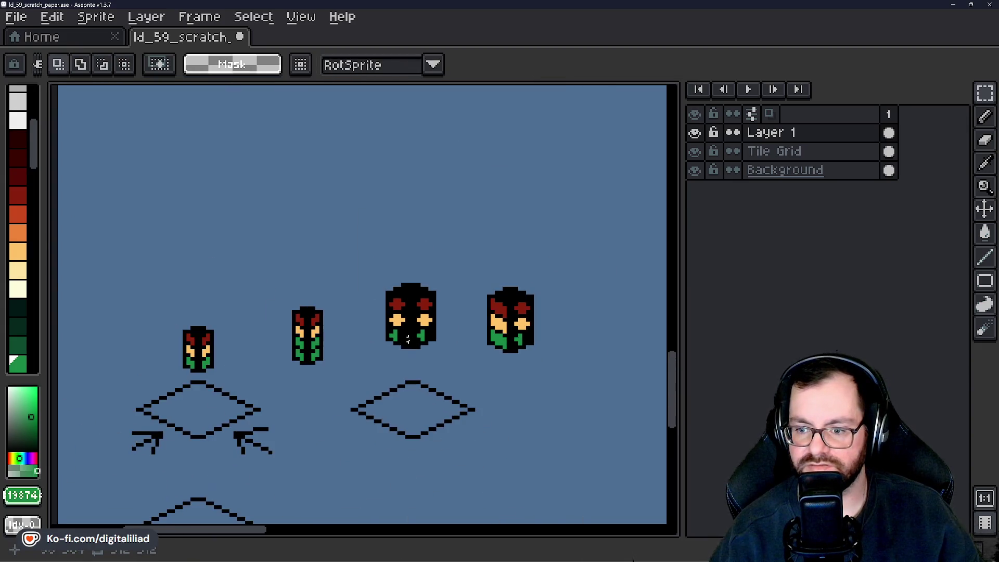
pyautogui.scroll(-3, 407, 338)
pyautogui.scroll(4, 408, 338)
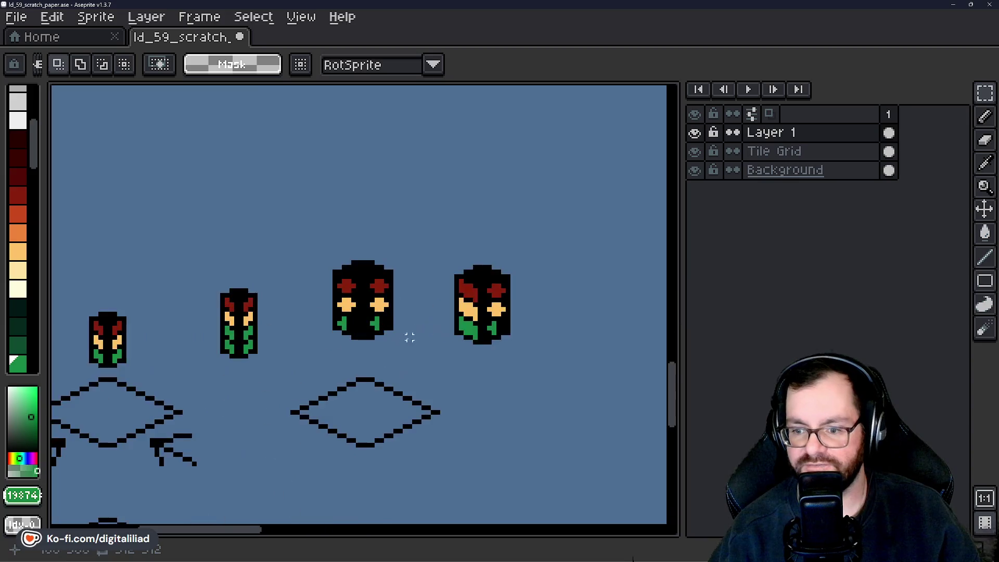
pyautogui.scroll(3, 375, 337)
pyautogui.scroll(1, 311, 299)
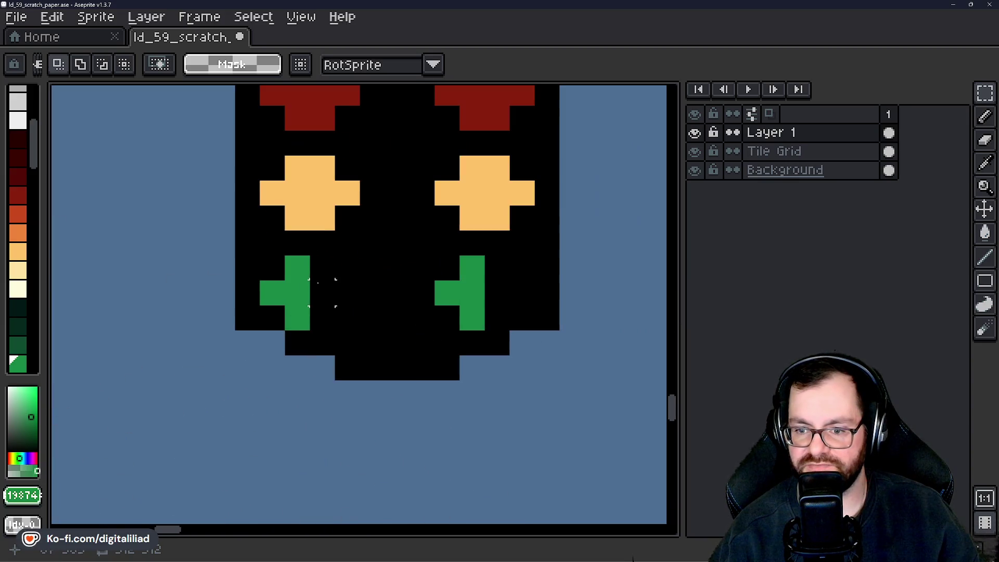
# Pencil green pixels into the left lamp to form a full cross.
pyautogui.press('b')
pyautogui.moveTo(314, 268); pyautogui.dragTo(318, 314)
pyautogui.click(347, 293)
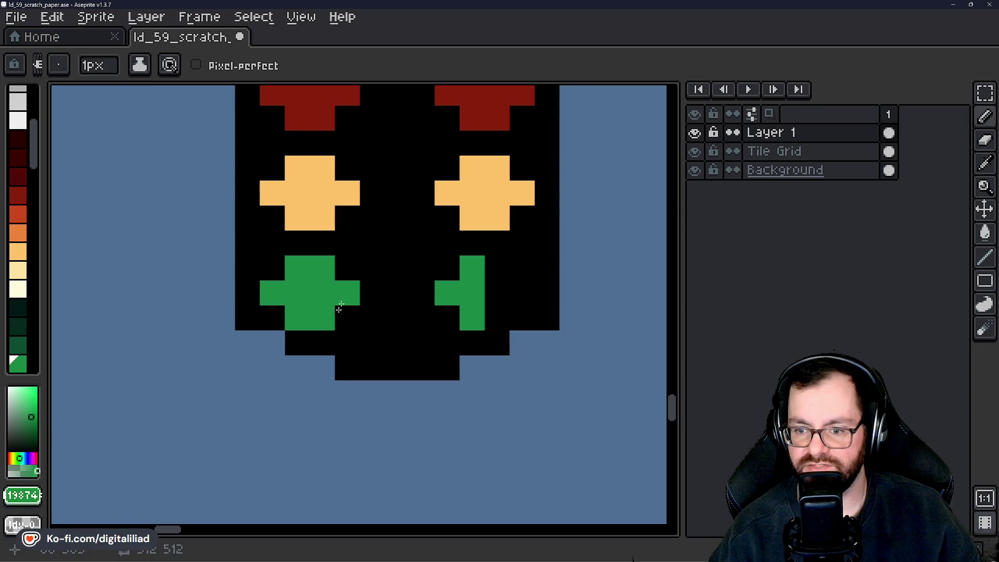
pyautogui.scroll(-3, 350, 329)
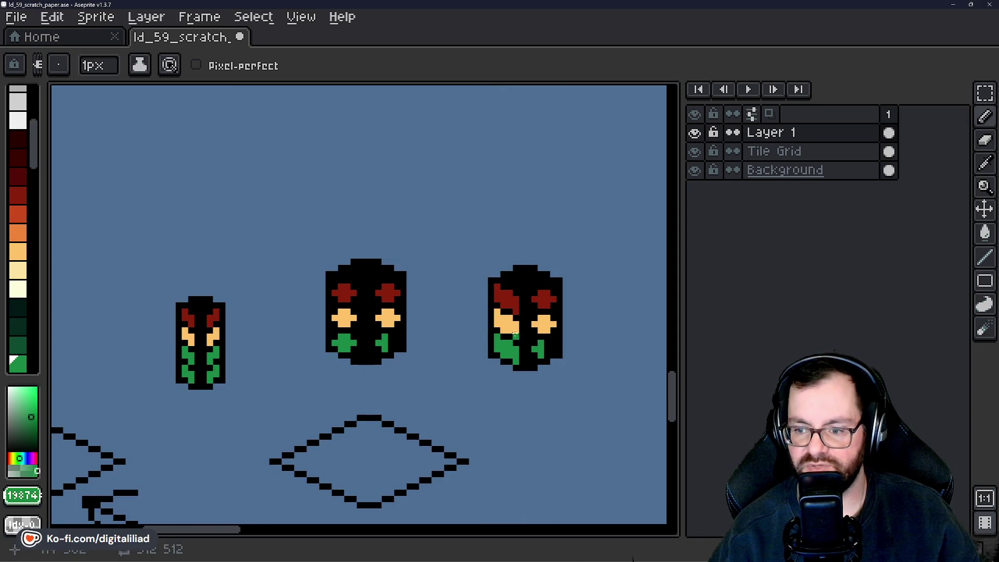
pyautogui.scroll(-4, 514, 333)
pyautogui.scroll(1, 348, 292)
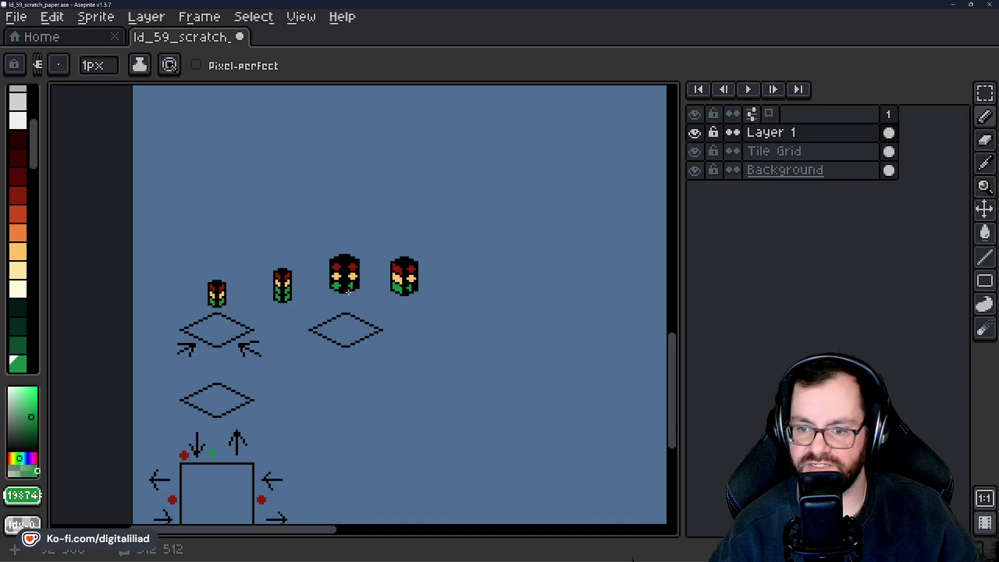
pyautogui.scroll(3, 348, 292)
pyautogui.click(365, 256)
pyautogui.hotkey('ctrl', 'z')
pyautogui.scroll(3, 26, 177)
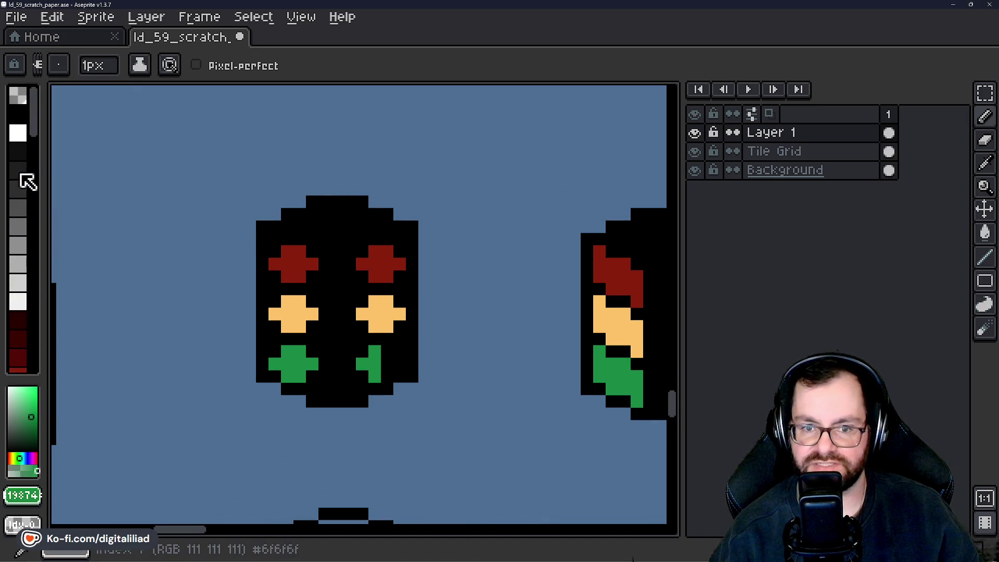
# Paint dark-grey rows across the light's top to form its cap.
pyautogui.click(18, 186)
pyautogui.scroll(2, 245, 208)
pyautogui.moveTo(321, 267); pyautogui.dragTo(469, 267)
pyautogui.moveTo(255, 300); pyautogui.dragTo(563, 297)
pyautogui.moveTo(321, 327); pyautogui.dragTo(475, 332)
pyautogui.scroll(-3, 403, 291)
pyautogui.scroll(-1, 411, 359)
pyautogui.scroll(1, 388, 330)
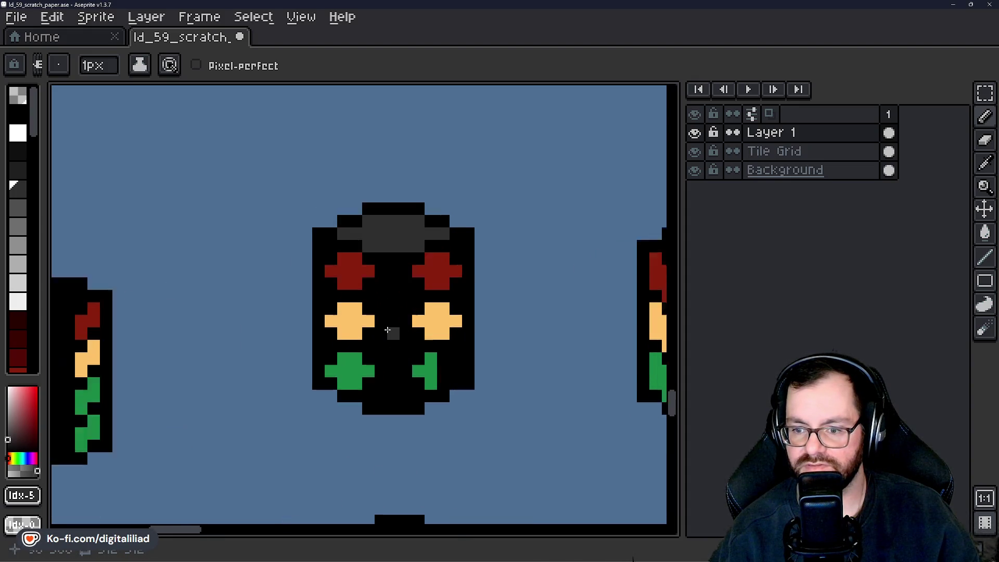
pyautogui.scroll(1, 387, 330)
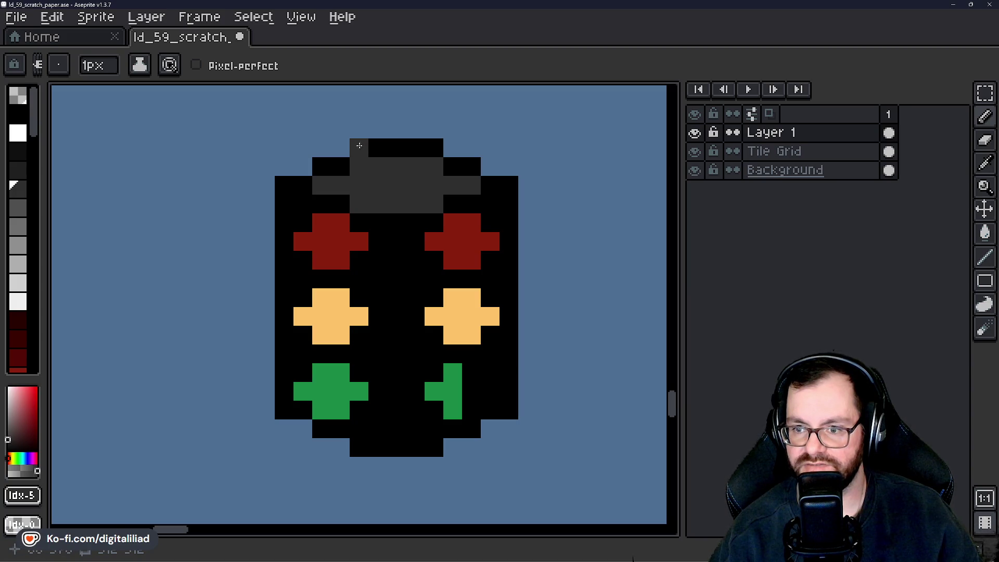
# Delete the light's middle column and shift the right half left to close the gap.
pyautogui.click(985, 93)
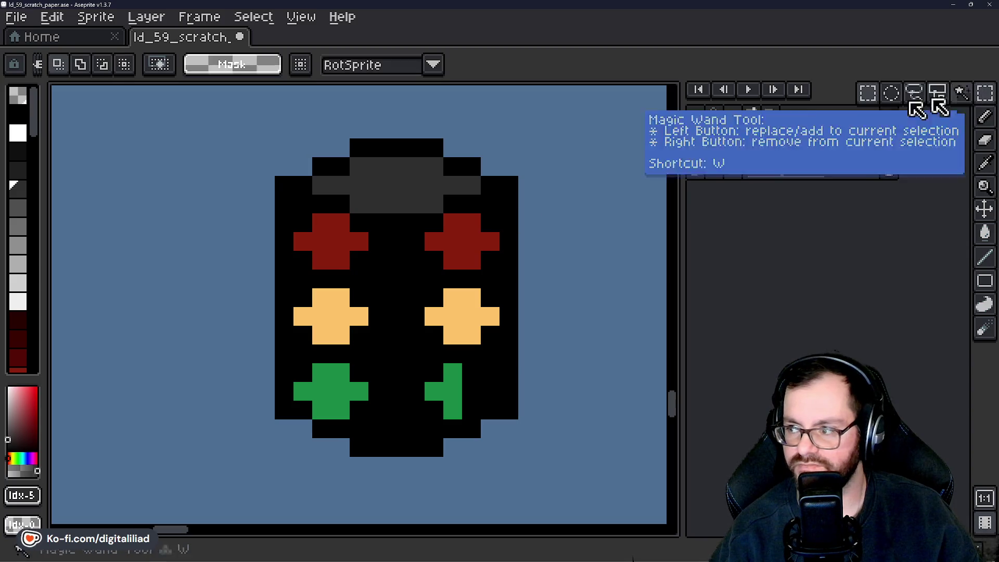
pyautogui.moveTo(396, 139); pyautogui.dragTo(397, 458)
pyautogui.press('Delete')
pyautogui.moveTo(396, 126); pyautogui.dragTo(631, 523)
pyautogui.moveTo(524, 424); pyautogui.dragTo(495, 415)
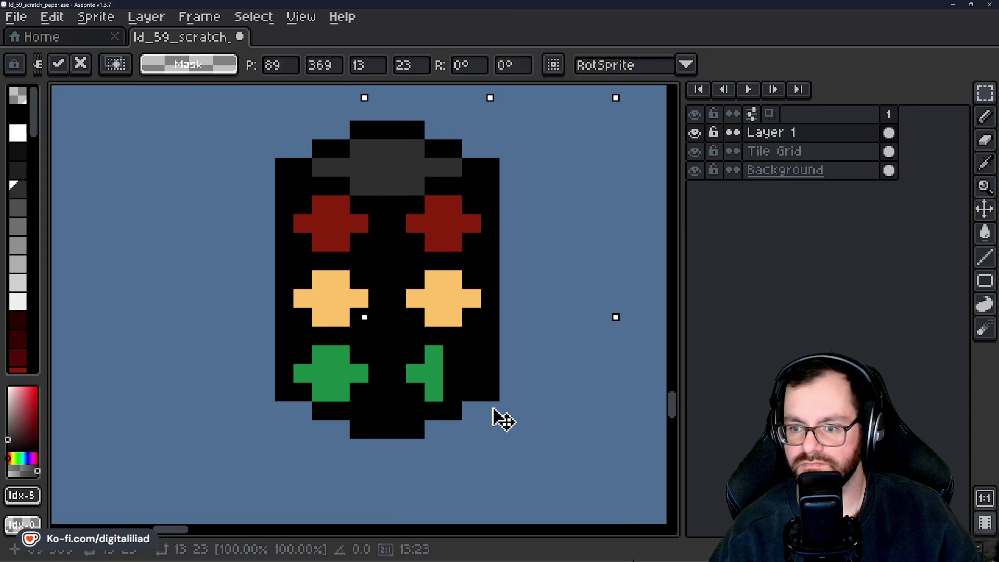
pyautogui.hotkey('ctrl', 'd')
# Draw a dark-grey strip down the light's centre between the lamps to the bottom.
pyautogui.scroll(2, 385, 343)
pyautogui.press('b')
pyautogui.click(356, 319)
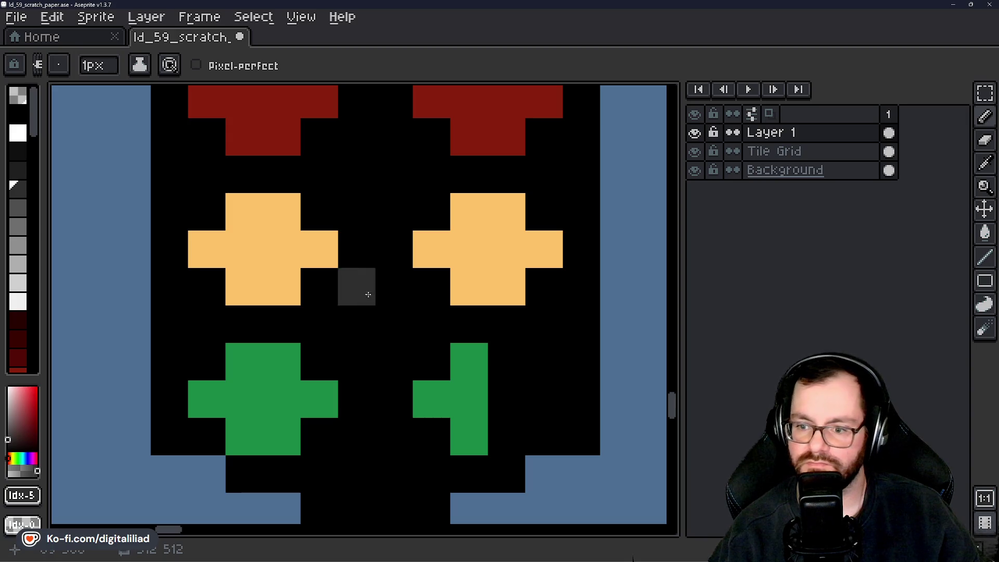
pyautogui.click(393, 325)
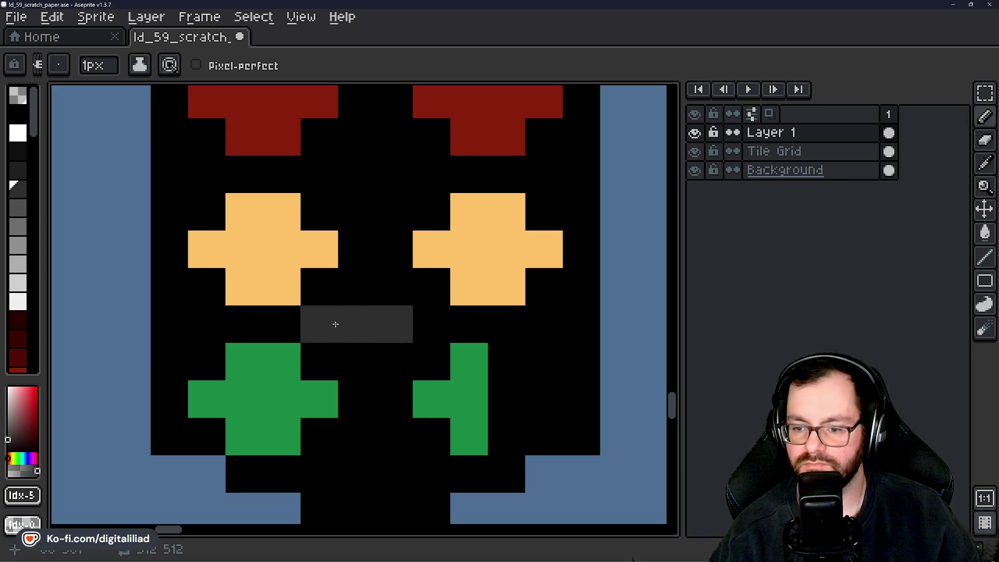
pyautogui.scroll(-4, 397, 335)
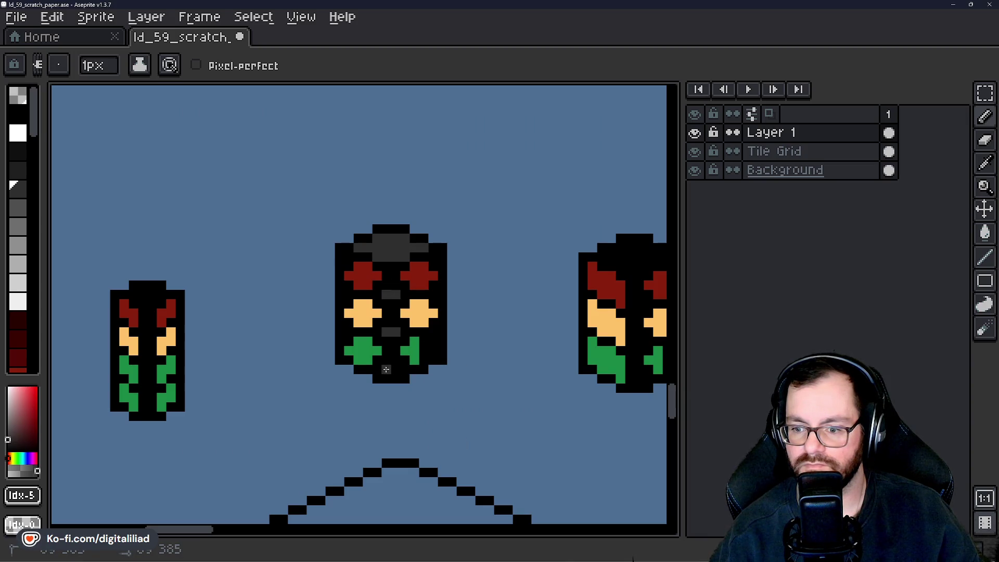
pyautogui.scroll(-2, 447, 305)
pyautogui.scroll(4, 439, 312)
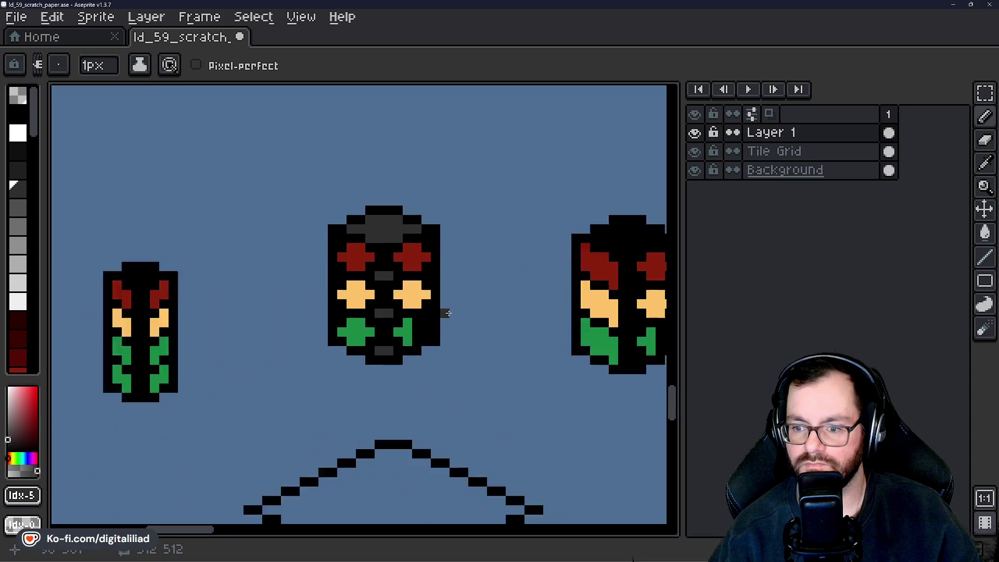
pyautogui.click(430, 213)
pyautogui.hotkey('ctrl', 'z')
pyautogui.scroll(1, 437, 261)
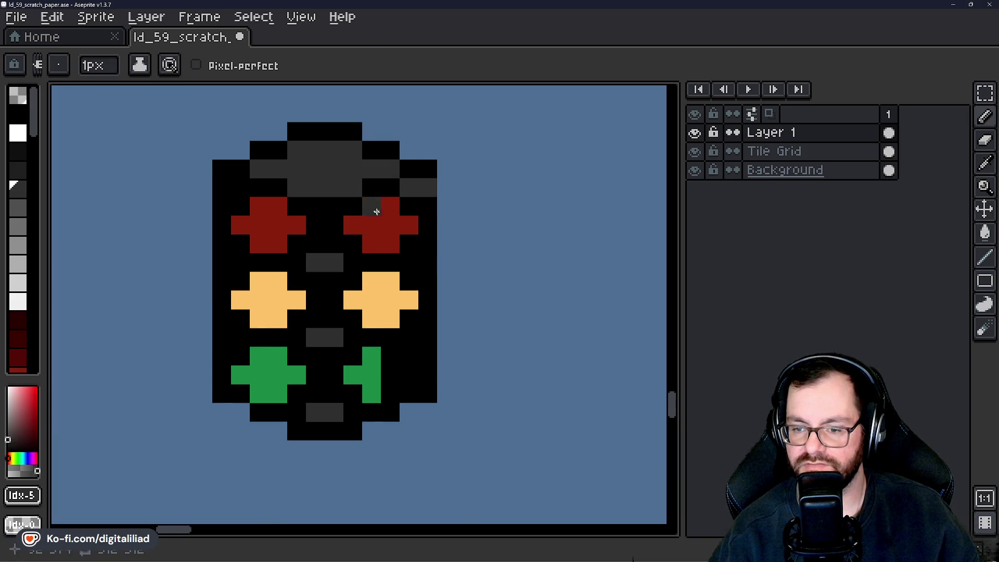
pyautogui.moveTo(376, 212); pyautogui.dragTo(411, 248)
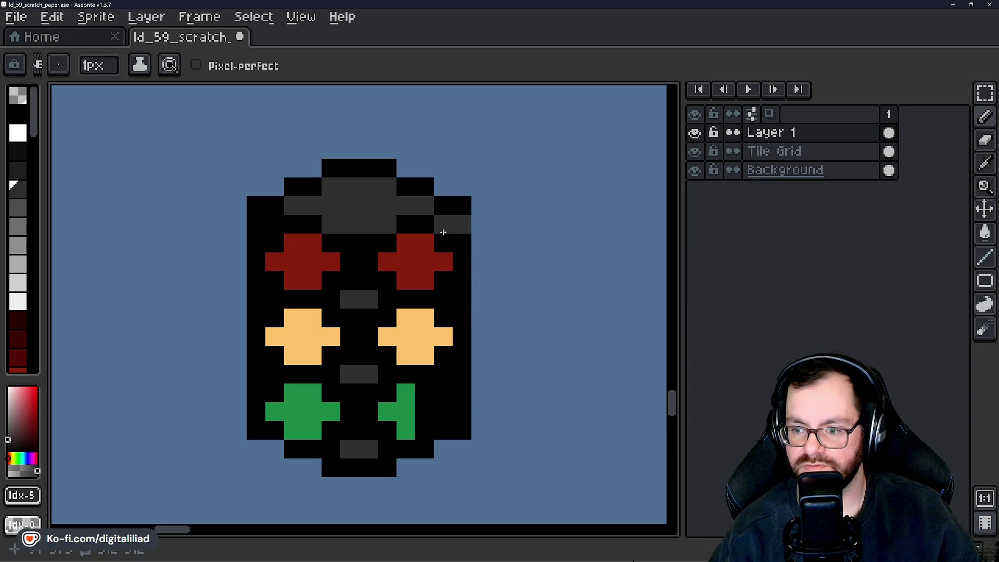
pyautogui.scroll(-2, 463, 283)
pyautogui.scroll(2, 468, 301)
pyautogui.moveTo(353, 203)
pyautogui.mouseDown()
pyautogui.moveTo(350, 249)
pyautogui.moveTo(366, 225)
pyautogui.moveTo(368, 312)
pyautogui.moveTo(352, 281)
pyautogui.moveTo(368, 382)
pyautogui.moveTo(344, 336)
pyautogui.mouseUp()
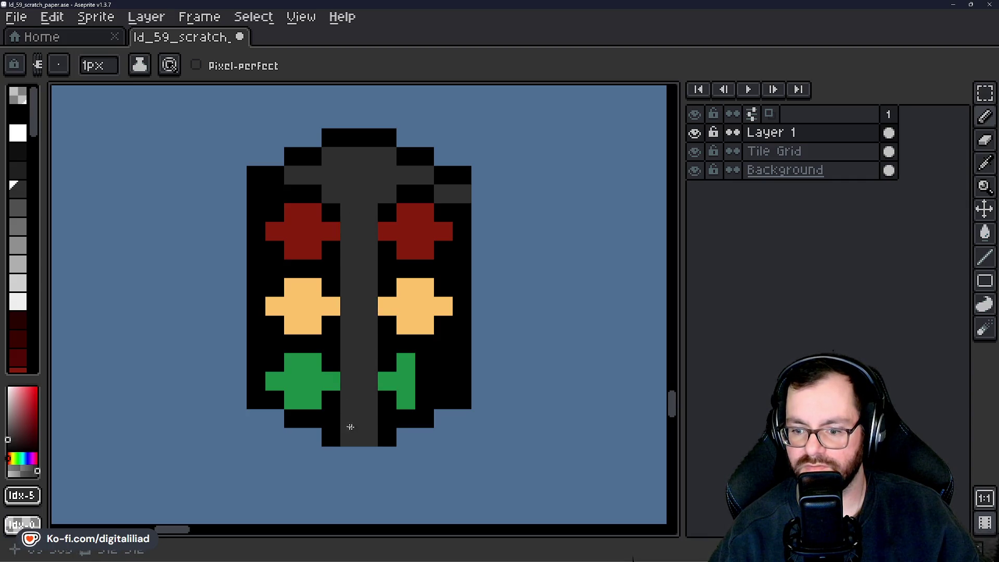
pyautogui.click(330, 436)
# Paint the light's left edge, top corners and right edge dark grey.
pyautogui.moveTo(255, 400)
pyautogui.mouseDown()
pyautogui.moveTo(256, 174)
pyautogui.moveTo(330, 143)
pyautogui.moveTo(375, 139)
pyautogui.moveTo(398, 155)
pyautogui.mouseUp()
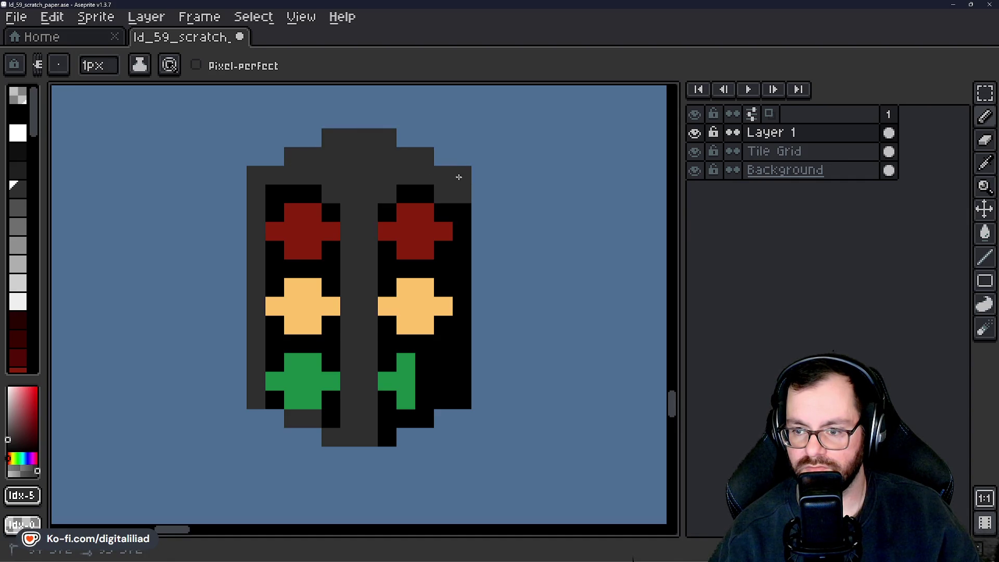
pyautogui.keyDown('alt'); pyautogui.click(461, 205); pyautogui.keyUp('alt')
pyautogui.click(446, 195)
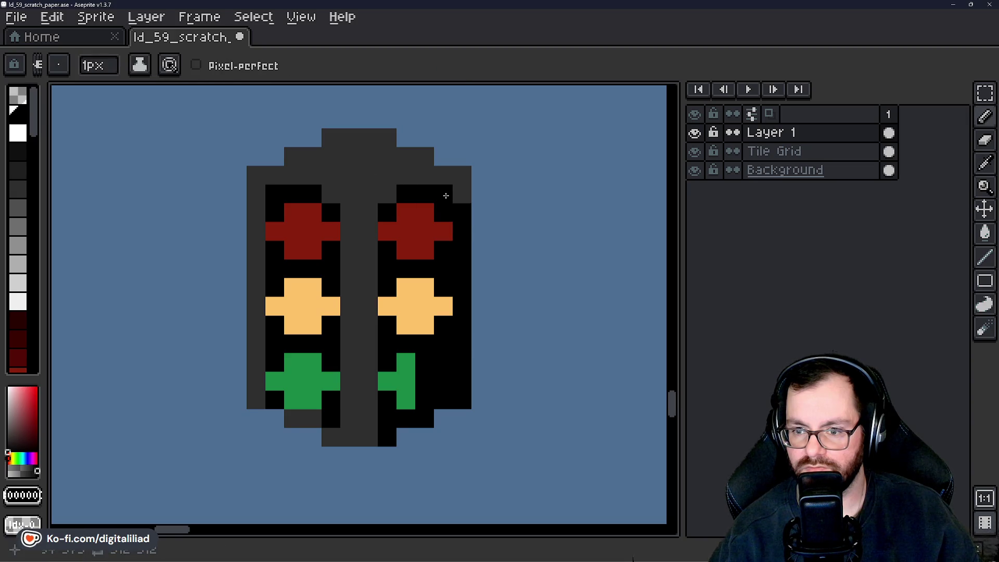
pyautogui.click(456, 194)
pyautogui.keyDown('alt'); pyautogui.click(405, 172); pyautogui.keyUp('alt')
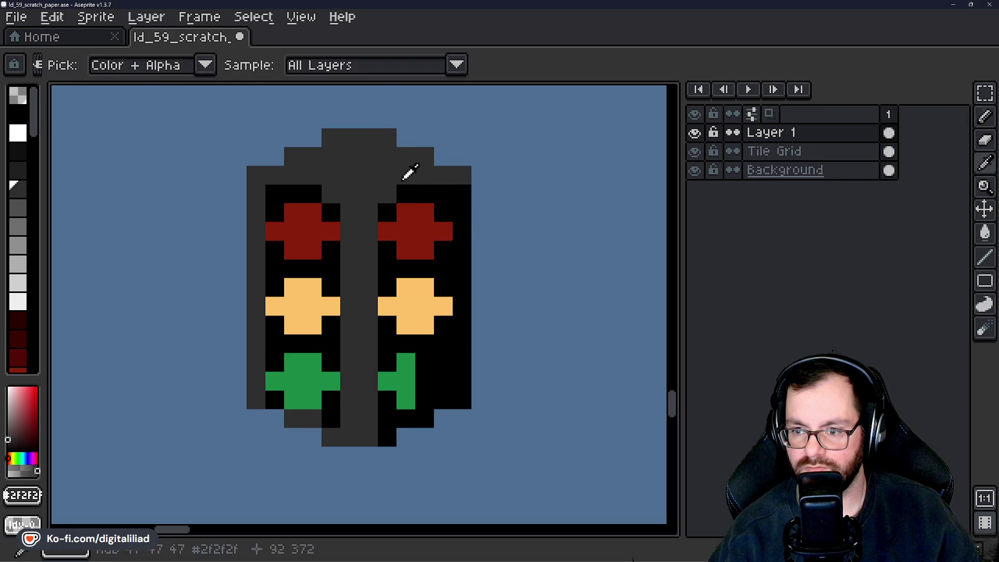
pyautogui.moveTo(406, 193); pyautogui.dragTo(425, 194)
pyautogui.click(288, 193)
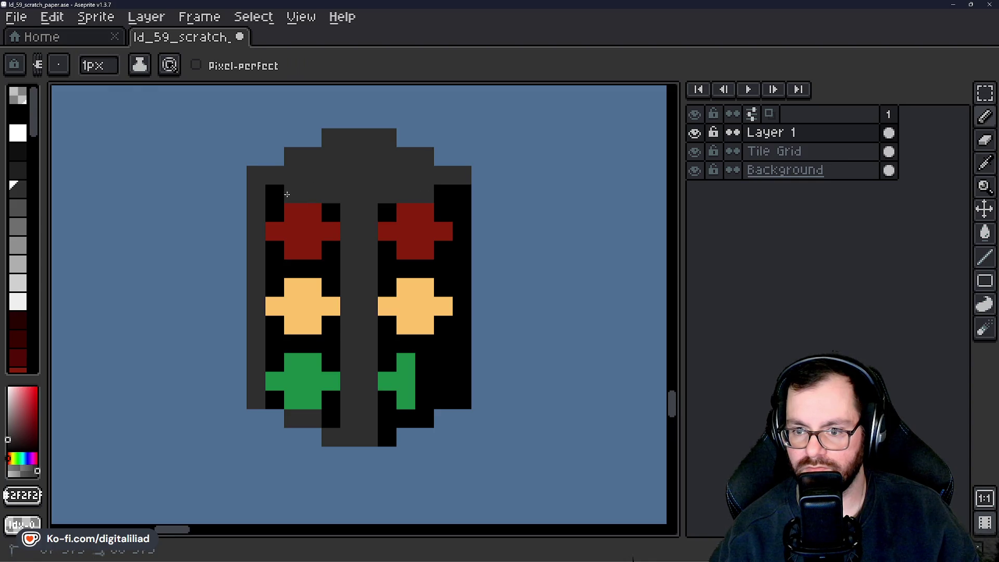
pyautogui.scroll(-3, 341, 193)
pyautogui.scroll(3, 397, 200)
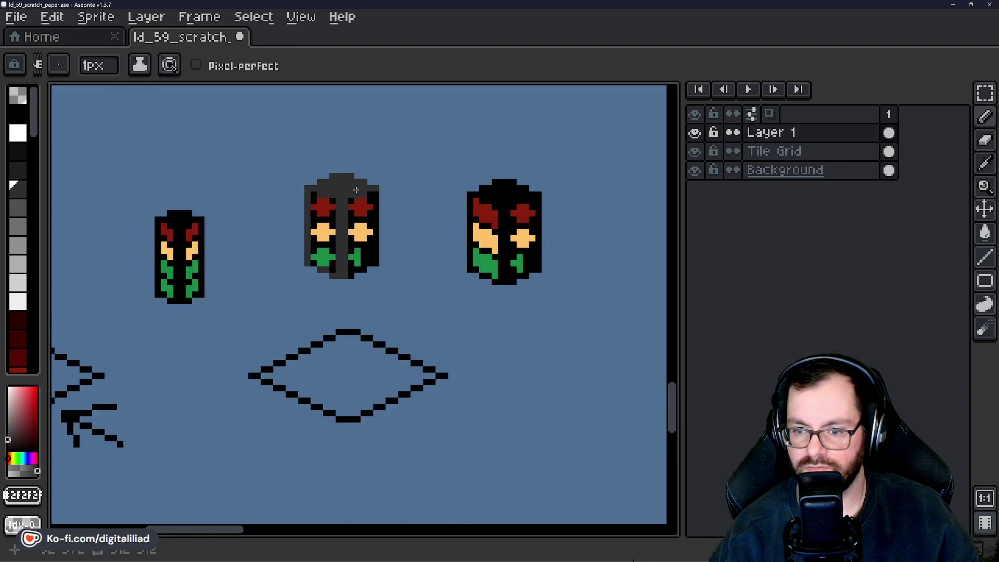
pyautogui.moveTo(397, 200); pyautogui.dragTo(401, 319)
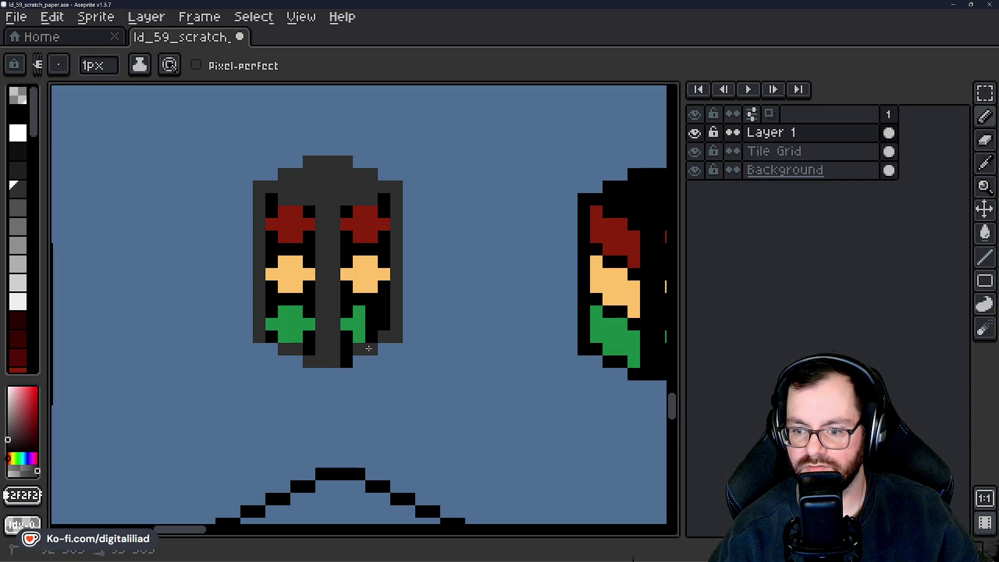
pyautogui.scroll(-5, 425, 338)
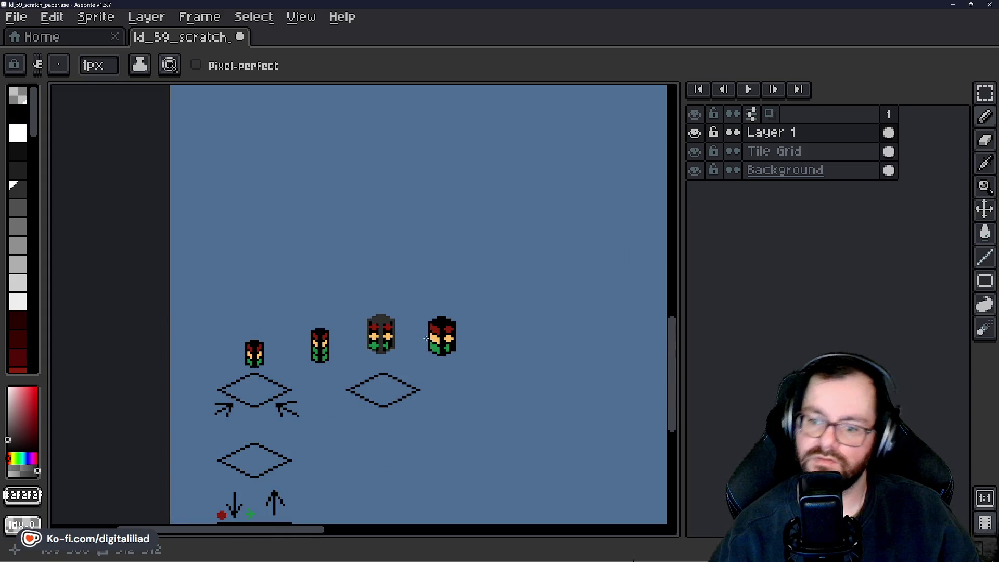
pyautogui.scroll(5, 426, 338)
# Try near-black then dark-grey bucket fills on the body, undoing the dark-grey fill.
pyautogui.click(20, 150)
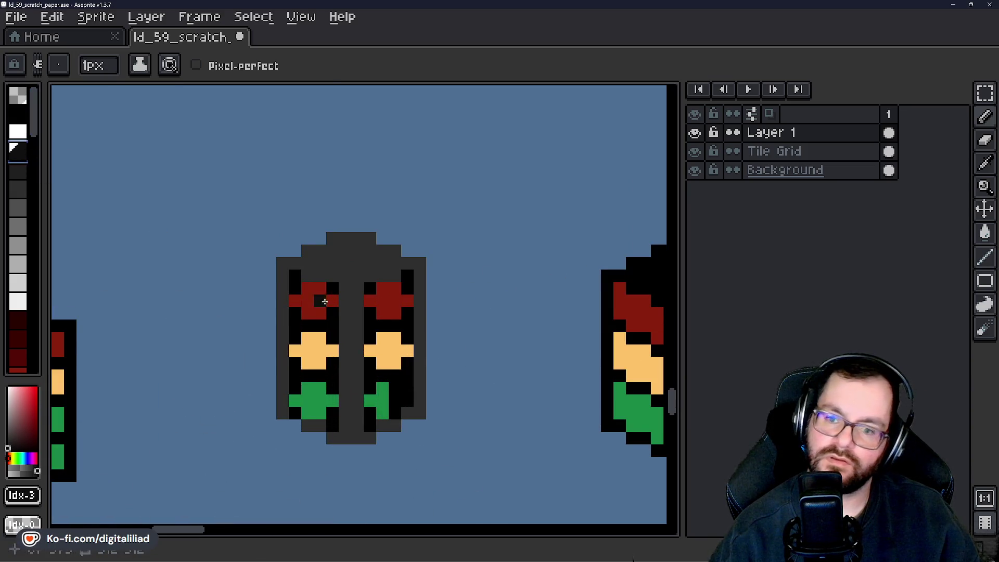
pyautogui.press('g')
pyautogui.click(362, 254)
pyautogui.scroll(-3, 359, 299)
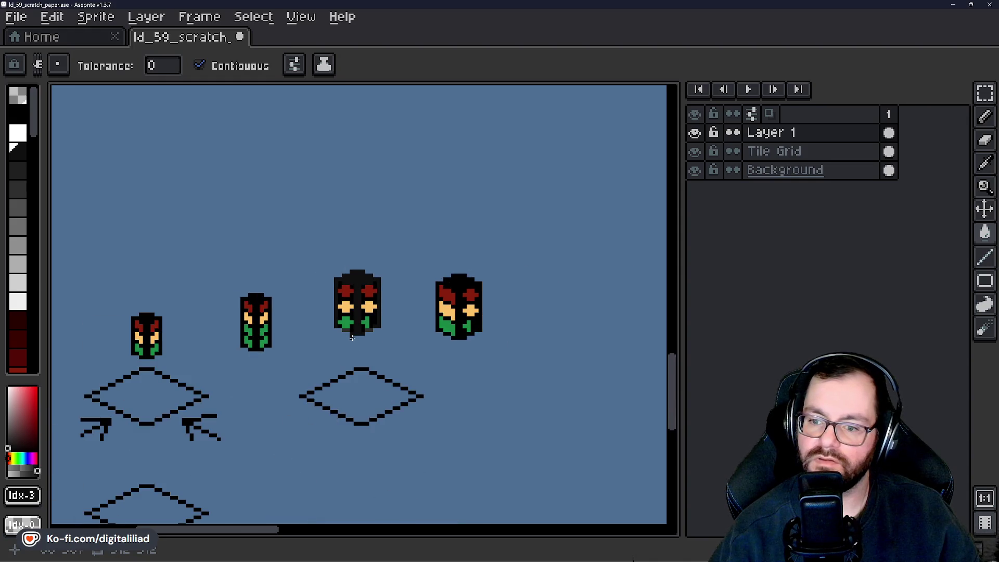
pyautogui.scroll(3, 351, 337)
pyautogui.click(17, 166)
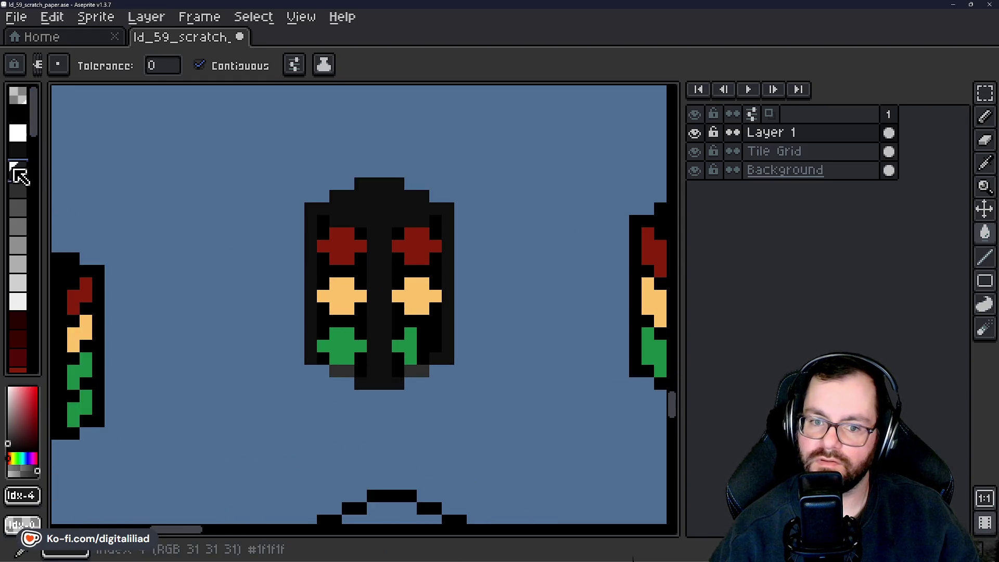
pyautogui.click(384, 231)
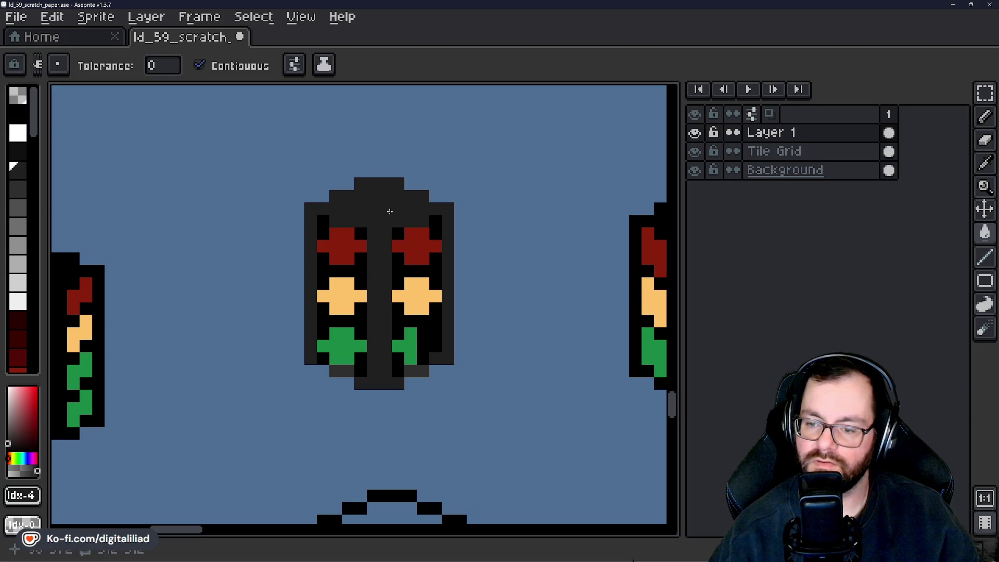
pyautogui.hotkey('ctrl', 'z')
pyautogui.hotkey('ctrl', 'z')
pyautogui.hotkey('ctrl', 'z')
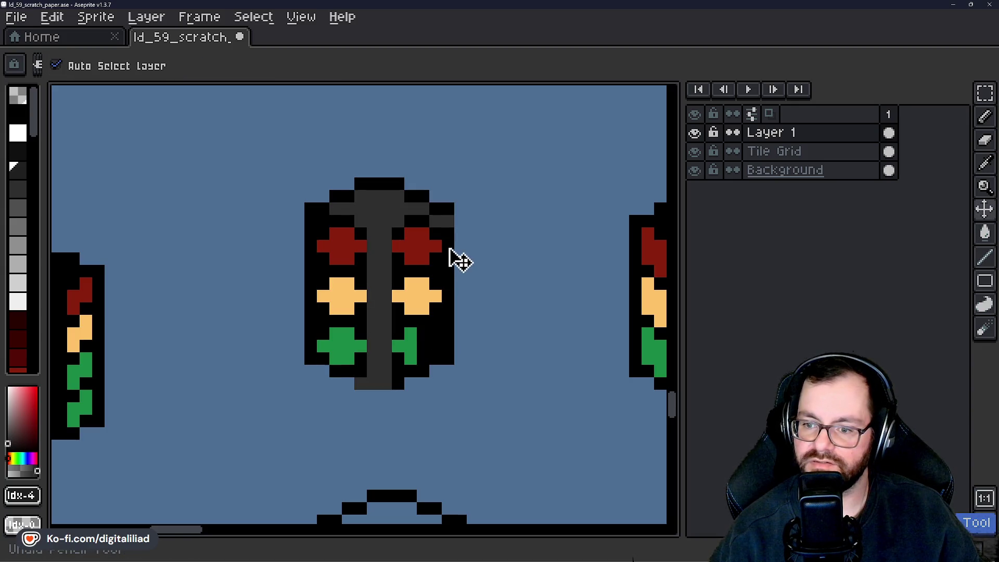
# Undo the grey centre strip and clear the leftover selection.
pyautogui.hotkey('ctrl', 'z')
pyautogui.hotkey('ctrl', 'z')
pyautogui.hotkey('ctrl', 'z')
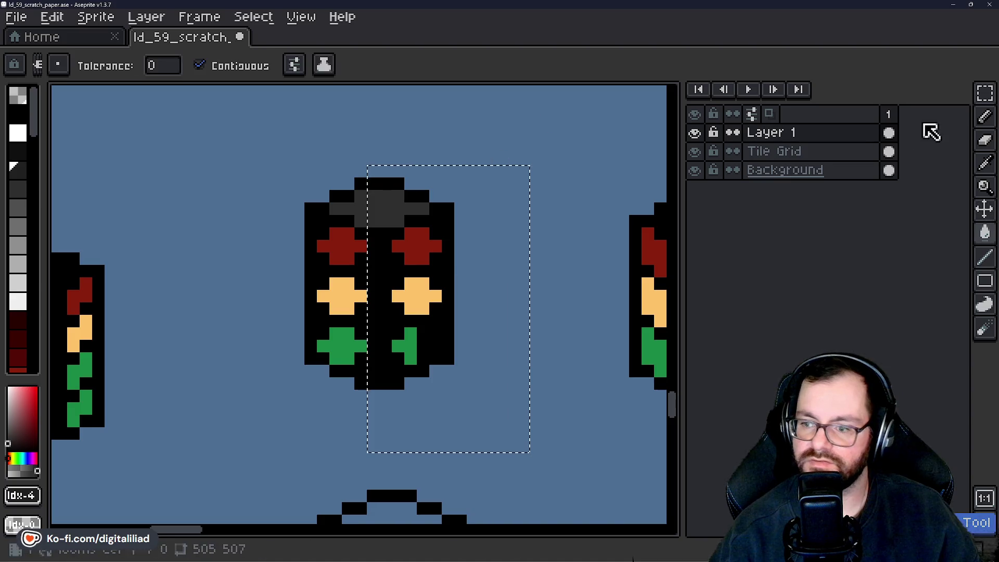
pyautogui.click(984, 92)
pyautogui.click(468, 116)
pyautogui.scroll(-5, 463, 215)
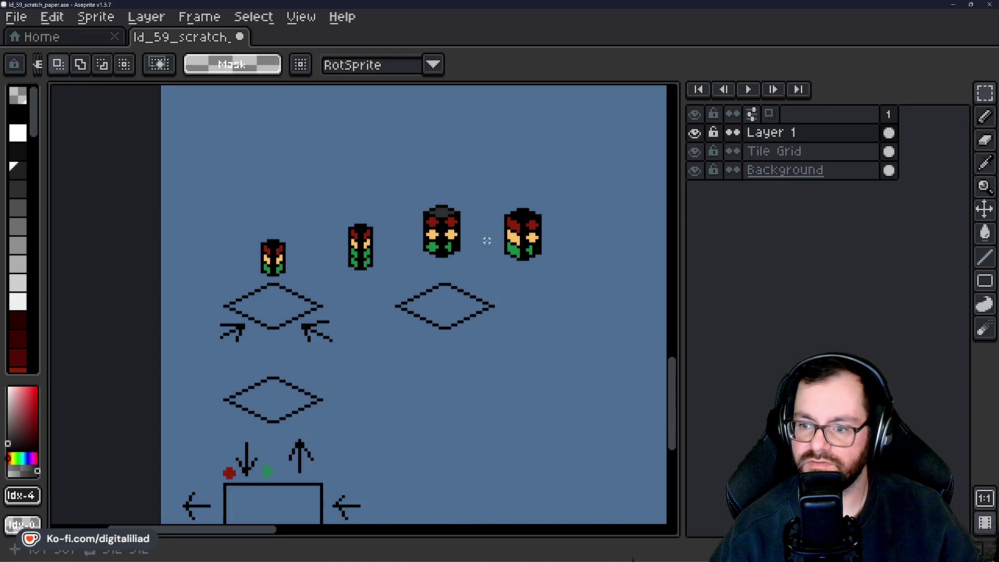
pyautogui.scroll(4, 455, 247)
# Save ld_59_scratch_paper.ase and recentre the traffic light in view.
pyautogui.hotkey('ctrl', 's')
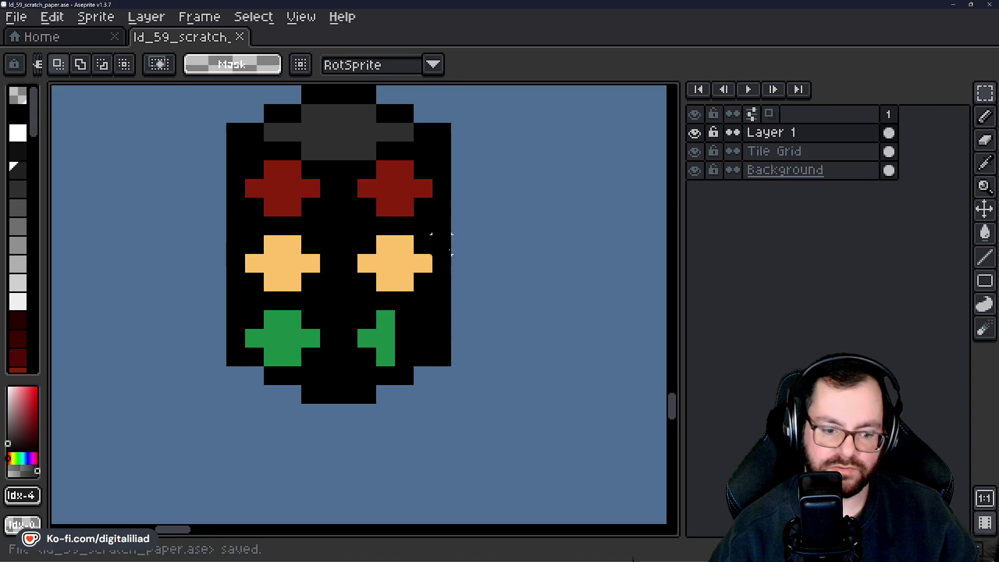
pyautogui.moveTo(441, 244); pyautogui.dragTo(426, 271)
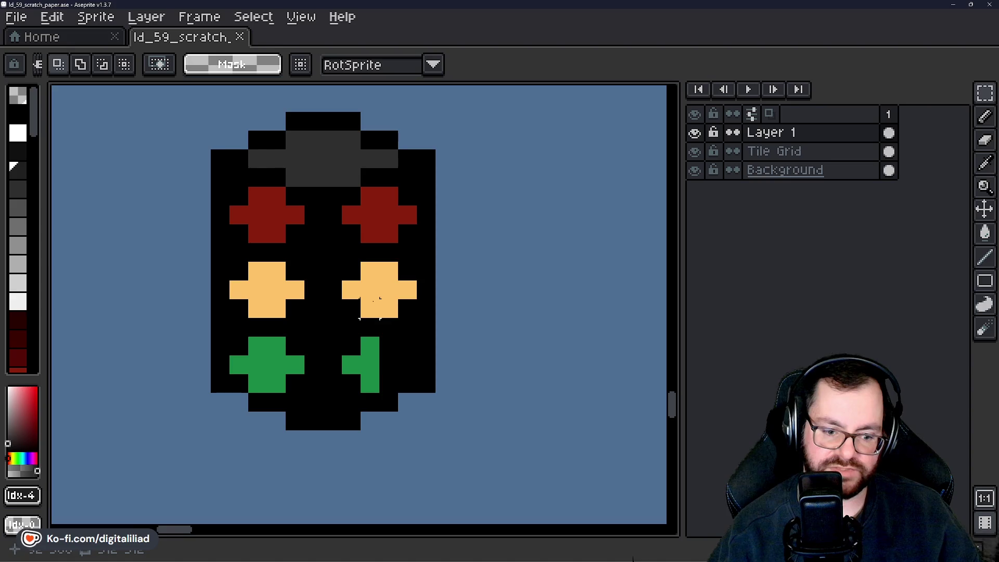
pyautogui.moveTo(351, 346); pyautogui.dragTo(376, 307)
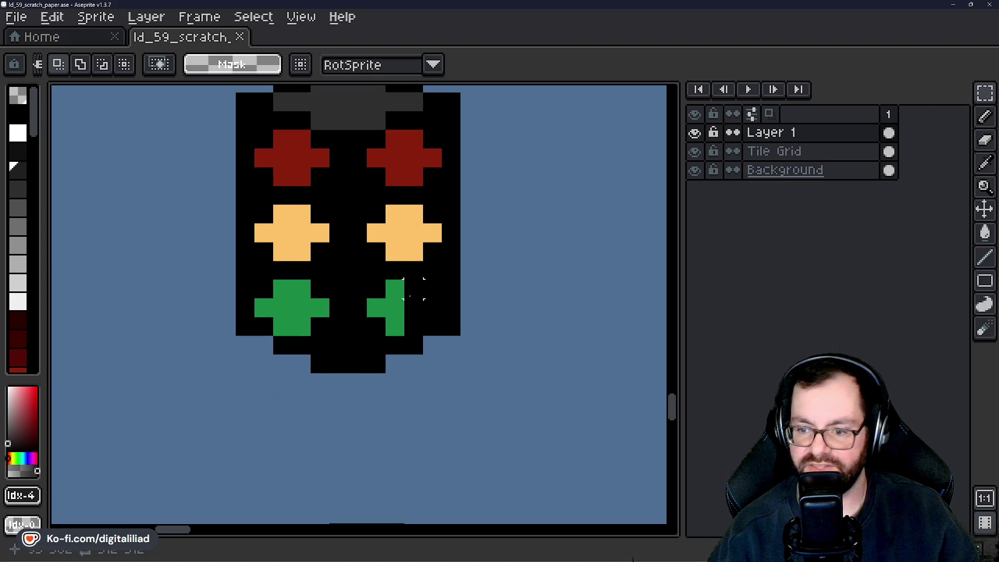
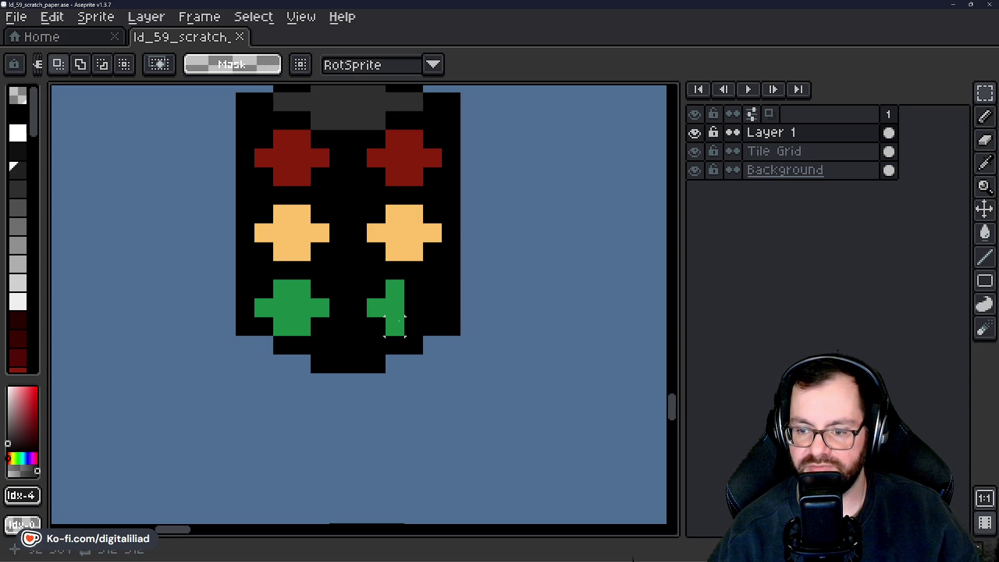
# Marquee-select and delete the extra right-hand traffic light sketch.
pyautogui.scroll(-4, 395, 327)
pyautogui.scroll(4, 404, 306)
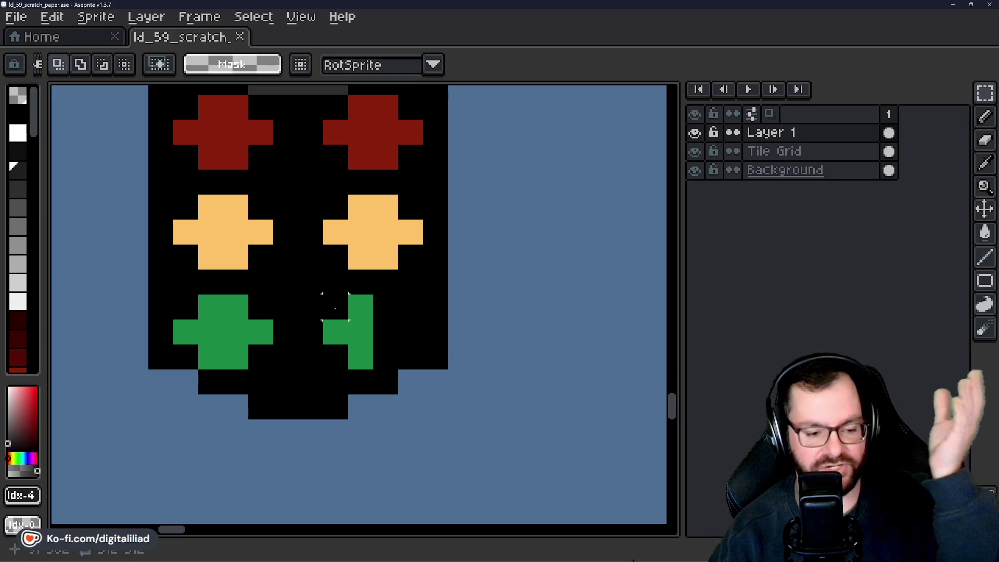
pyautogui.scroll(-1, 344, 331)
pyautogui.scroll(-2, 338, 331)
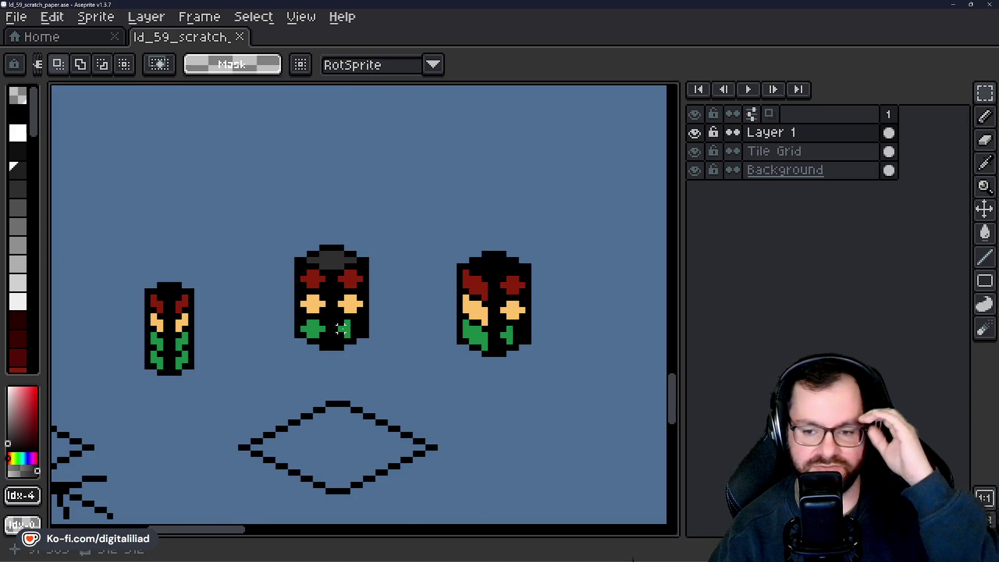
pyautogui.moveTo(430, 224)
pyautogui.mouseDown()
pyautogui.moveTo(517, 352)
pyautogui.moveTo(556, 383)
pyautogui.mouseUp()
pyautogui.press('Delete')
# Save the scratch .ase file with Ctrl+S and recentre the view on the traffic light.
pyautogui.moveTo(408, 304); pyautogui.dragTo(449, 294)
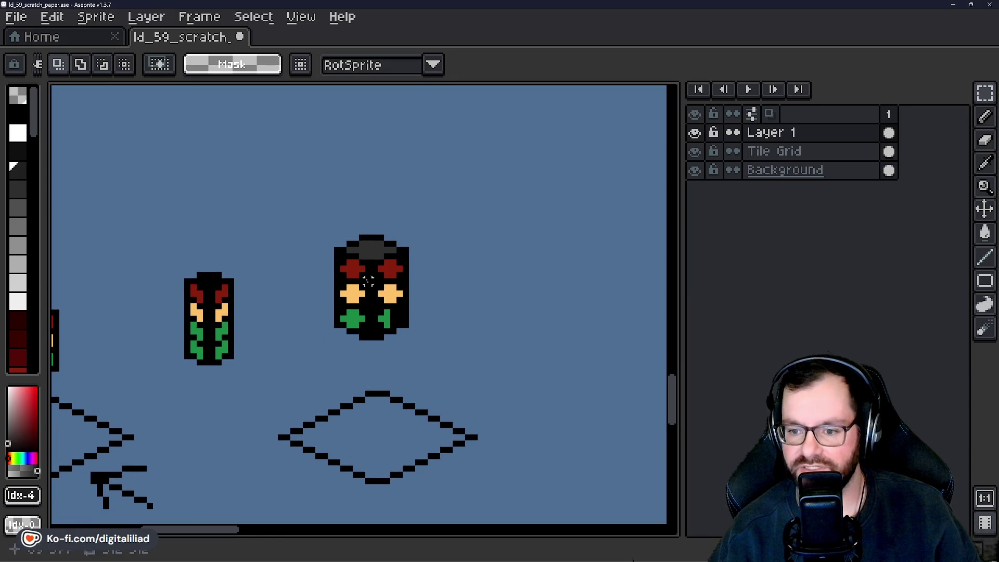
pyautogui.scroll(-1, 367, 281)
pyautogui.scroll(4, 372, 292)
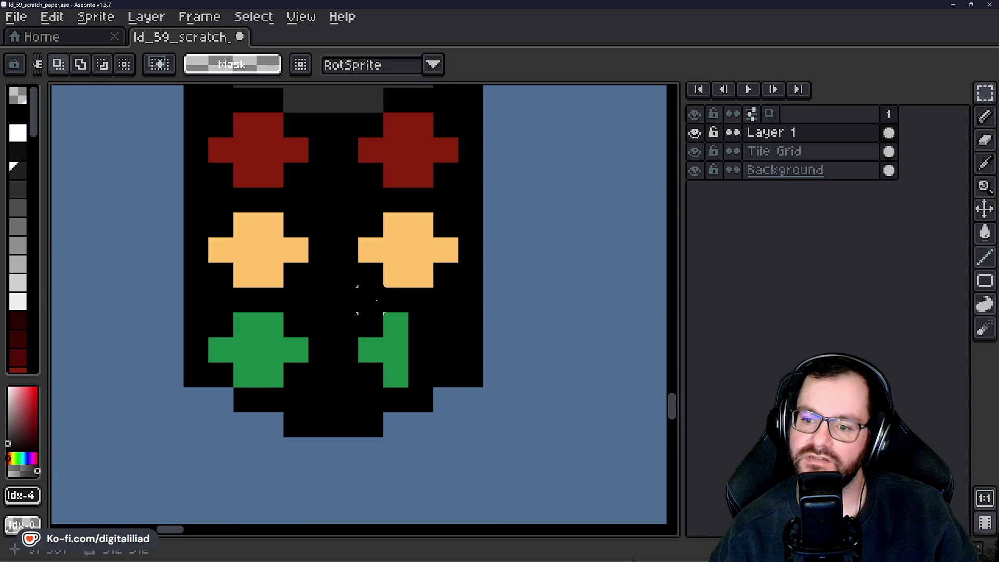
pyautogui.scroll(-3, 371, 324)
pyautogui.moveTo(391, 392); pyautogui.dragTo(392, 388)
pyautogui.hotkey('ctrl', 's')
pyautogui.scroll(1, 368, 292)
pyautogui.moveTo(352, 286)
pyautogui.mouseDown()
pyautogui.moveTo(352, 306)
pyautogui.moveTo(379, 297)
pyautogui.moveTo(377, 313)
pyautogui.moveTo(370, 307)
pyautogui.mouseUp()
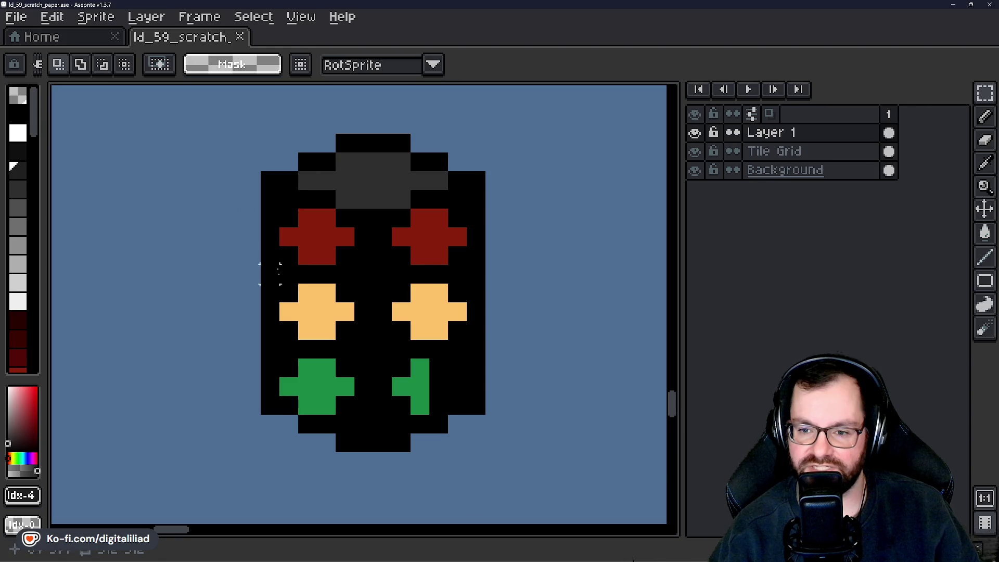
pyautogui.moveTo(368, 256); pyautogui.dragTo(400, 268)
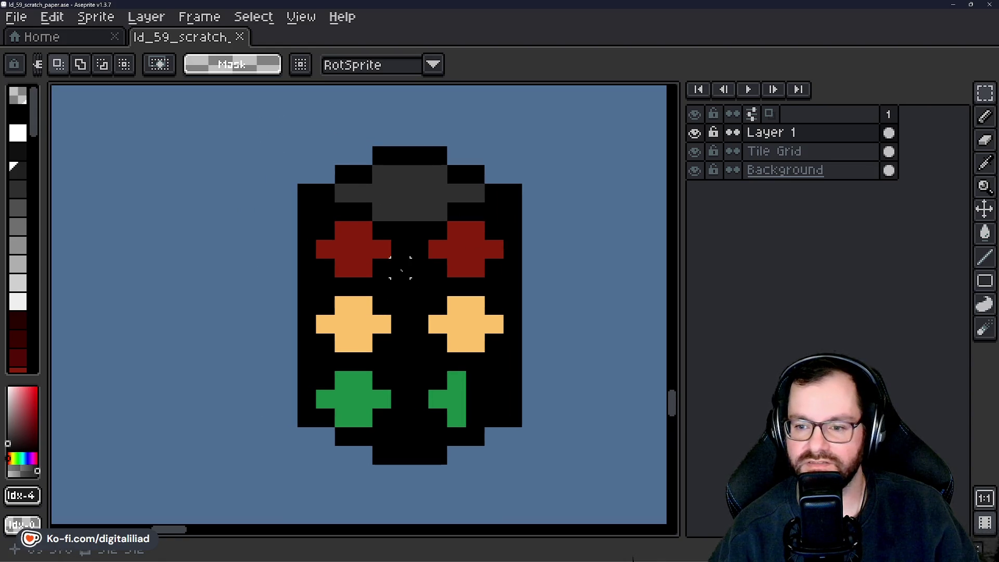
pyautogui.moveTo(400, 230); pyautogui.dragTo(395, 241)
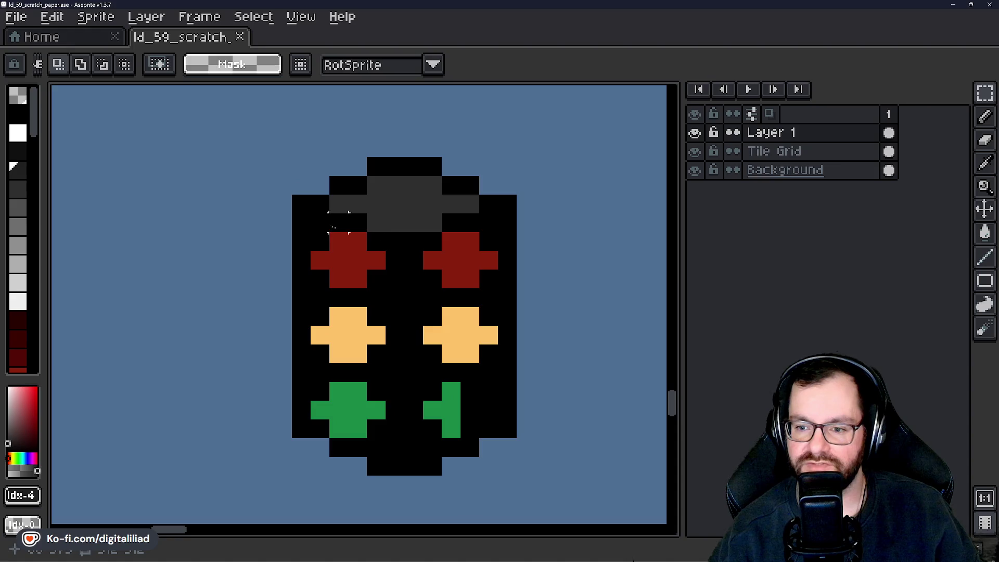
# With the Pencil, paint the housing's top and upper rows dark grey.
pyautogui.press('b')
pyautogui.click(338, 184)
pyautogui.moveTo(366, 180)
pyautogui.mouseDown()
pyautogui.moveTo(413, 164)
pyautogui.moveTo(470, 184)
pyautogui.mouseUp()
pyautogui.moveTo(352, 208); pyautogui.dragTo(302, 208)
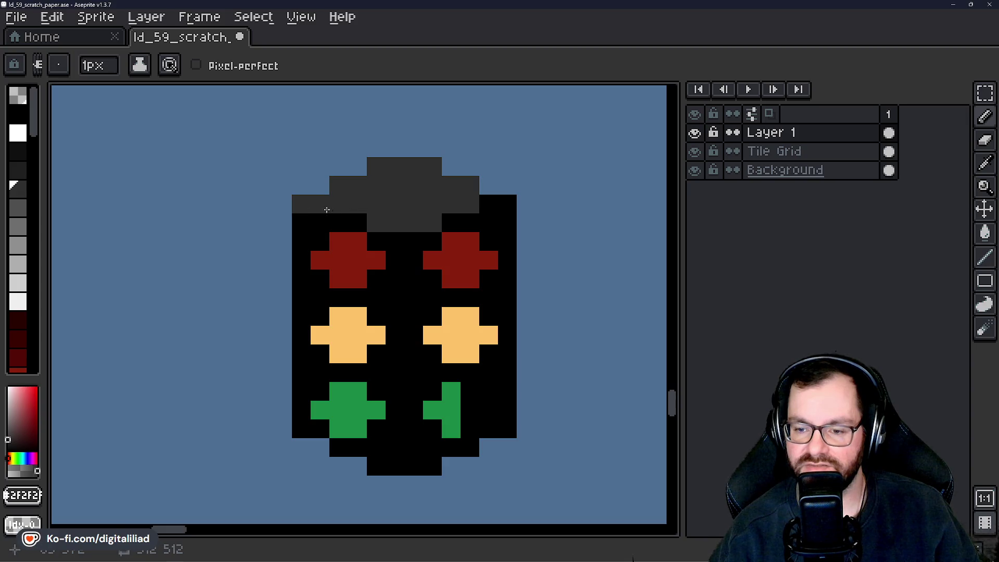
pyautogui.moveTo(396, 234); pyautogui.dragTo(506, 203)
pyautogui.click(21, 152)
pyautogui.click(329, 205)
pyautogui.hotkey('ctrl', 'z')
pyautogui.moveTo(299, 204); pyautogui.dragTo(437, 204)
pyautogui.hotkey('ctrl', 'z')
# Shade the housing's left column and a column down the middle dark grey.
pyautogui.click(305, 217)
pyautogui.moveTo(306, 216)
pyautogui.mouseDown()
pyautogui.moveTo(319, 226)
pyautogui.moveTo(298, 251)
pyautogui.moveTo(319, 279)
pyautogui.moveTo(304, 297)
pyautogui.moveTo(309, 316)
pyautogui.mouseUp()
pyautogui.moveTo(299, 362)
pyautogui.mouseDown()
pyautogui.moveTo(314, 370)
pyautogui.moveTo(299, 397)
pyautogui.moveTo(313, 425)
pyautogui.mouseUp()
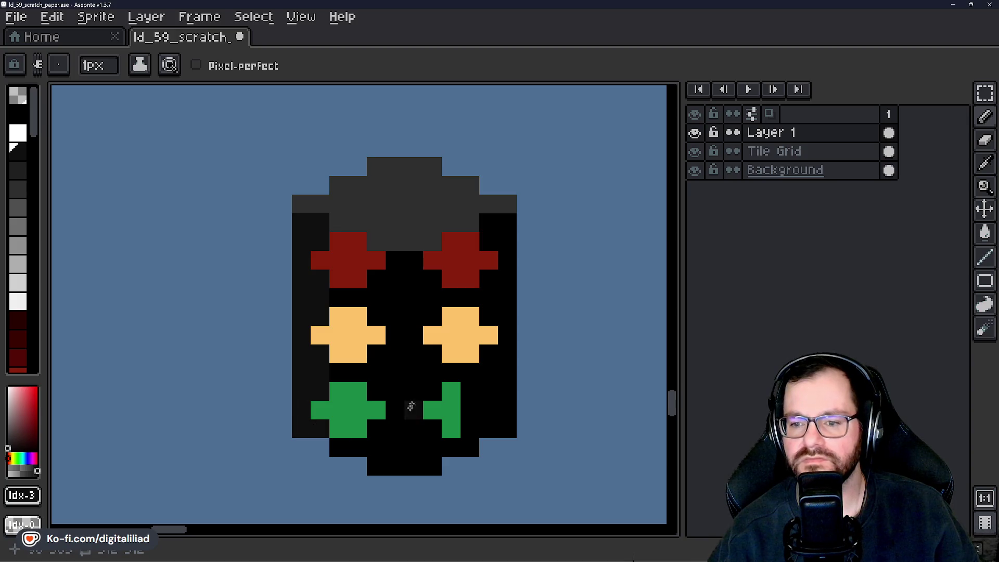
pyautogui.moveTo(395, 260)
pyautogui.mouseDown()
pyautogui.moveTo(400, 454)
pyautogui.moveTo(378, 440)
pyautogui.moveTo(374, 454)
pyautogui.moveTo(337, 441)
pyautogui.mouseUp()
pyautogui.moveTo(370, 396)
pyautogui.mouseDown()
pyautogui.moveTo(374, 354)
pyautogui.moveTo(343, 322)
pyautogui.mouseUp()
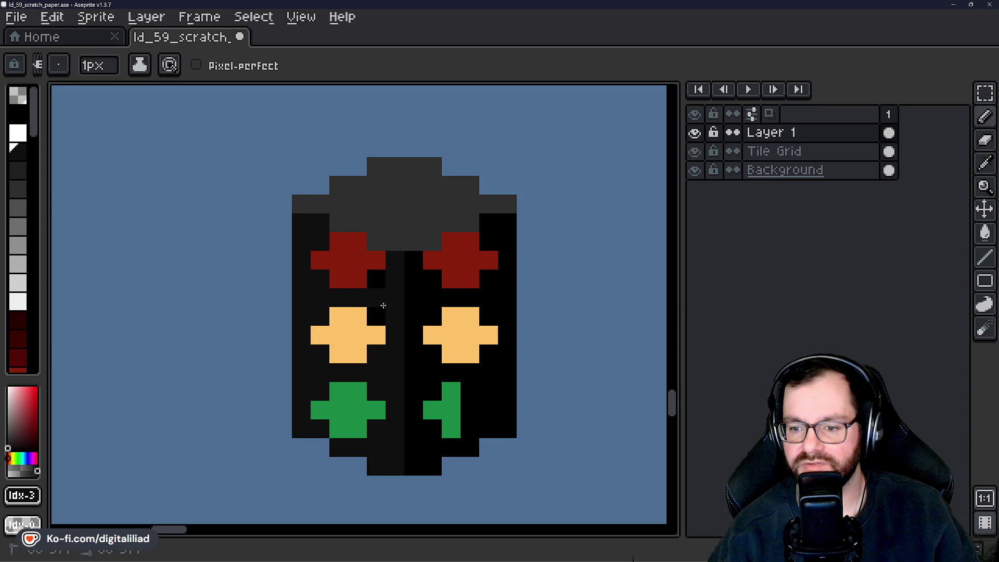
# Shade the right edge and around the green light in a lighter grey, then sample the amber orange.
pyautogui.click(19, 167)
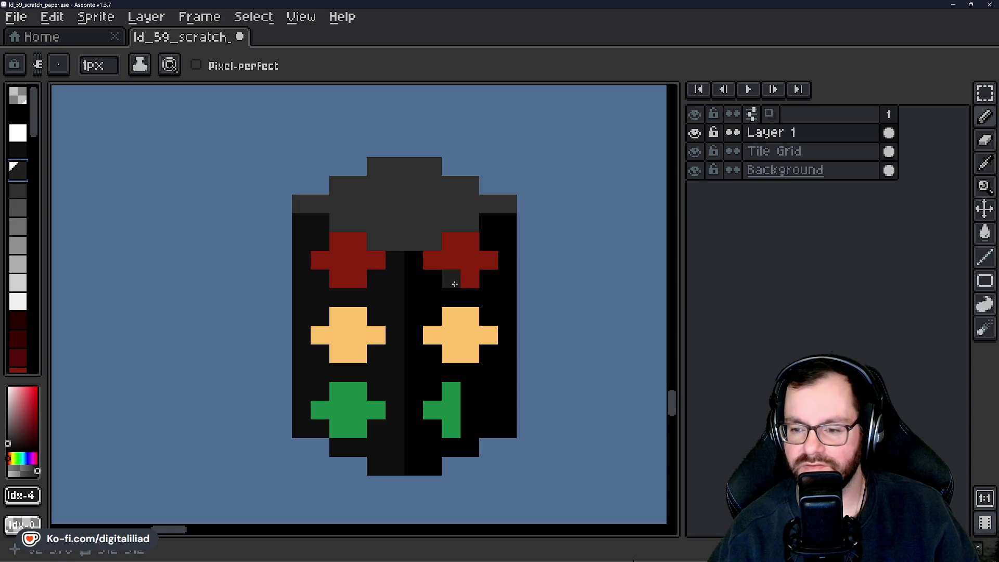
pyautogui.moveTo(412, 263)
pyautogui.mouseDown()
pyautogui.moveTo(413, 465)
pyautogui.moveTo(432, 444)
pyautogui.moveTo(432, 465)
pyautogui.moveTo(444, 449)
pyautogui.moveTo(432, 424)
pyautogui.moveTo(428, 461)
pyautogui.moveTo(471, 425)
pyautogui.mouseUp()
pyautogui.hotkey('ctrl', 'z')
pyautogui.hotkey('ctrl', 'z')
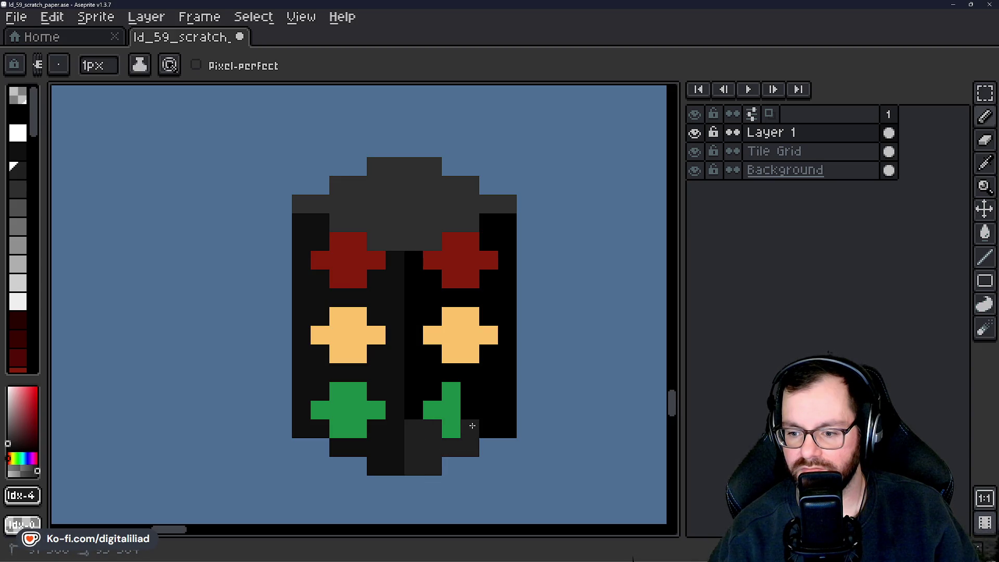
pyautogui.moveTo(471, 388)
pyautogui.mouseDown()
pyautogui.moveTo(503, 376)
pyautogui.moveTo(448, 372)
pyautogui.moveTo(412, 399)
pyautogui.moveTo(413, 410)
pyautogui.moveTo(434, 353)
pyautogui.moveTo(410, 333)
pyautogui.moveTo(413, 277)
pyautogui.moveTo(472, 302)
pyautogui.moveTo(508, 335)
pyautogui.moveTo(492, 349)
pyautogui.mouseUp()
pyautogui.moveTo(508, 311)
pyautogui.mouseDown()
pyautogui.moveTo(485, 279)
pyautogui.moveTo(504, 245)
pyautogui.moveTo(482, 232)
pyautogui.mouseUp()
pyautogui.click(471, 318)
pyautogui.hotkey('ctrl', 'z')
pyautogui.keyDown('alt'); pyautogui.click(468, 314); pyautogui.keyUp('alt')
# Restore the lost orange pixel on the right amber light.
pyautogui.click(450, 355)
pyautogui.click(464, 386)
pyautogui.scroll(-5, 465, 386)
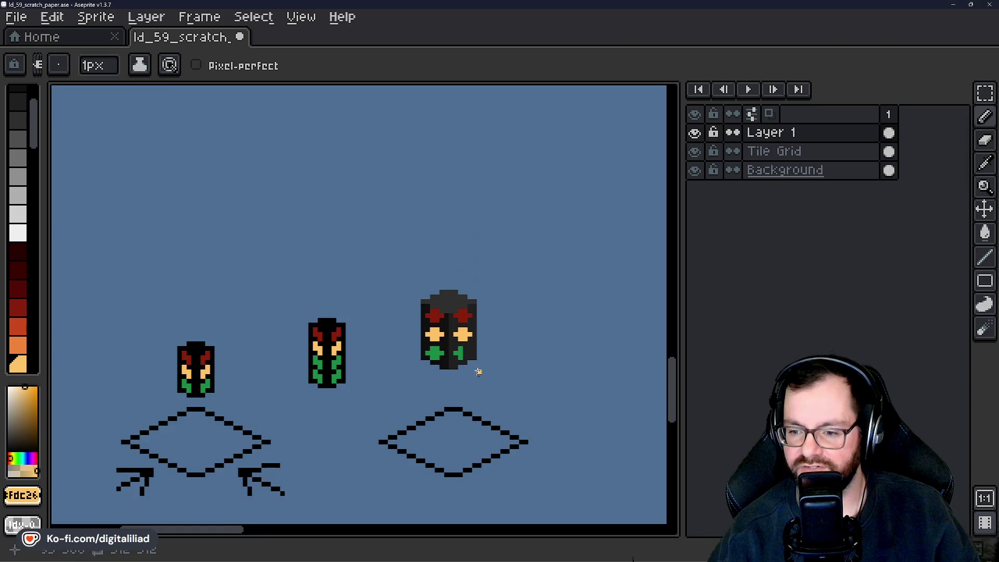
pyautogui.scroll(-1, 477, 370)
pyautogui.moveTo(517, 352); pyautogui.dragTo(483, 342)
pyautogui.scroll(-3, 482, 342)
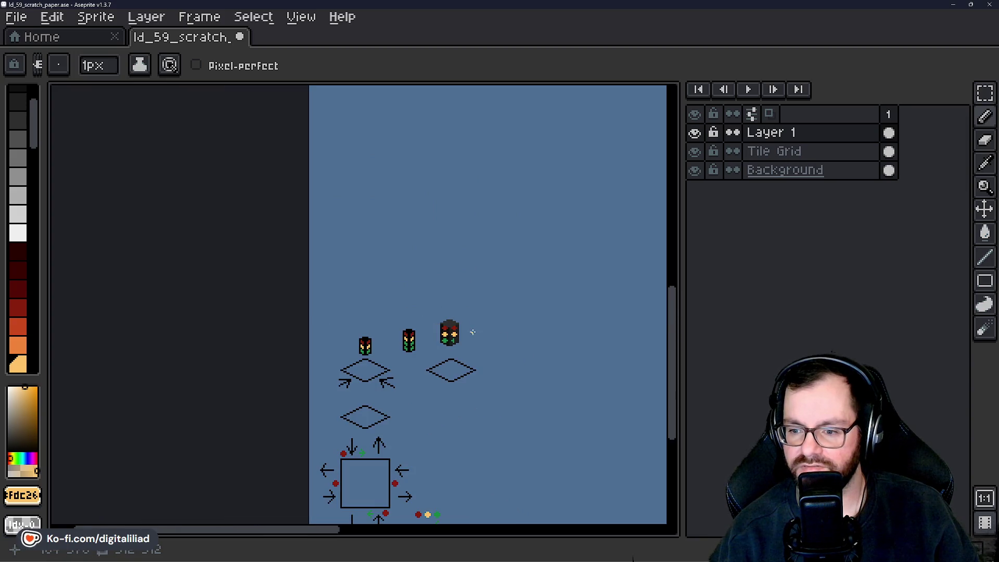
pyautogui.scroll(6, 472, 333)
pyautogui.scroll(-1, 170, 261)
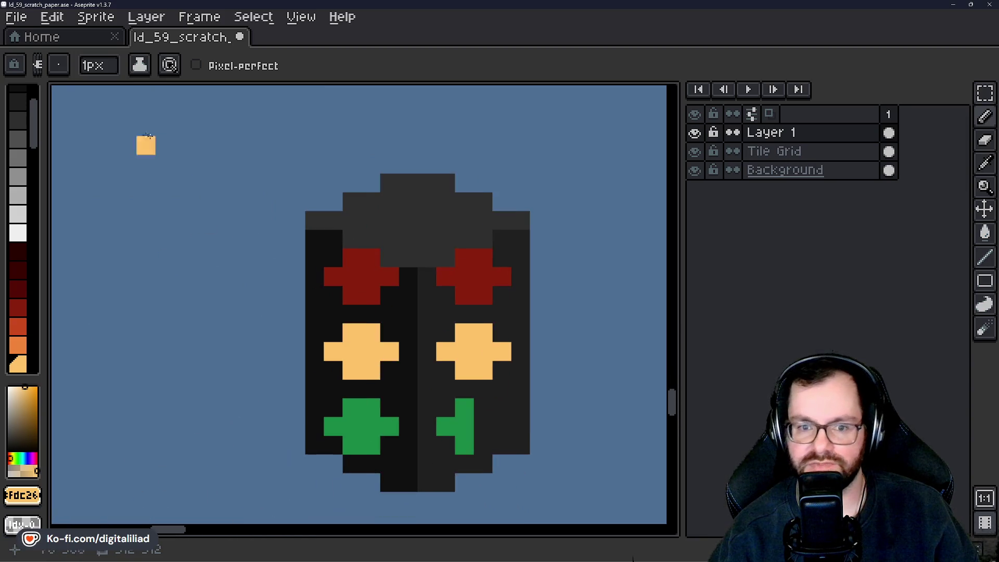
pyautogui.scroll(3, 26, 138)
# Pick black and outline the housing's top-left edge.
pyautogui.click(18, 111)
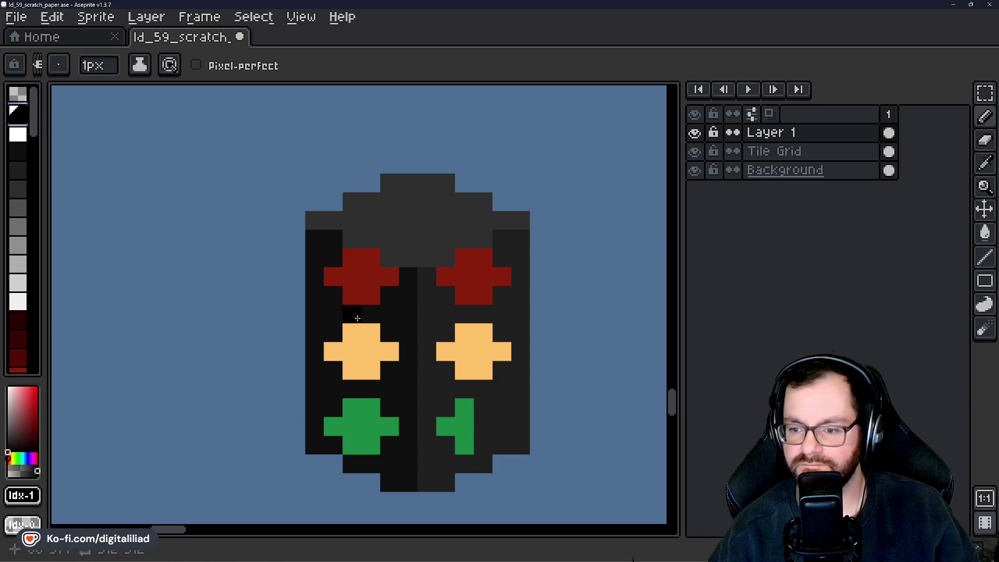
pyautogui.moveTo(351, 314); pyautogui.dragTo(320, 317)
pyautogui.click(299, 238)
pyautogui.moveTo(299, 237)
pyautogui.mouseDown()
pyautogui.moveTo(296, 219)
pyautogui.moveTo(361, 188)
pyautogui.moveTo(407, 192)
pyautogui.moveTo(463, 218)
pyautogui.moveTo(453, 239)
pyautogui.moveTo(413, 260)
pyautogui.moveTo(359, 263)
pyautogui.moveTo(334, 235)
pyautogui.moveTo(319, 241)
pyautogui.mouseUp()
pyautogui.hotkey('ctrl', 'z')
pyautogui.moveTo(263, 267); pyautogui.dragTo(330, 223)
pyautogui.hotkey('ctrl', 'z')
pyautogui.scroll(-3, 460, 315)
pyautogui.scroll(4, 450, 316)
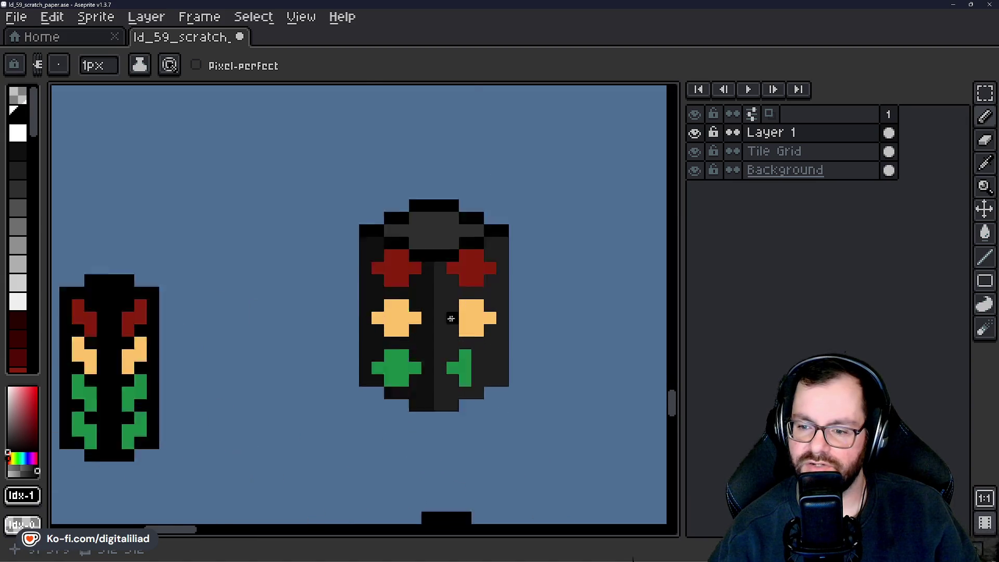
pyautogui.click(294, 169)
pyautogui.scroll(-2, 367, 247)
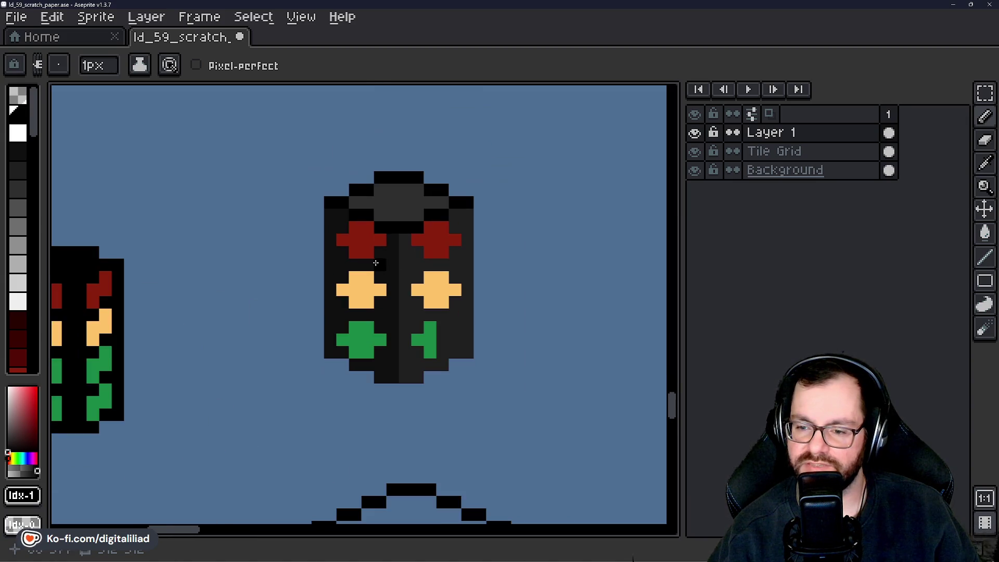
pyautogui.scroll(-2, 422, 296)
pyautogui.scroll(1, 397, 303)
pyautogui.scroll(1, 366, 245)
# Paint the housing's left edge and a seam up its centre black.
pyautogui.moveTo(347, 164); pyautogui.dragTo(346, 435)
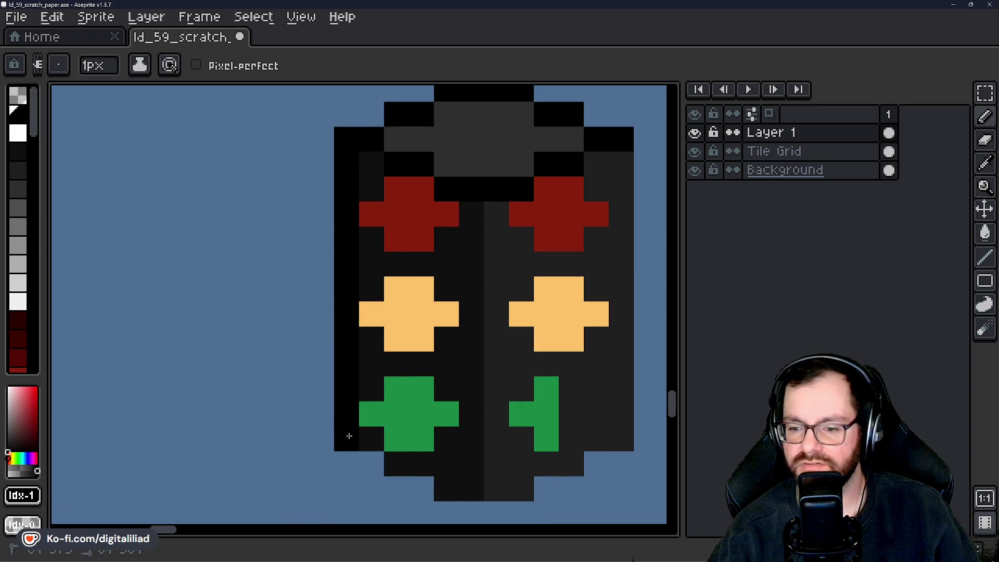
pyautogui.moveTo(471, 213)
pyautogui.mouseDown()
pyautogui.moveTo(473, 485)
pyautogui.moveTo(459, 486)
pyautogui.moveTo(397, 465)
pyautogui.moveTo(364, 437)
pyautogui.moveTo(395, 413)
pyautogui.moveTo(380, 336)
pyautogui.moveTo(379, 146)
pyautogui.mouseUp()
pyautogui.scroll(-2, 416, 421)
pyautogui.scroll(-1, 468, 408)
pyautogui.scroll(4, 470, 421)
pyautogui.moveTo(439, 392)
pyautogui.mouseDown()
pyautogui.moveTo(493, 368)
pyautogui.moveTo(510, 214)
pyautogui.mouseUp()
pyautogui.scroll(-3, 512, 244)
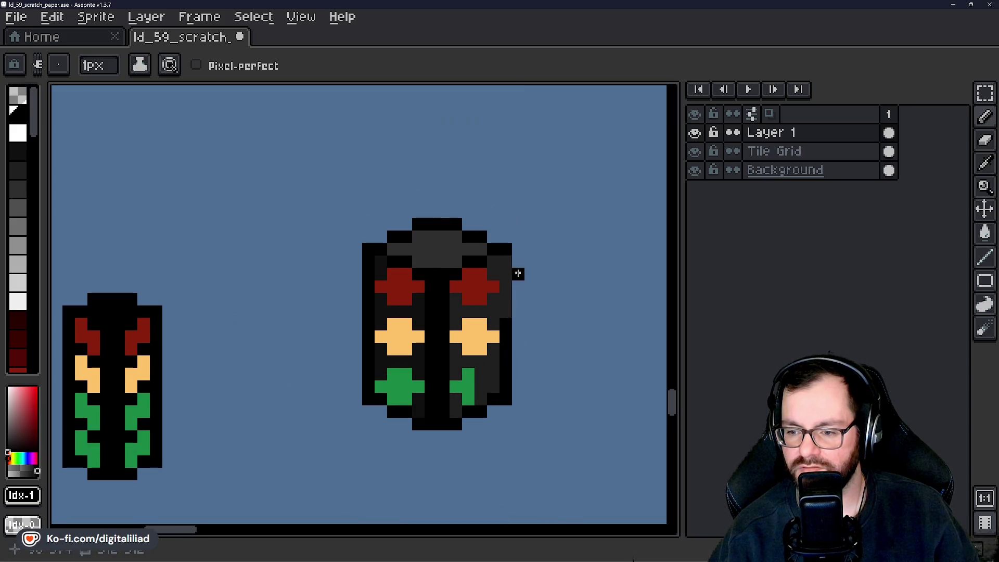
pyautogui.scroll(-4, 517, 333)
pyautogui.scroll(-5, 531, 352)
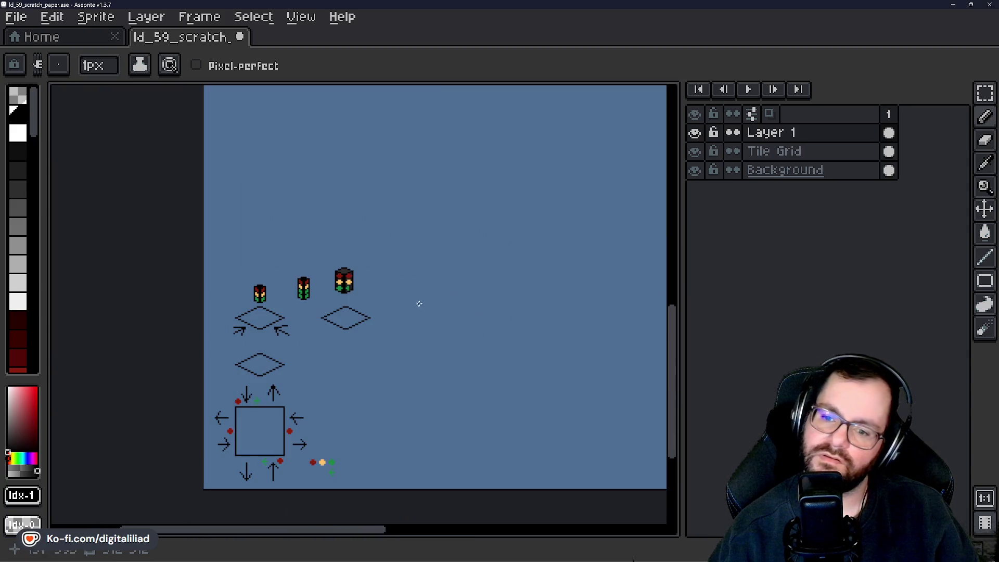
pyautogui.moveTo(416, 301); pyautogui.dragTo(336, 350)
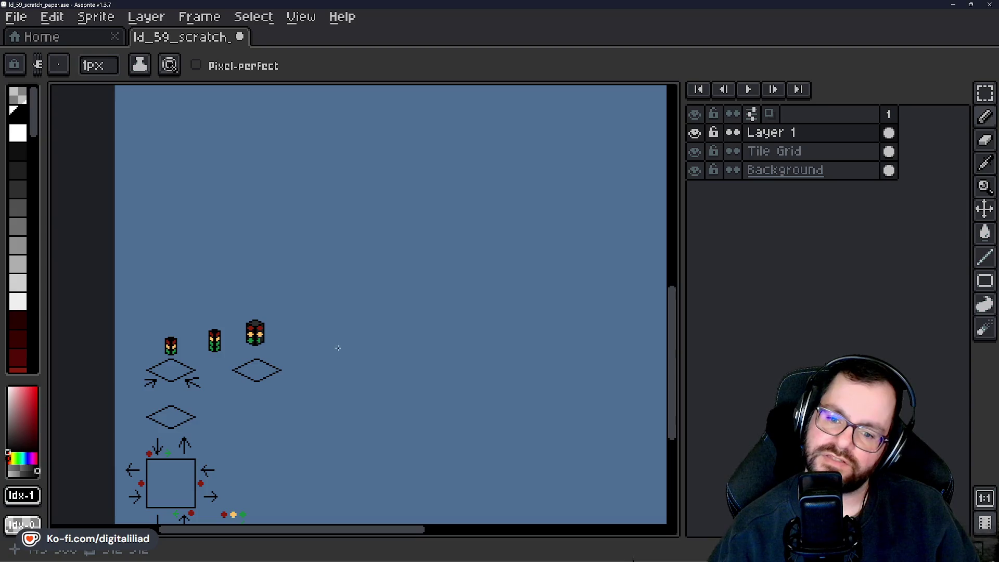
pyautogui.scroll(5, 169, 348)
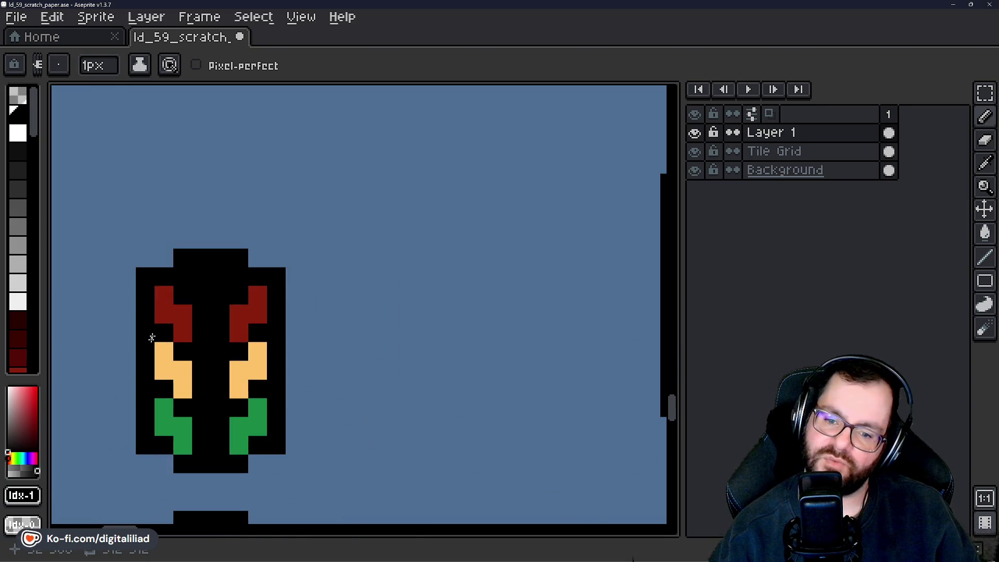
pyautogui.scroll(-7, 197, 388)
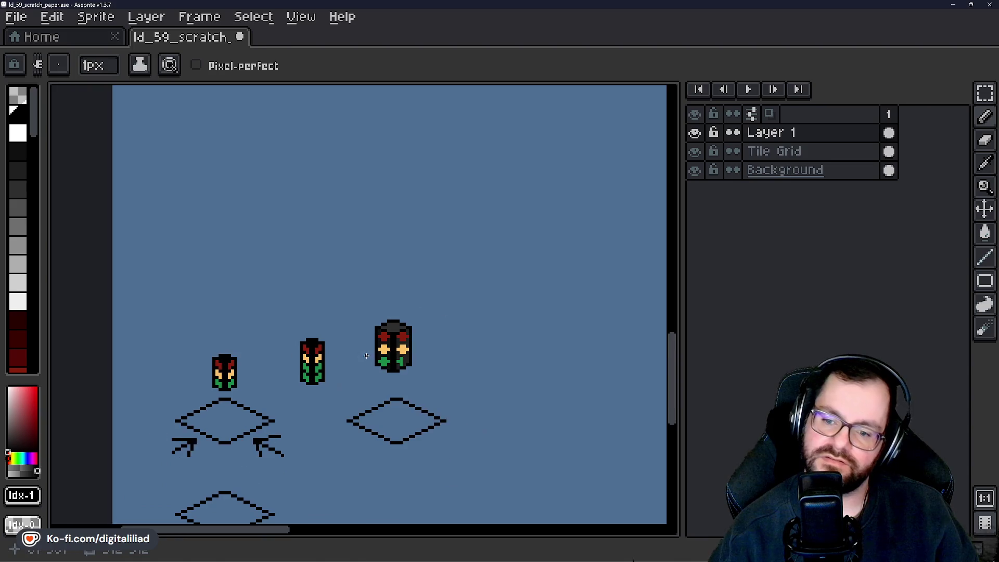
pyautogui.click(984, 93)
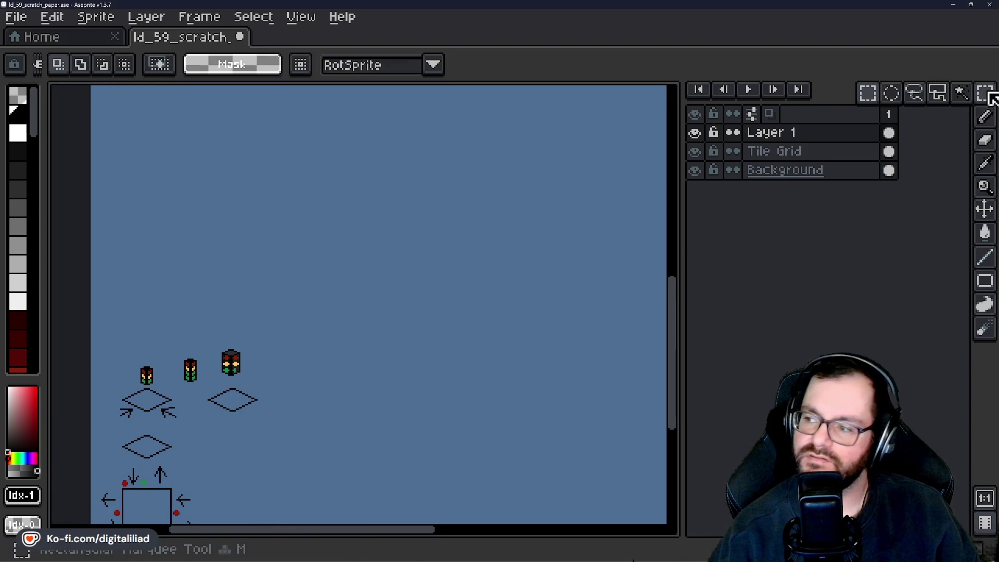
# Select the whole grid area and delete all the scattered traffic lights.
pyautogui.moveTo(209, 342); pyautogui.dragTo(263, 397)
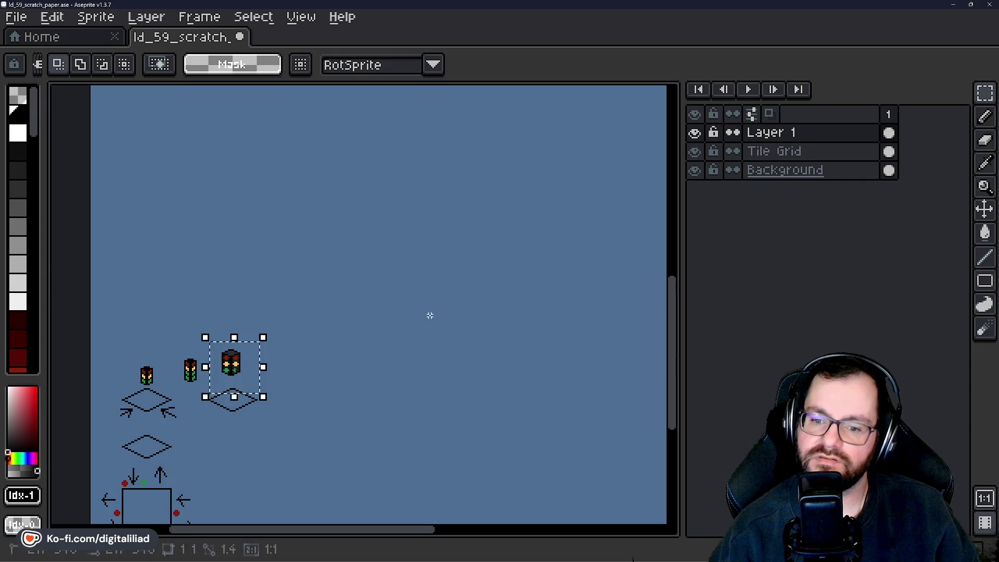
pyautogui.scroll(2, 228, 387)
pyautogui.moveTo(192, 277); pyautogui.dragTo(266, 377)
pyautogui.scroll(-5, 266, 377)
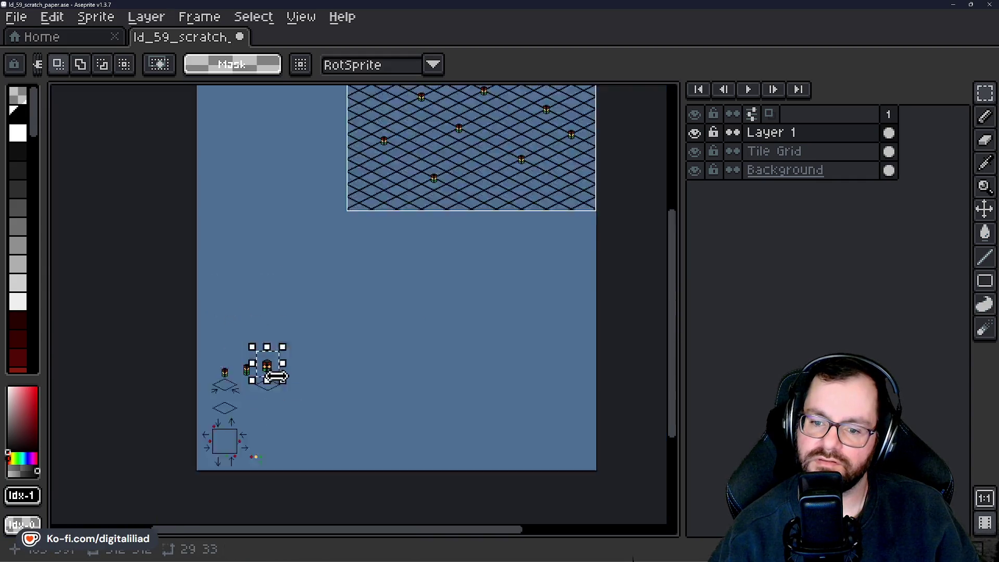
pyautogui.scroll(4, 344, 294)
pyautogui.moveTo(344, 294)
pyautogui.mouseDown()
pyautogui.moveTo(345, 306)
pyautogui.moveTo(322, 277)
pyautogui.mouseUp()
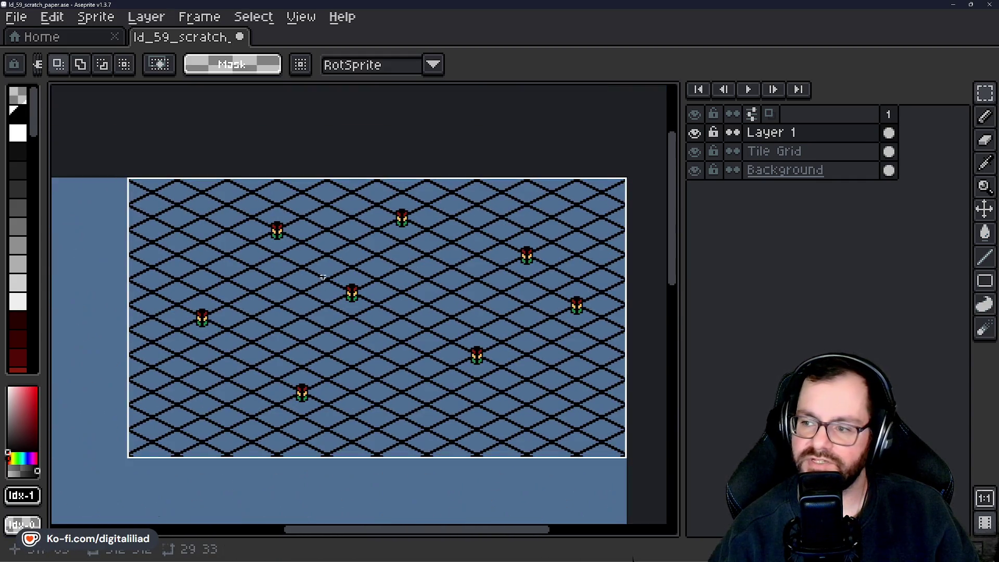
pyautogui.moveTo(154, 198); pyautogui.dragTo(635, 414)
pyautogui.press('Delete')
# Paste one traffic light and commit it on a grid intersection near the centre, at 338, 54.
pyautogui.hotkey('ctrl', 'v')
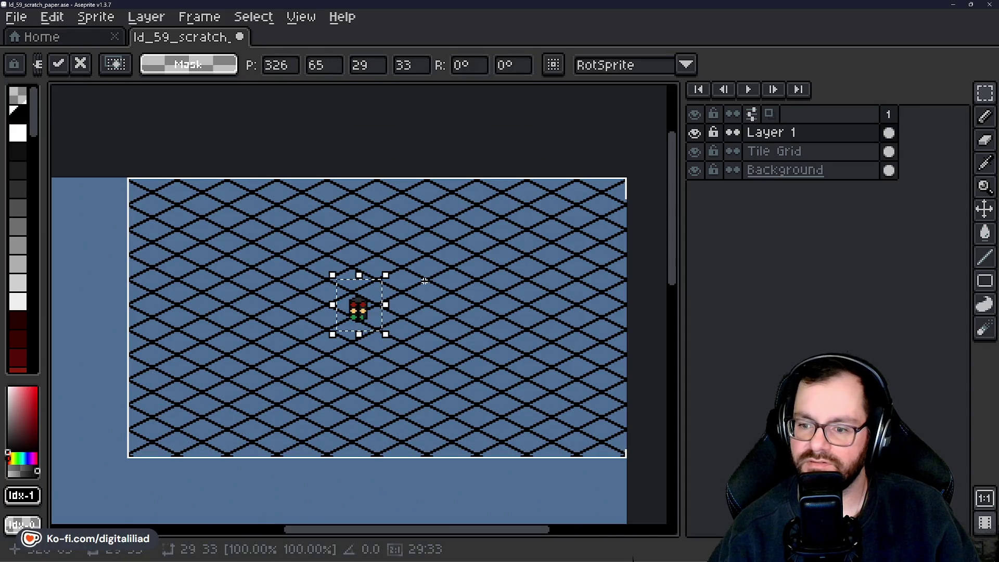
pyautogui.scroll(2, 381, 327)
pyautogui.moveTo(381, 326)
pyautogui.mouseDown()
pyautogui.moveTo(419, 290)
pyautogui.moveTo(428, 314)
pyautogui.moveTo(422, 299)
pyautogui.mouseUp()
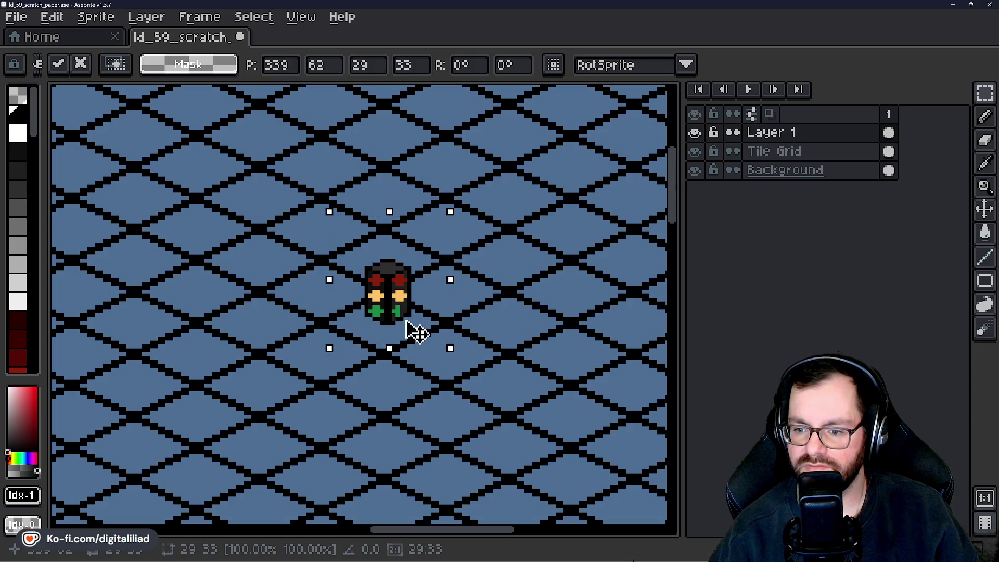
pyautogui.moveTo(407, 321)
pyautogui.mouseDown()
pyautogui.moveTo(395, 298)
pyautogui.moveTo(407, 282)
pyautogui.moveTo(402, 290)
pyautogui.mouseUp()
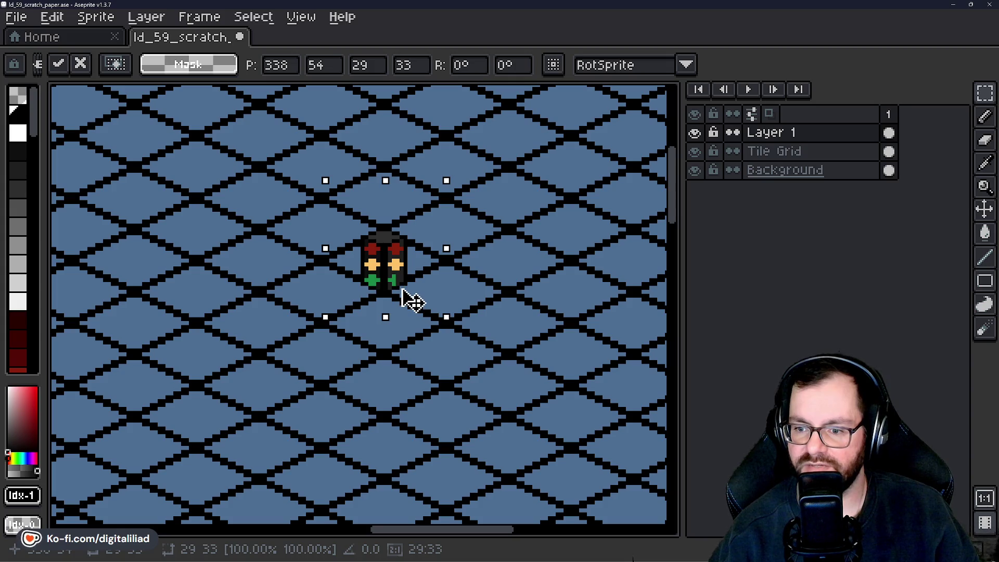
pyautogui.scroll(-2, 419, 398)
pyautogui.press('Return')
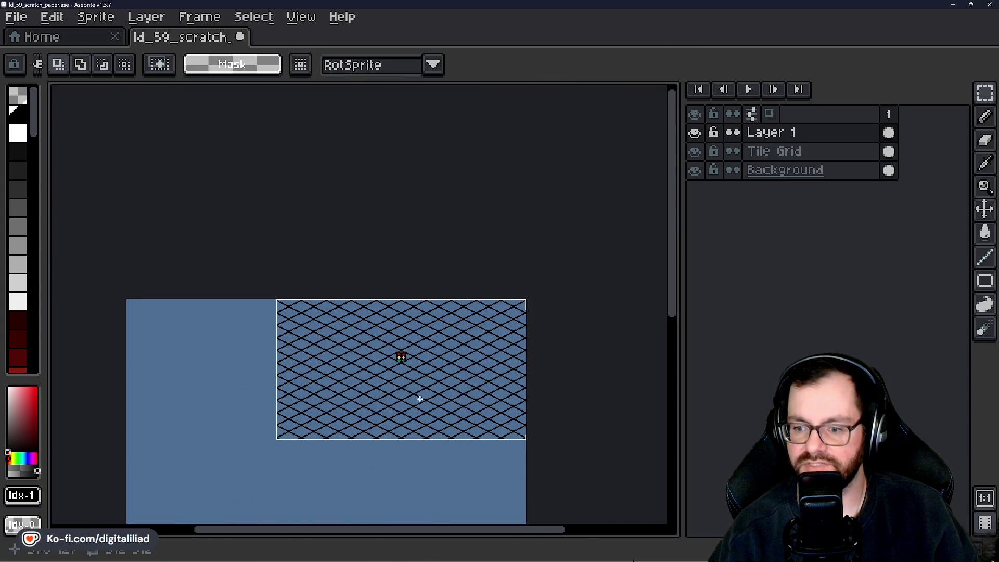
pyautogui.scroll(3, 407, 367)
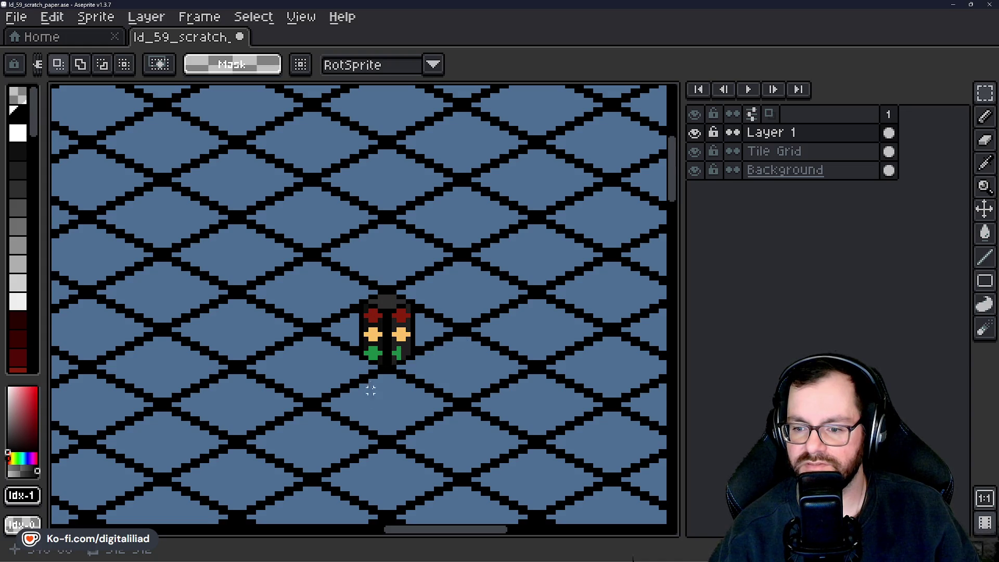
pyautogui.scroll(-4, 370, 390)
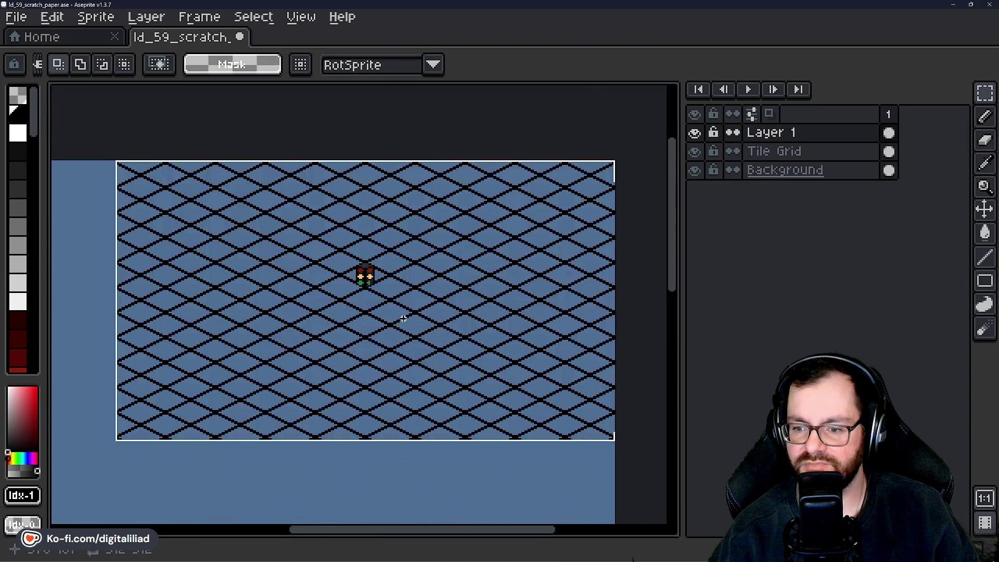
pyautogui.scroll(1, 337, 269)
pyautogui.moveTo(194, 279)
pyautogui.mouseDown()
pyautogui.moveTo(125, 288)
pyautogui.moveTo(46, 267)
pyautogui.mouseUp()
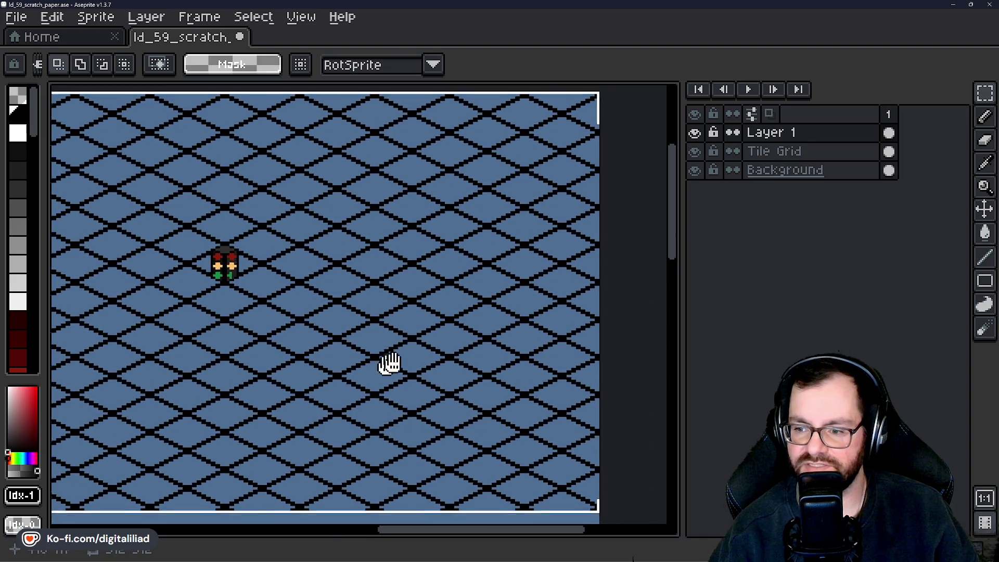
pyautogui.moveTo(390, 361); pyautogui.dragTo(519, 321)
pyautogui.moveTo(197, 323); pyautogui.dragTo(362, 342)
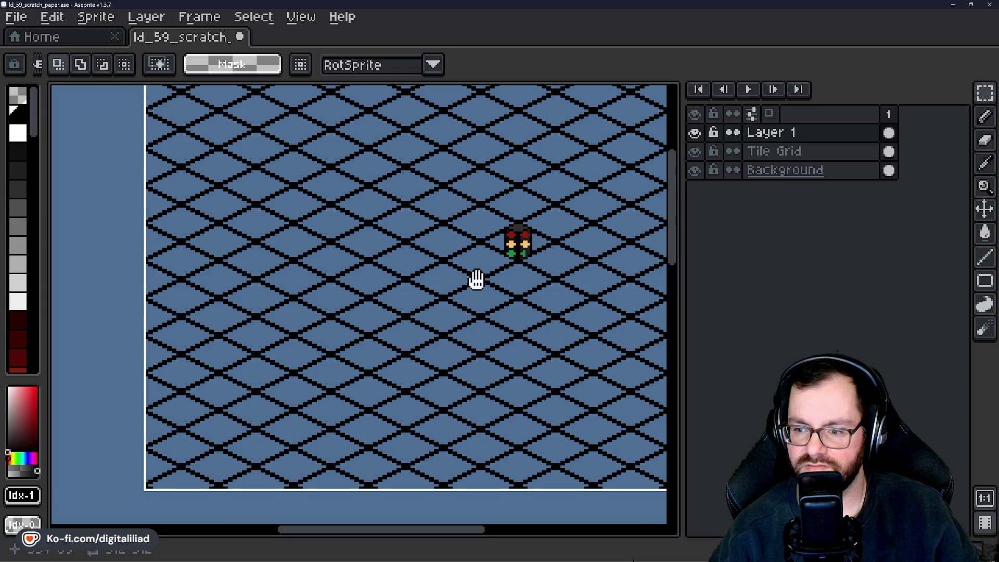
pyautogui.moveTo(476, 279); pyautogui.dragTo(346, 337)
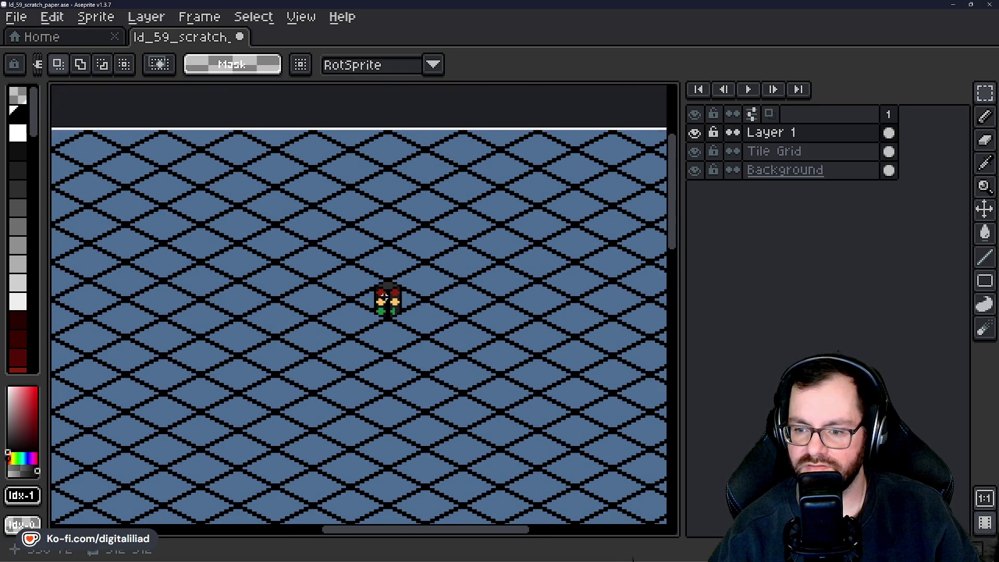
pyautogui.scroll(3, 412, 374)
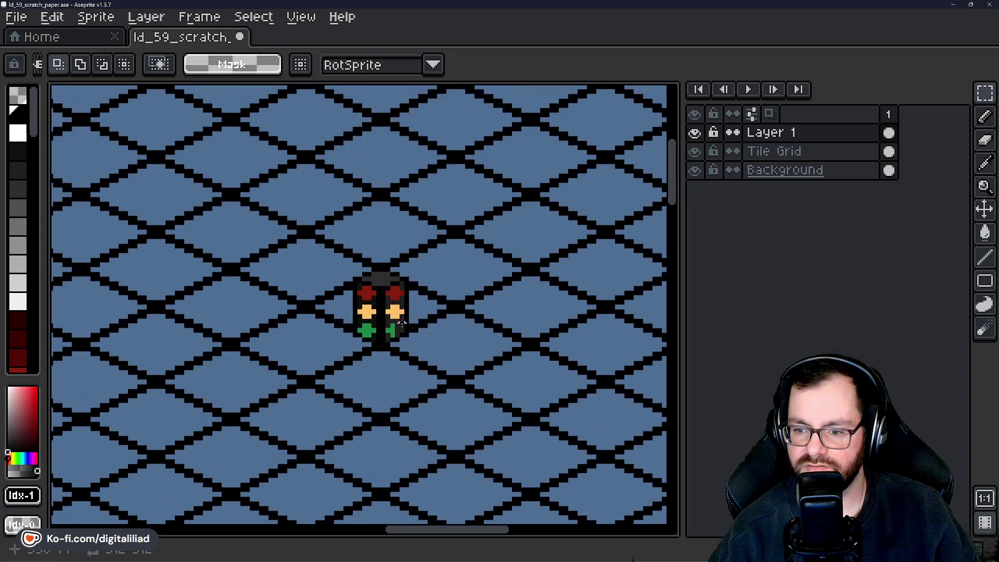
# Paint #1F1F1F and darker #0F0F0F grey columns down the housing's centre.
pyautogui.scroll(2, 382, 323)
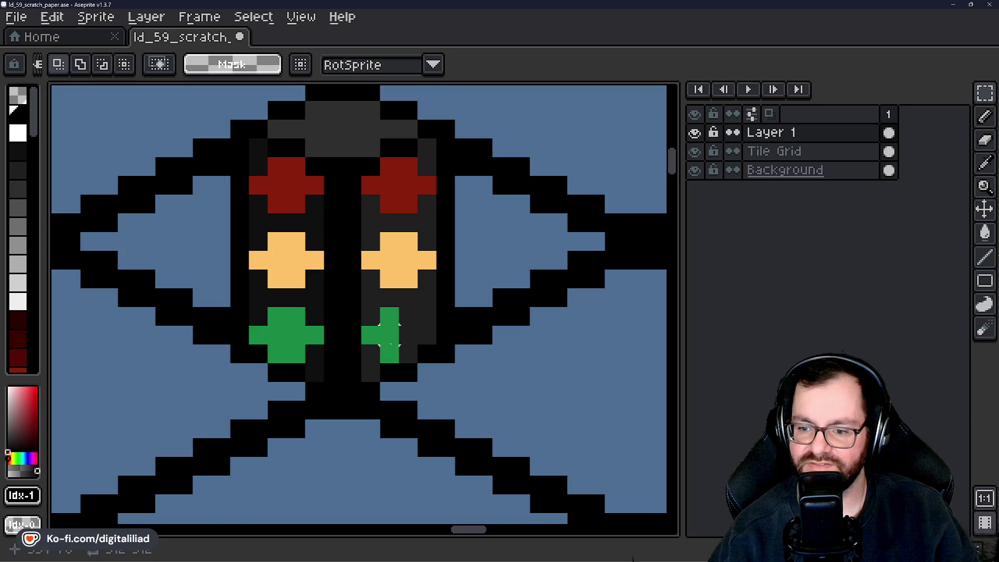
pyautogui.scroll(-3, 402, 244)
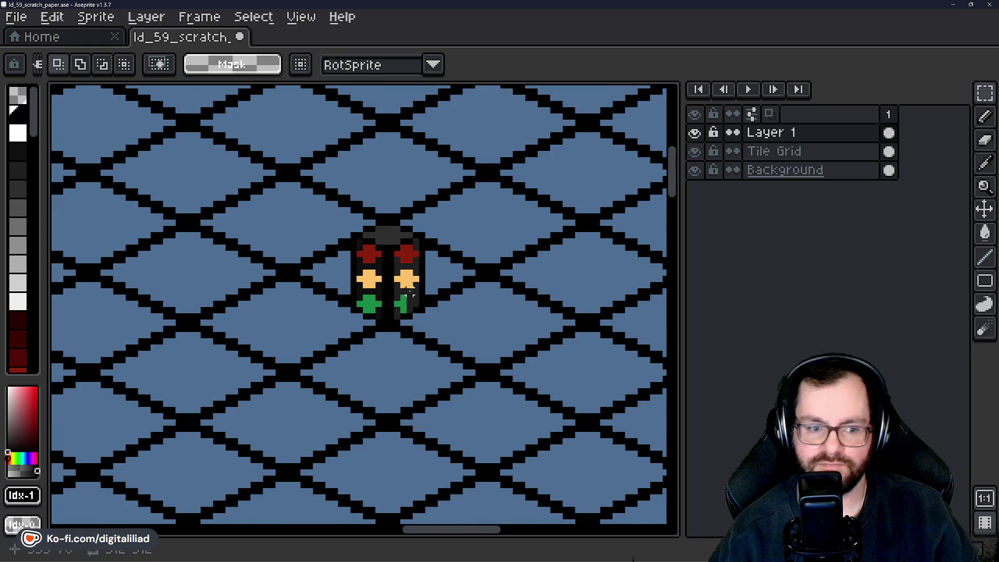
pyautogui.scroll(3, 404, 323)
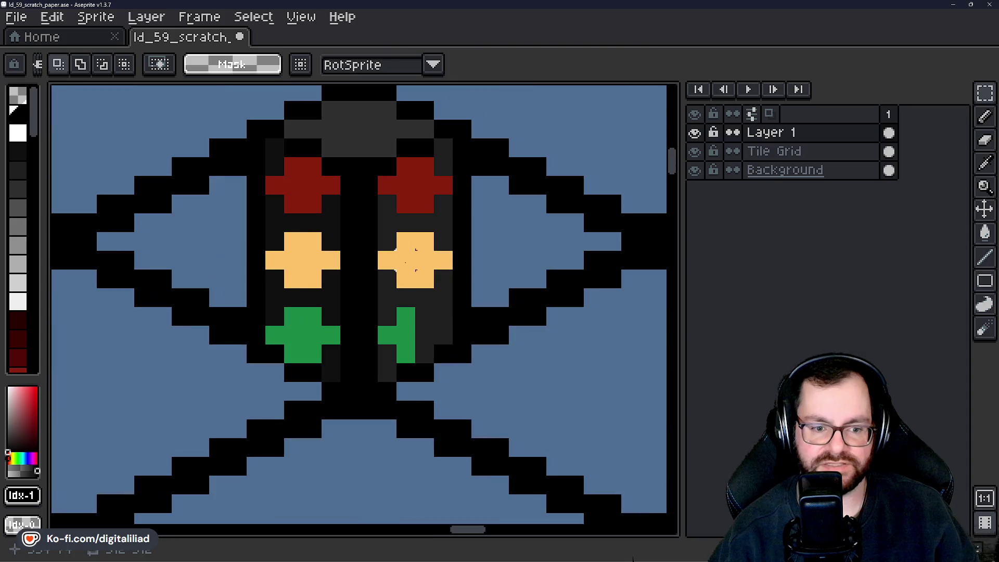
pyautogui.moveTo(407, 251); pyautogui.dragTo(424, 279)
pyautogui.keyDown('alt'); pyautogui.click(396, 240); pyautogui.keyUp('alt')
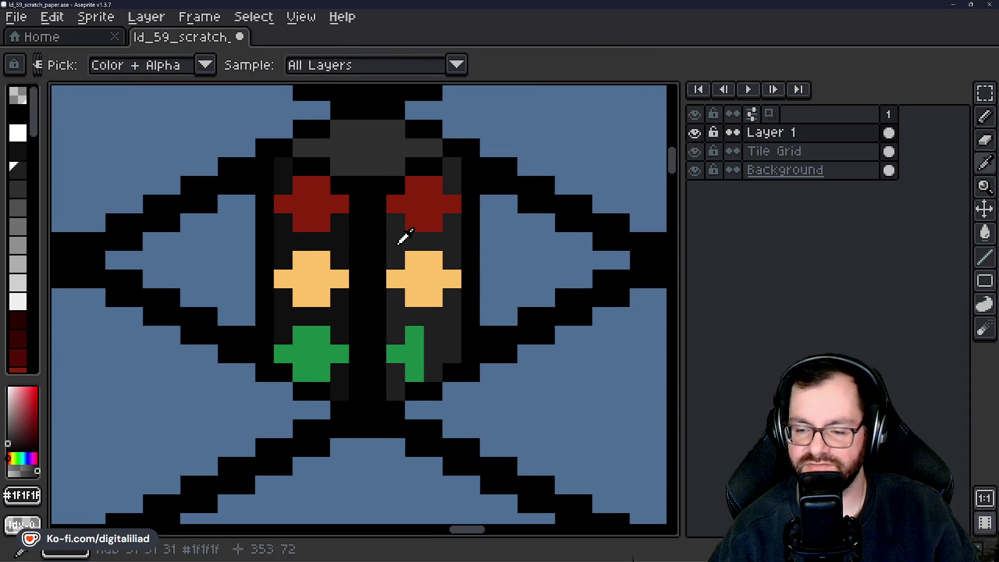
pyautogui.press('b')
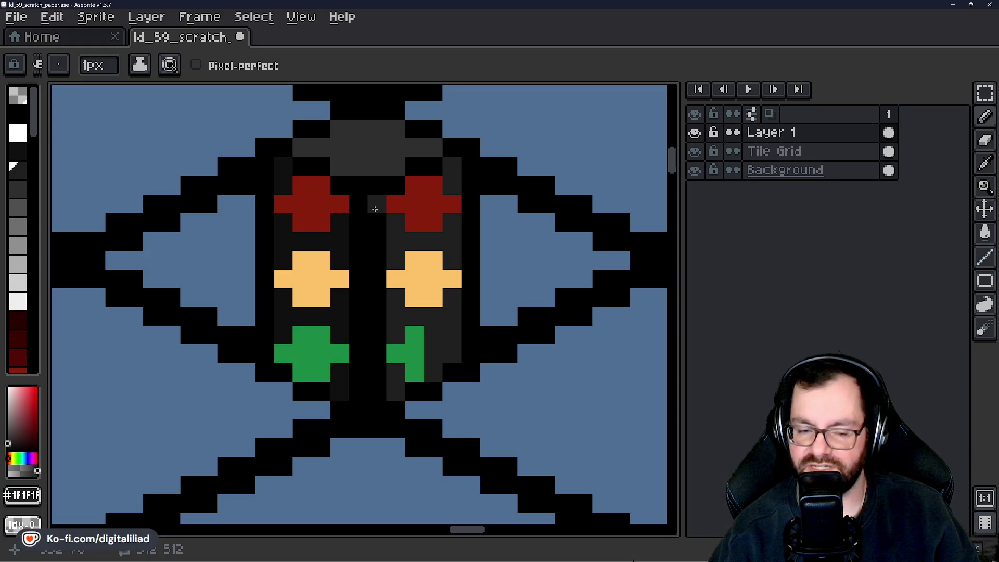
pyautogui.moveTo(394, 208); pyautogui.dragTo(393, 401)
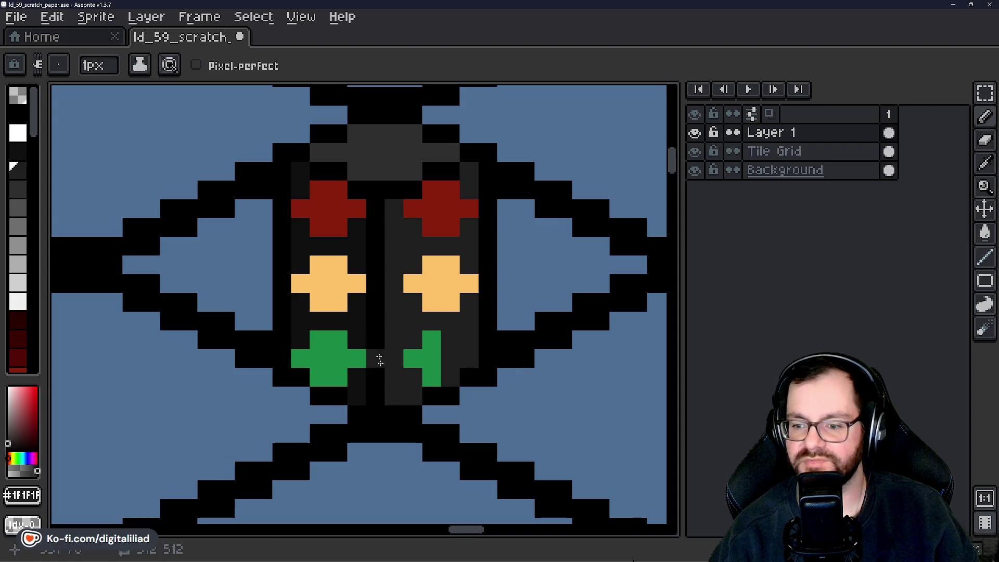
pyautogui.keyDown('alt'); pyautogui.click(376, 205); pyautogui.keyUp('alt')
pyautogui.moveTo(377, 205); pyautogui.dragTo(374, 361)
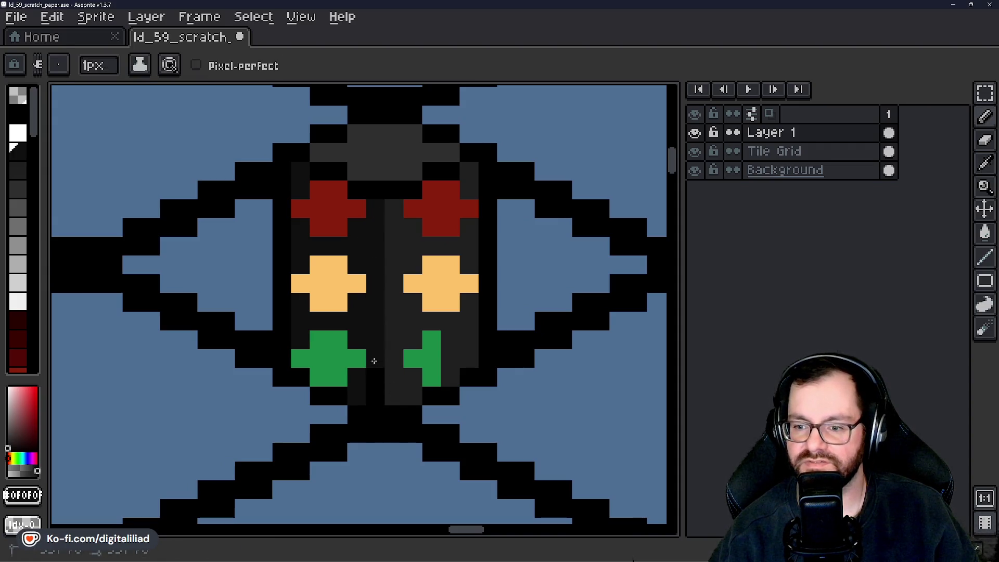
# Recolour the black pixels under the cap and between the red lamps dark grey.
pyautogui.keyDown('alt'); pyautogui.click(380, 150); pyautogui.keyUp('alt')
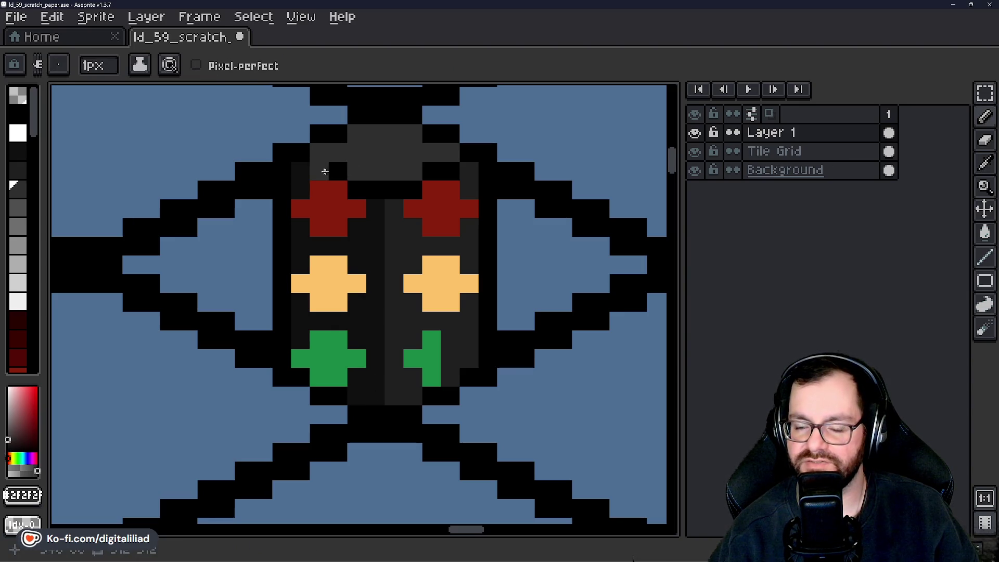
pyautogui.keyDown('alt'); pyautogui.click(311, 166); pyautogui.keyUp('alt')
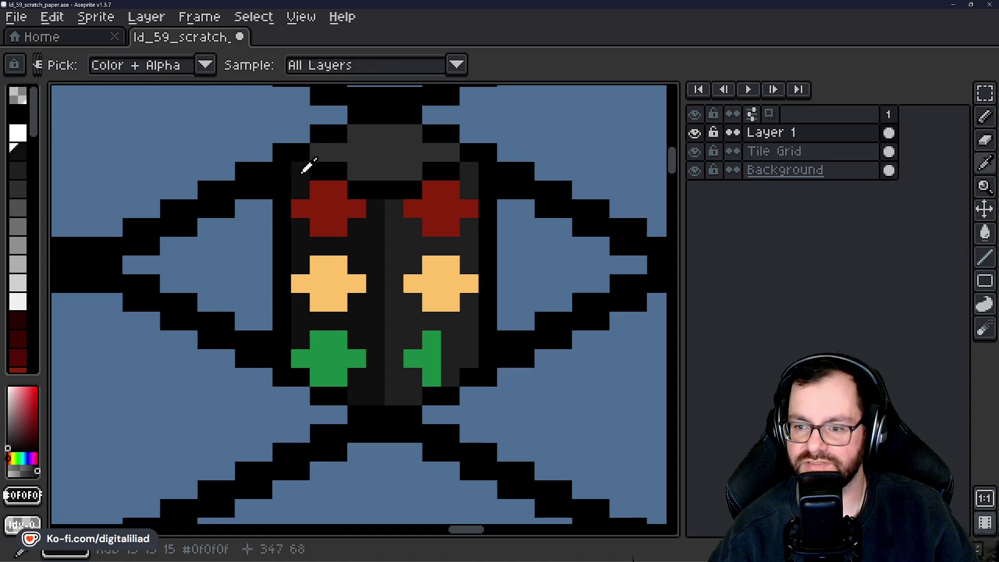
pyautogui.click(338, 171)
pyautogui.moveTo(359, 188); pyautogui.dragTo(407, 191)
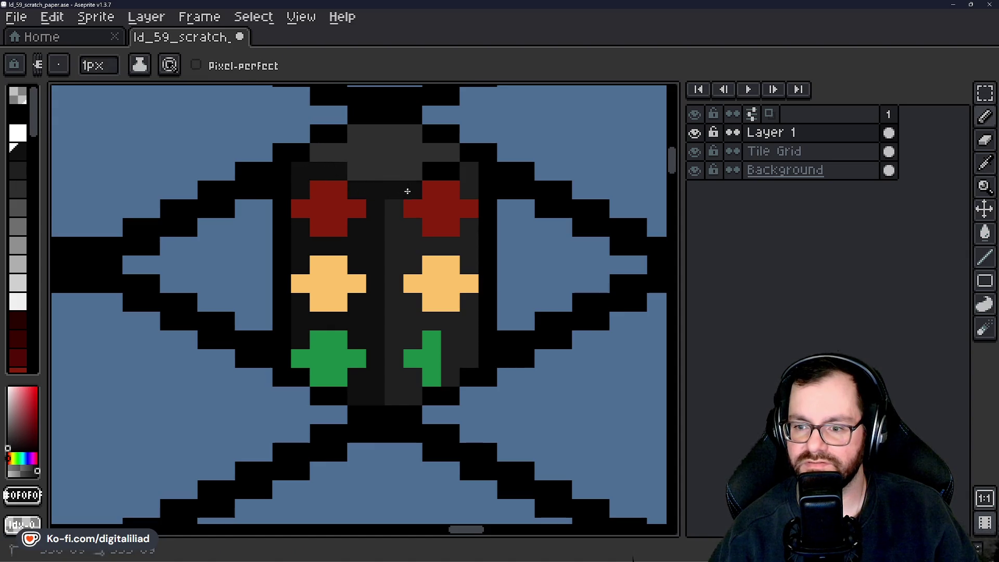
pyautogui.click(387, 150)
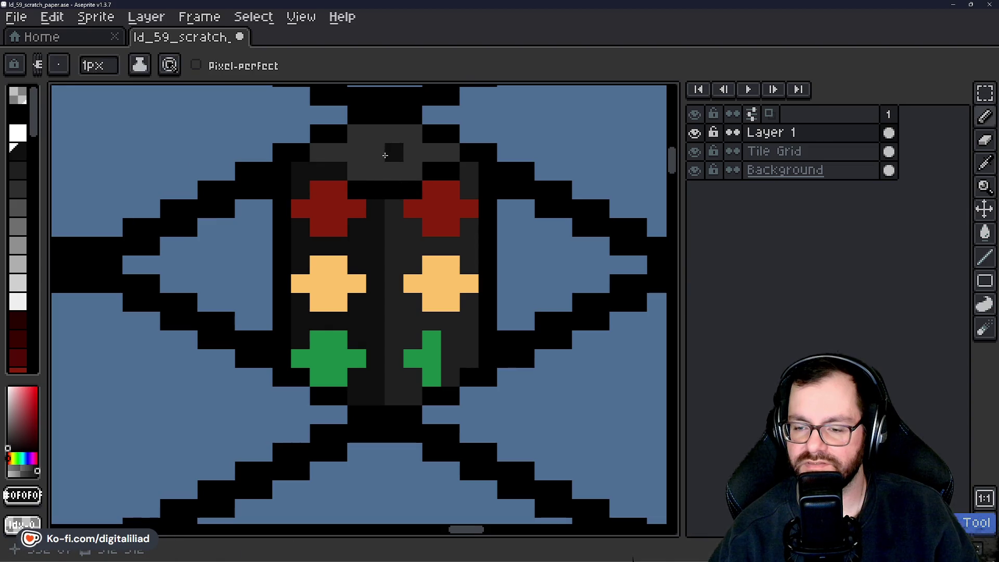
pyautogui.hotkey('ctrl', 'z')
pyautogui.keyDown('alt'); pyautogui.click(349, 170); pyautogui.keyUp('alt')
pyautogui.click(370, 190)
pyautogui.click(393, 190)
pyautogui.keyDown('alt'); pyautogui.click(390, 188); pyautogui.keyUp('alt')
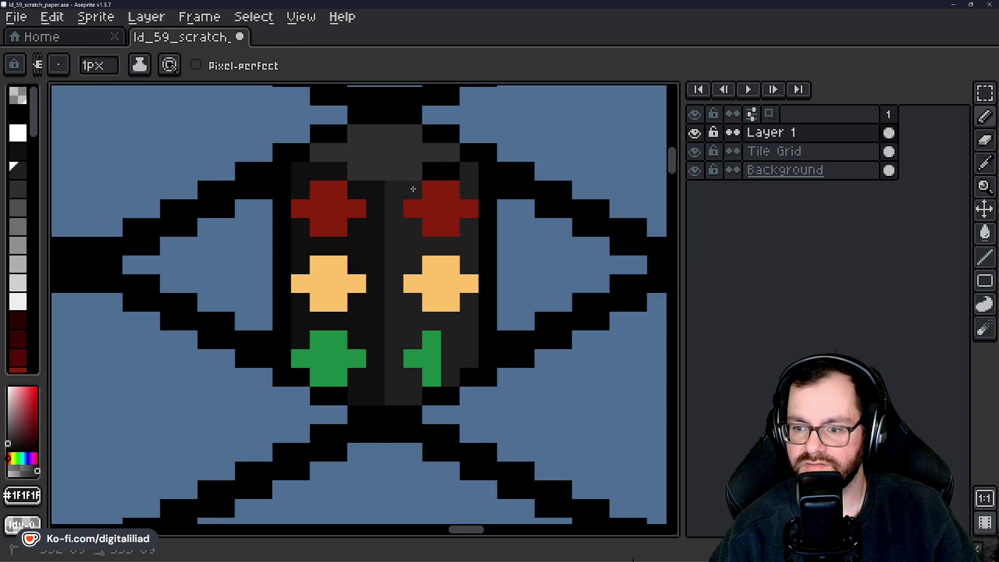
pyautogui.scroll(-3, 471, 254)
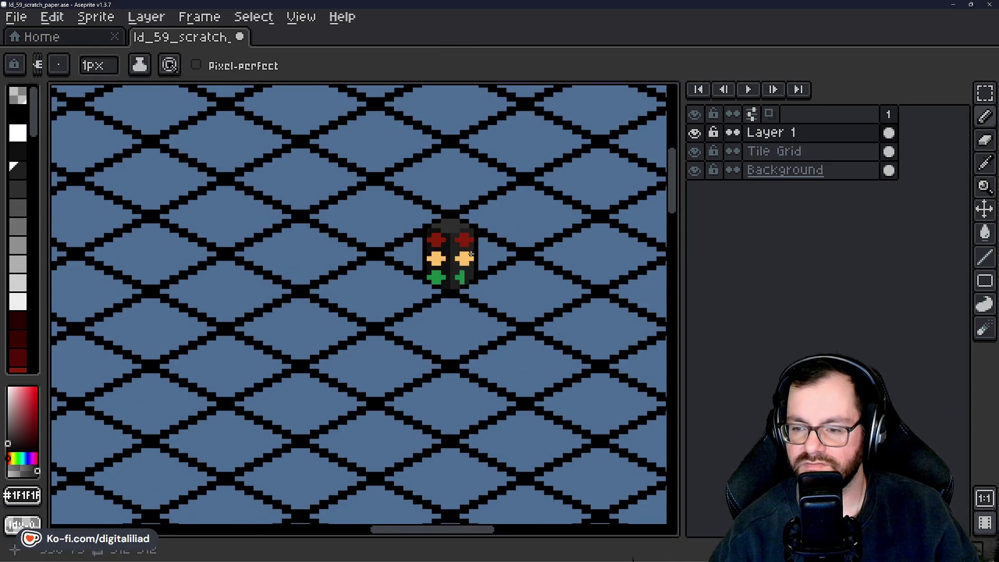
# Save ld_59_scratch_paper.ase.
pyautogui.scroll(-4, 471, 254)
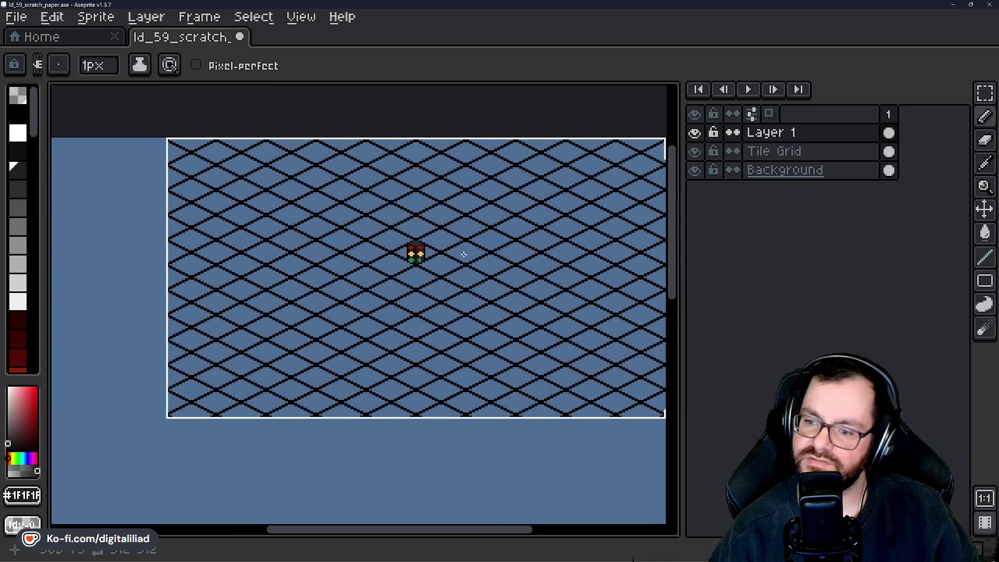
pyautogui.scroll(5, 463, 254)
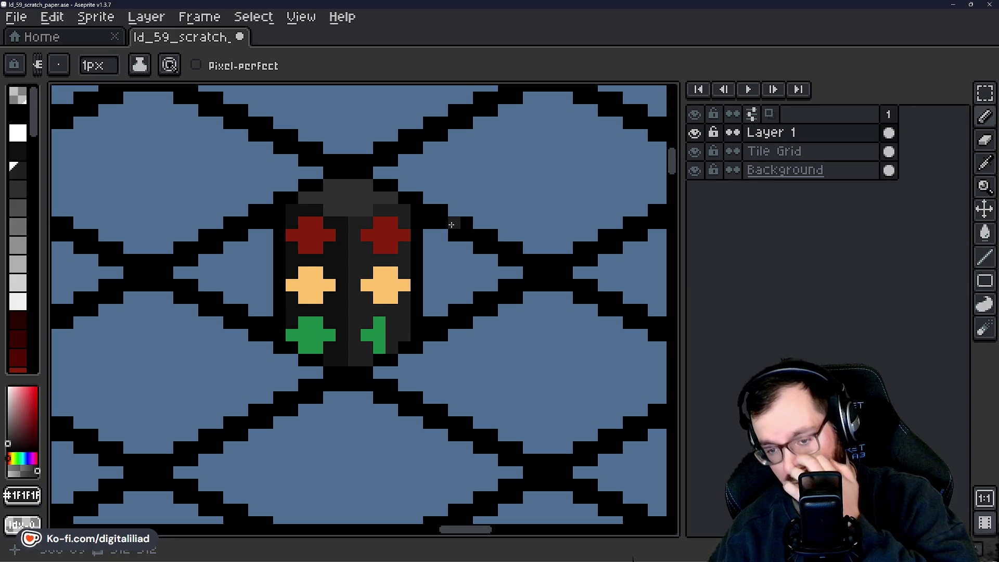
pyautogui.scroll(-4, 477, 270)
pyautogui.hotkey('ctrl', 's')
# Zoom and pan to inspect the traffic-light sprites, then sample the amber lamp's yellow.
pyautogui.scroll(-3, 476, 273)
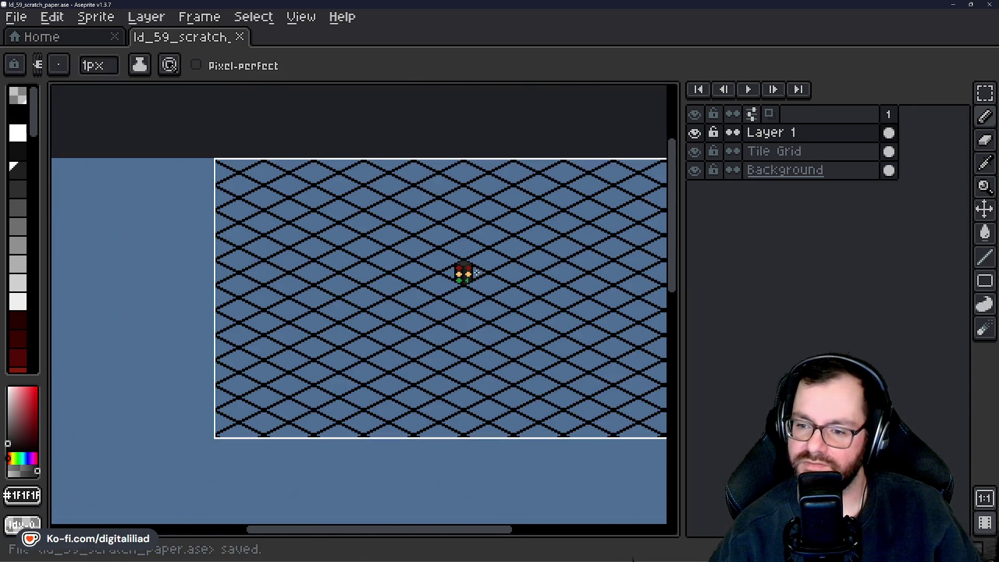
pyautogui.scroll(5, 493, 279)
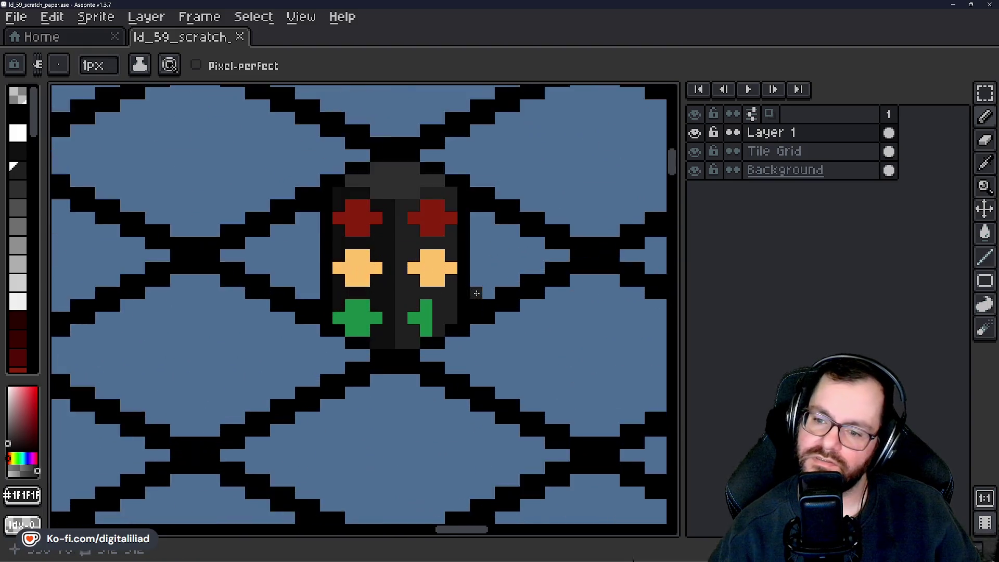
pyautogui.scroll(-3, 364, 127)
pyautogui.scroll(-3, 416, 302)
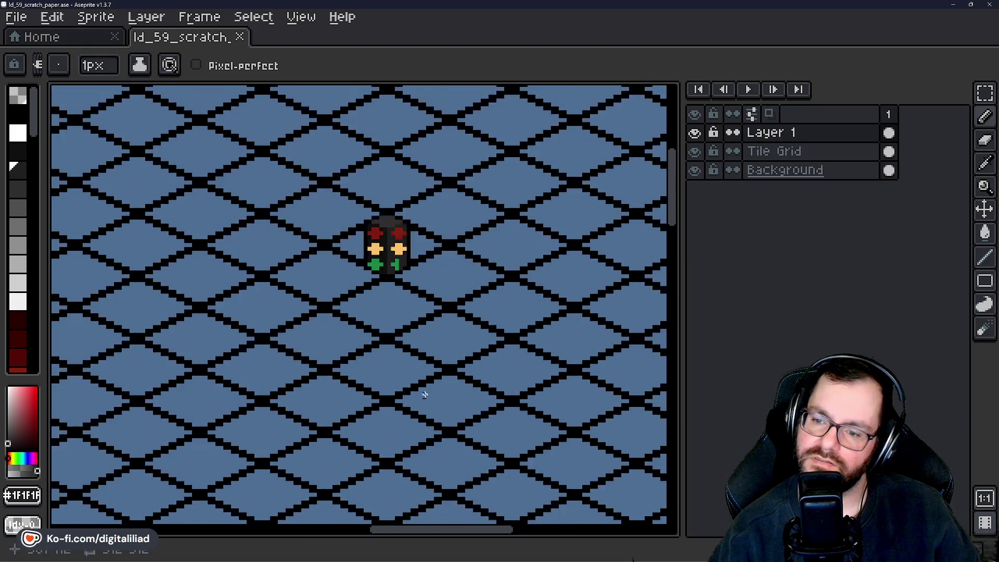
pyautogui.scroll(1, 401, 341)
pyautogui.moveTo(400, 342); pyautogui.dragTo(383, 278)
pyautogui.scroll(-3, 383, 278)
pyautogui.scroll(3, 313, 331)
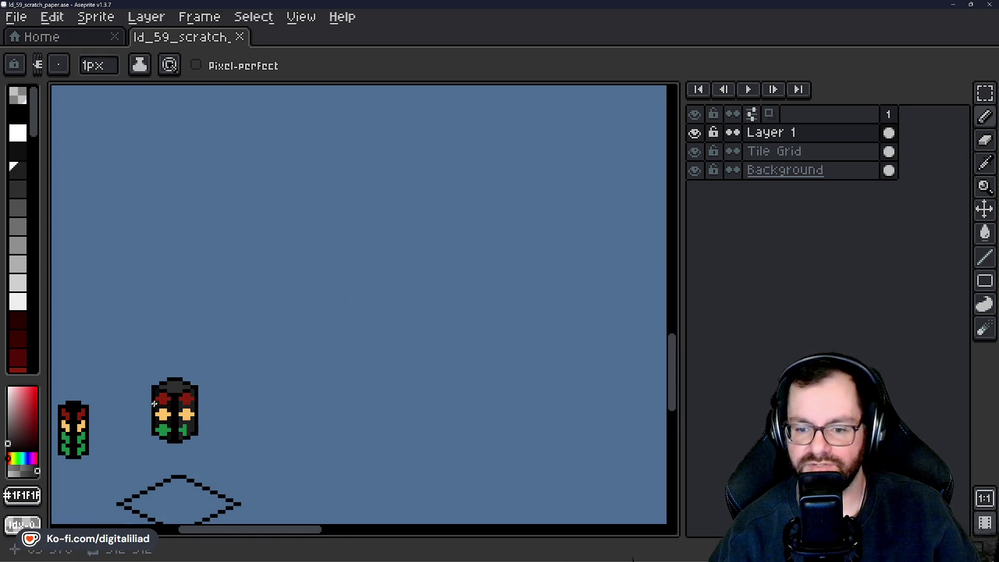
pyautogui.moveTo(182, 471); pyautogui.dragTo(303, 348)
pyautogui.scroll(3, 302, 347)
pyautogui.scroll(-1, 303, 348)
pyautogui.scroll(-3, 370, 403)
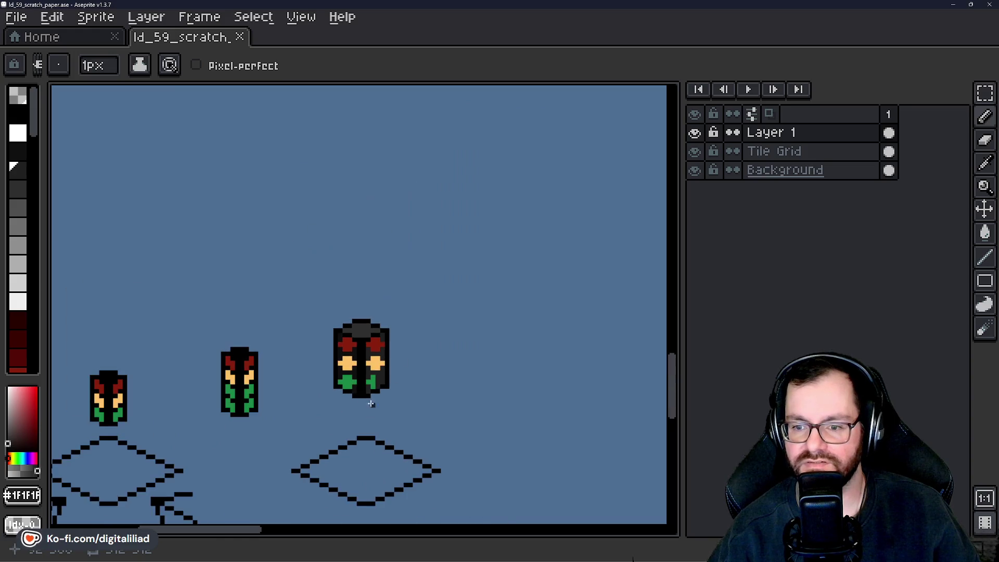
pyautogui.scroll(-2, 390, 408)
pyautogui.scroll(2, 404, 408)
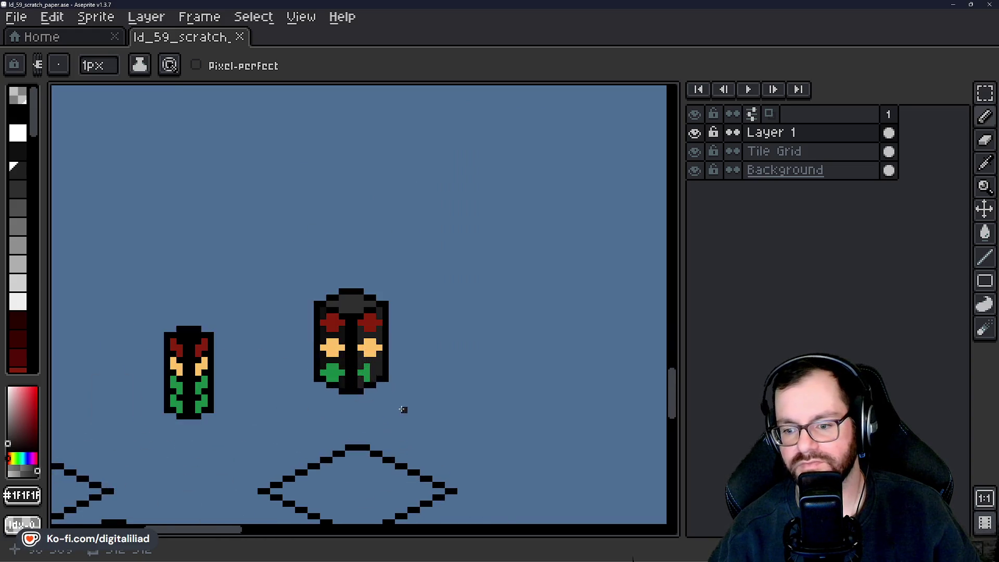
pyautogui.scroll(3, 351, 326)
pyautogui.scroll(-5, 372, 374)
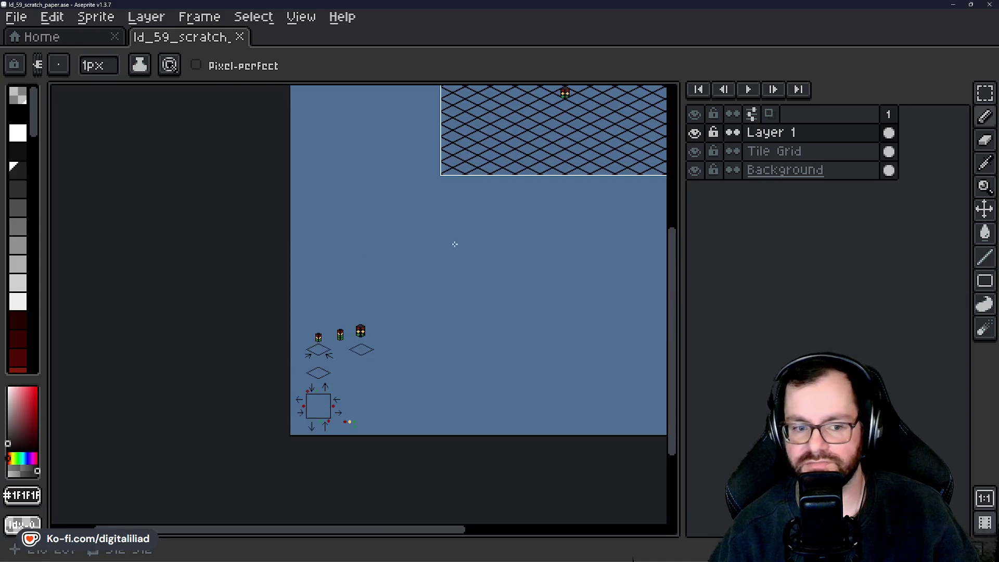
pyautogui.scroll(1, 368, 247)
pyautogui.scroll(5, 364, 239)
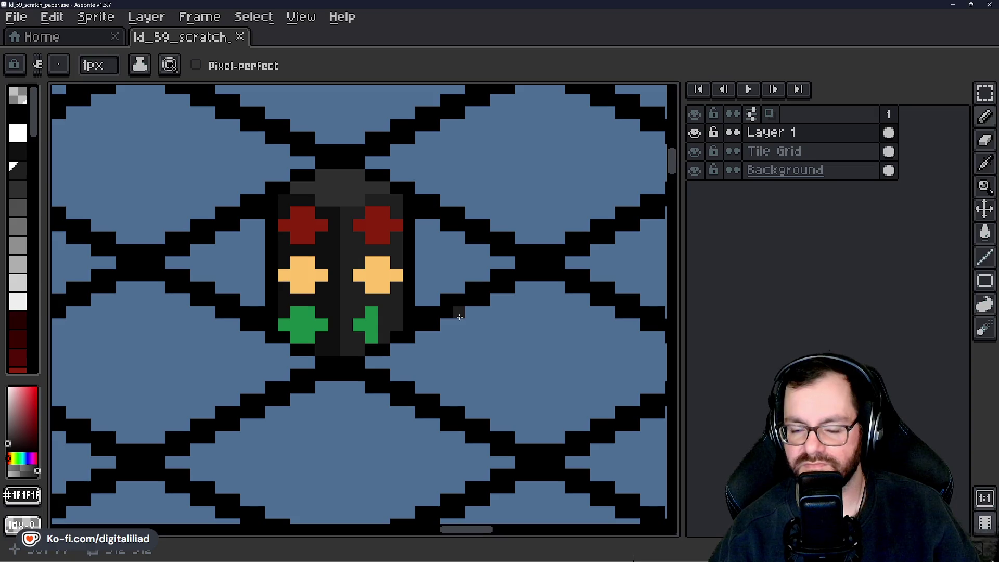
pyautogui.scroll(-4, 474, 308)
pyautogui.scroll(5, 432, 307)
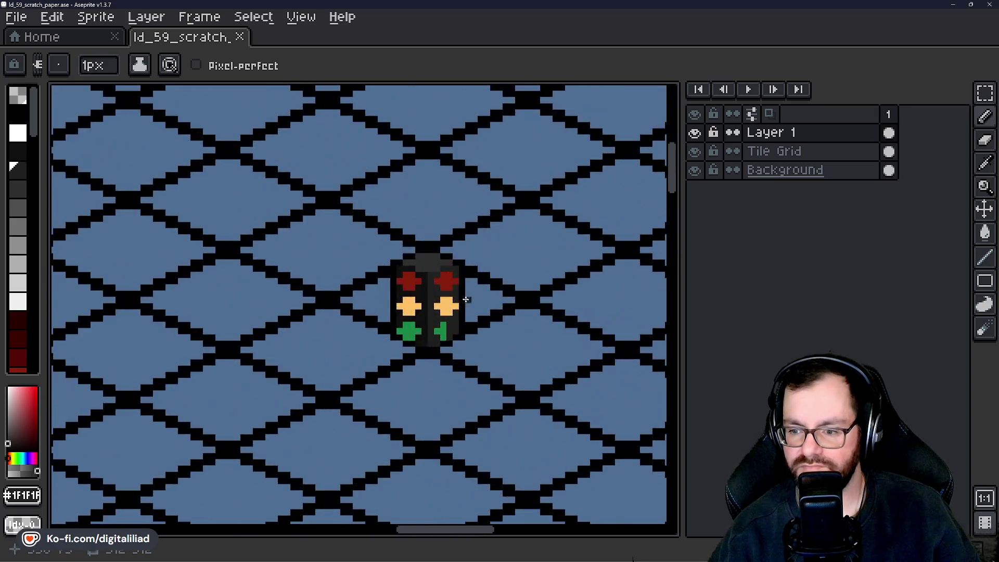
pyautogui.keyDown('alt'); pyautogui.click(451, 297); pyautogui.keyUp('alt')
# Paint pale-yellow highlight pixels on the right amber lamp.
pyautogui.scroll(-3, 17, 322)
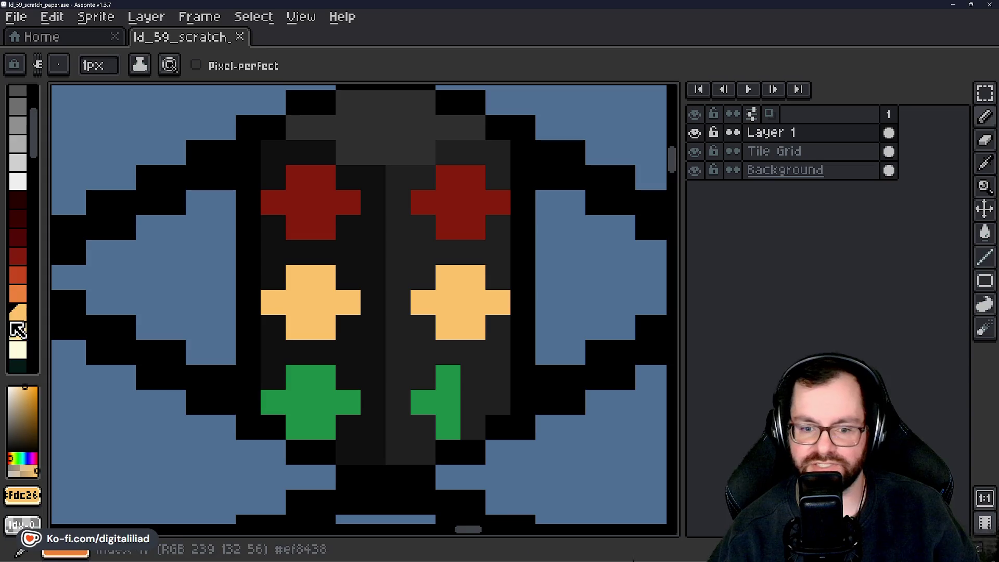
pyautogui.click(18, 330)
pyautogui.moveTo(423, 301); pyautogui.dragTo(448, 277)
pyautogui.click(469, 281)
pyautogui.click(471, 350)
pyautogui.scroll(-3, 471, 349)
pyautogui.scroll(3, 413, 336)
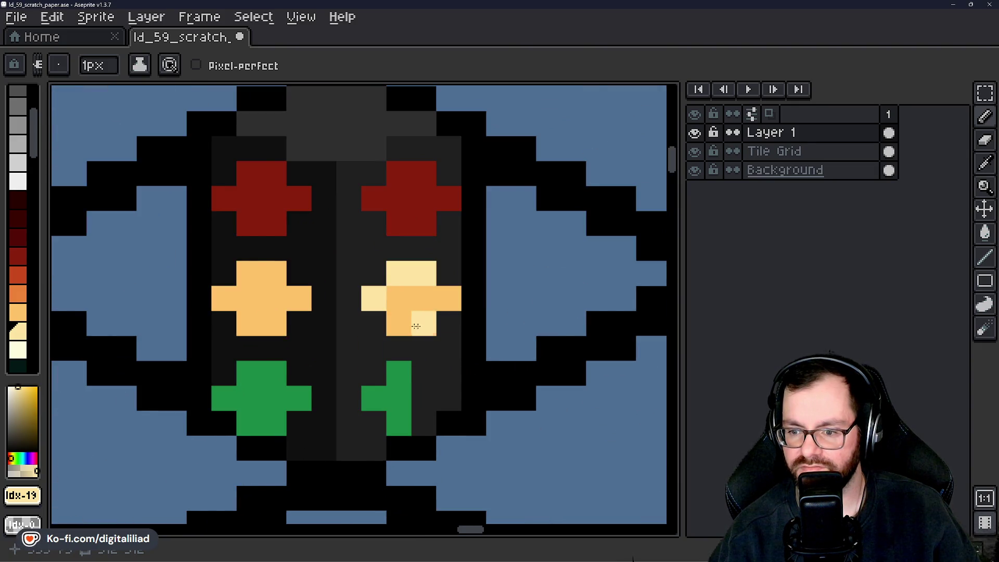
# Test an orange shade pixel on the right amber lamp, then undo it.
pyautogui.click(18, 294)
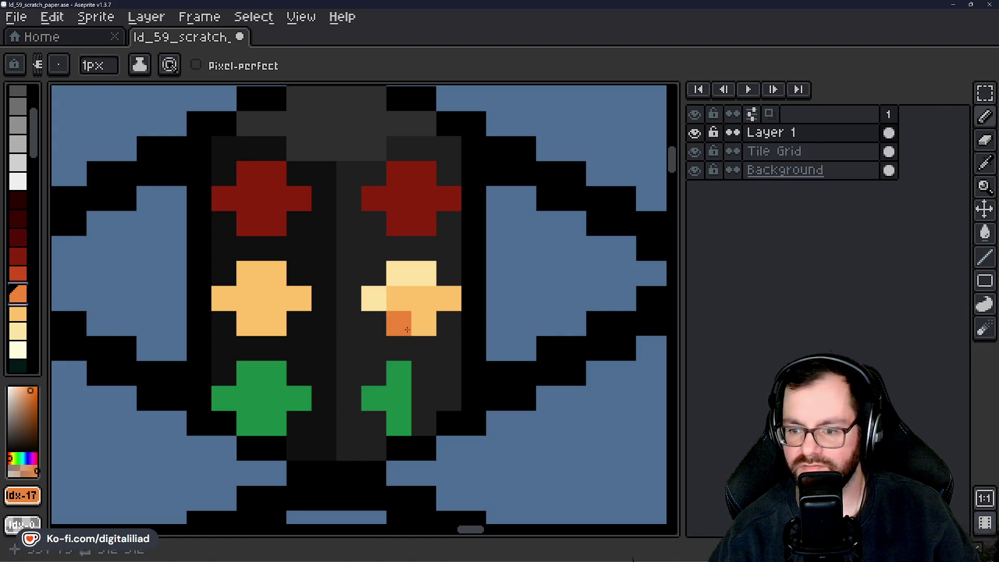
pyautogui.click(448, 298)
pyautogui.scroll(-5, 463, 357)
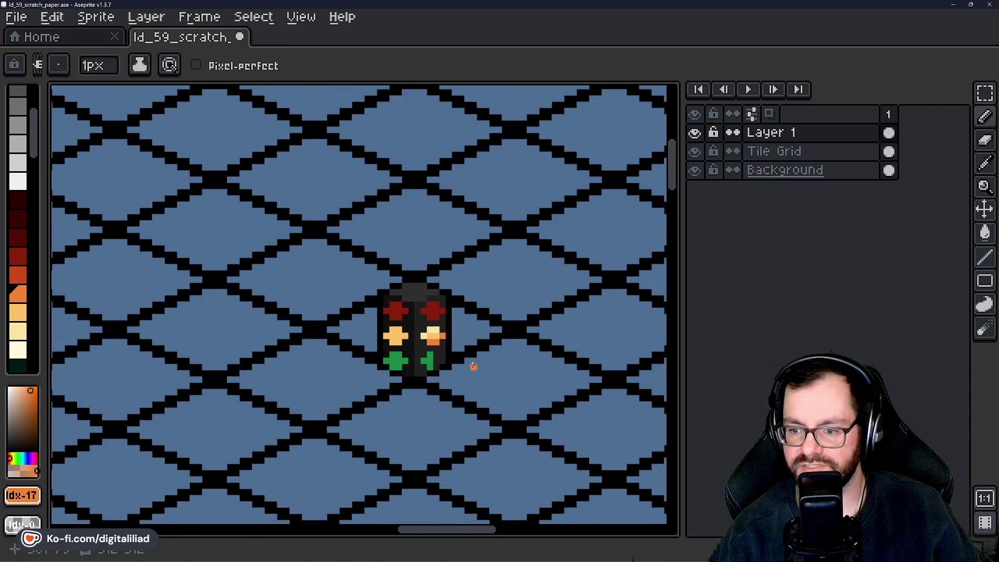
pyautogui.scroll(5, 476, 366)
pyautogui.hotkey('ctrl', 'z')
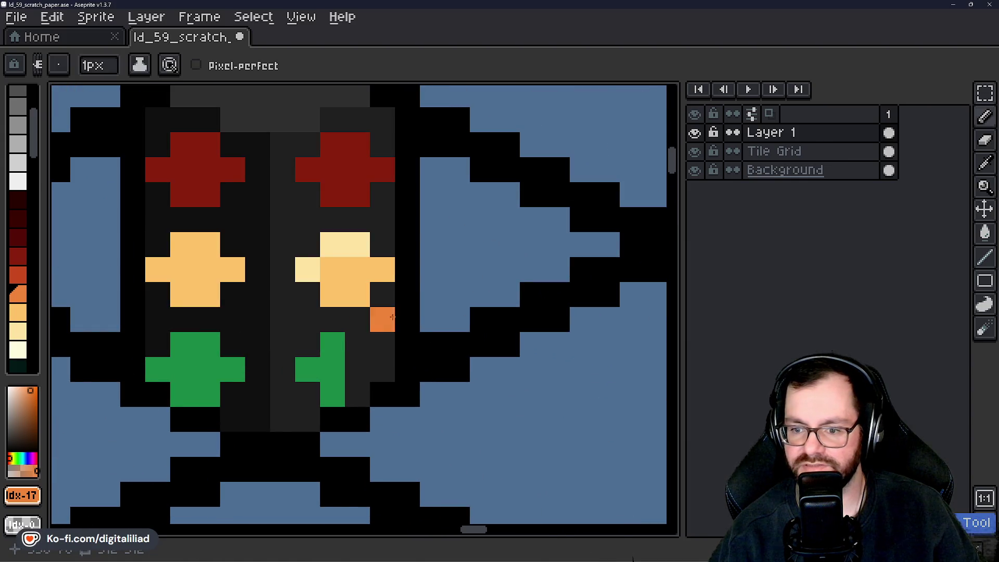
pyautogui.scroll(-5, 364, 324)
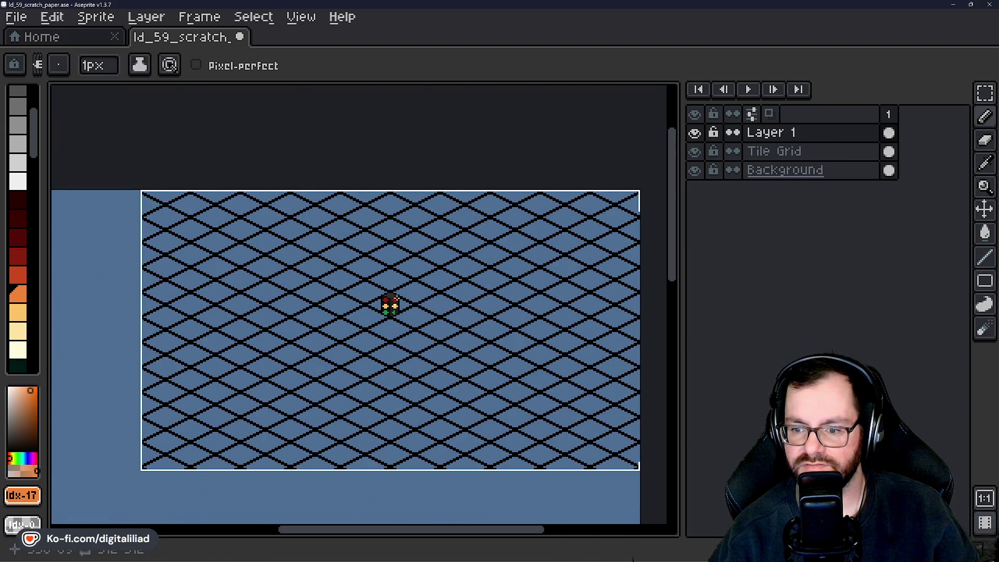
pyautogui.scroll(5, 396, 298)
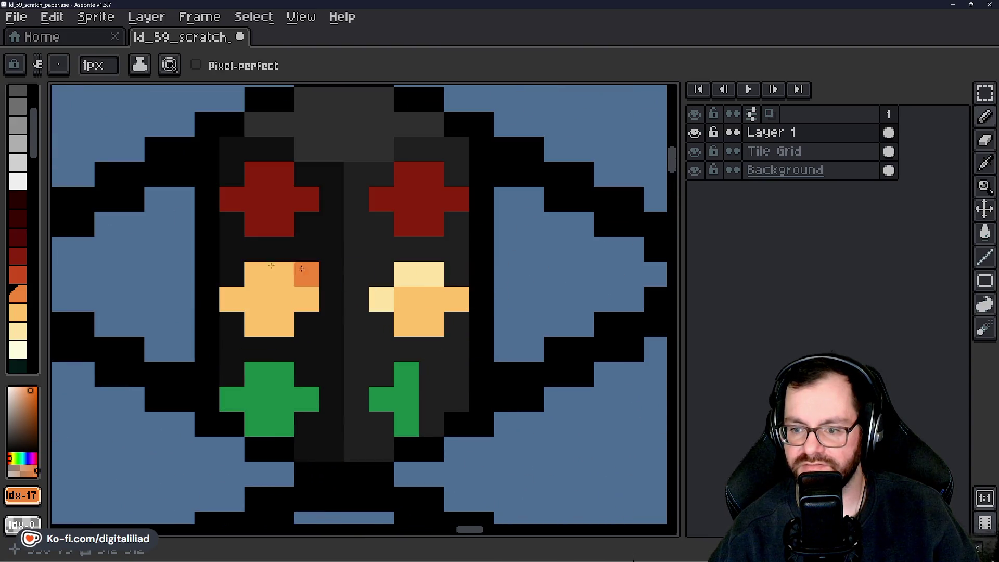
# Step through the palette from red-orange to a dark red shading colour.
pyautogui.click(18, 275)
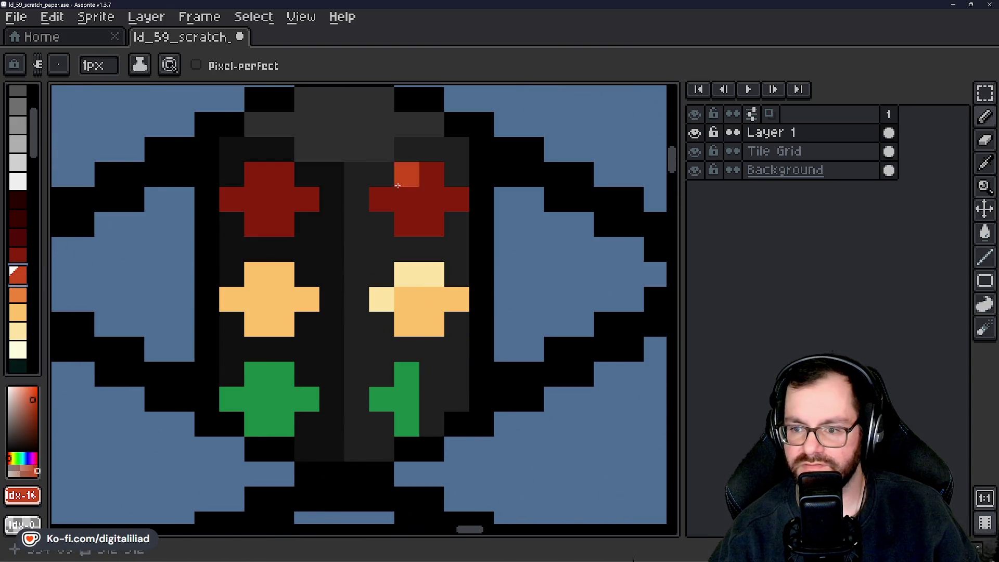
pyautogui.click(27, 258)
pyautogui.click(32, 239)
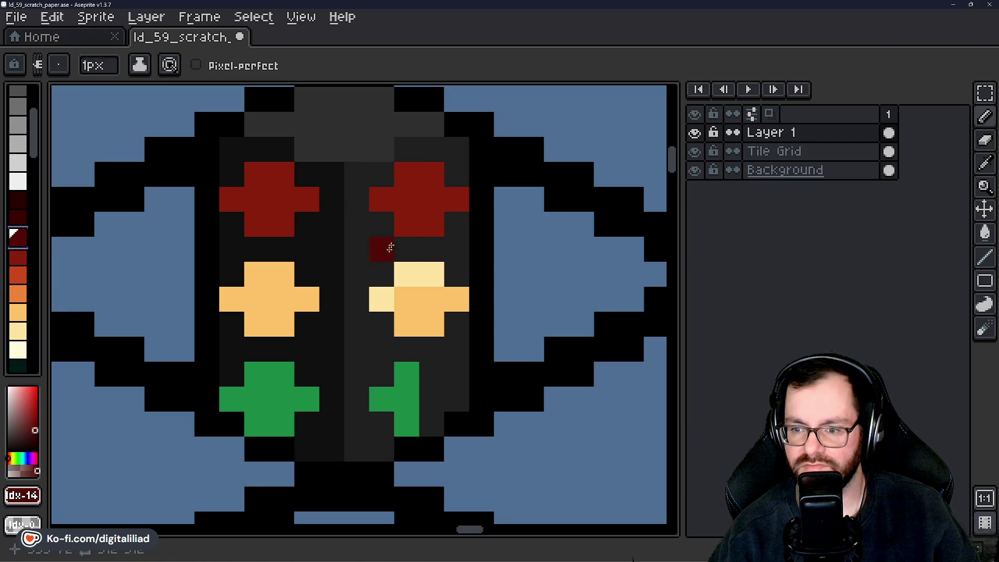
pyautogui.scroll(-4, 390, 248)
# Save the sprite, return to the pencil, and recentre the view on the traffic light.
pyautogui.press('v')
pyautogui.hotkey('ctrl', 's')
pyautogui.scroll(-3, 458, 281)
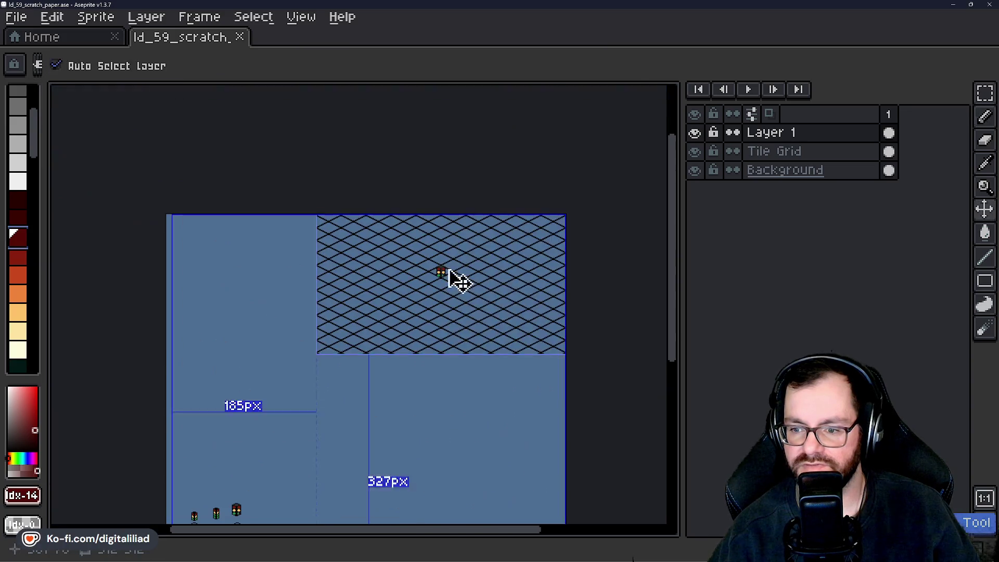
pyautogui.press('b')
pyautogui.scroll(5, 359, 335)
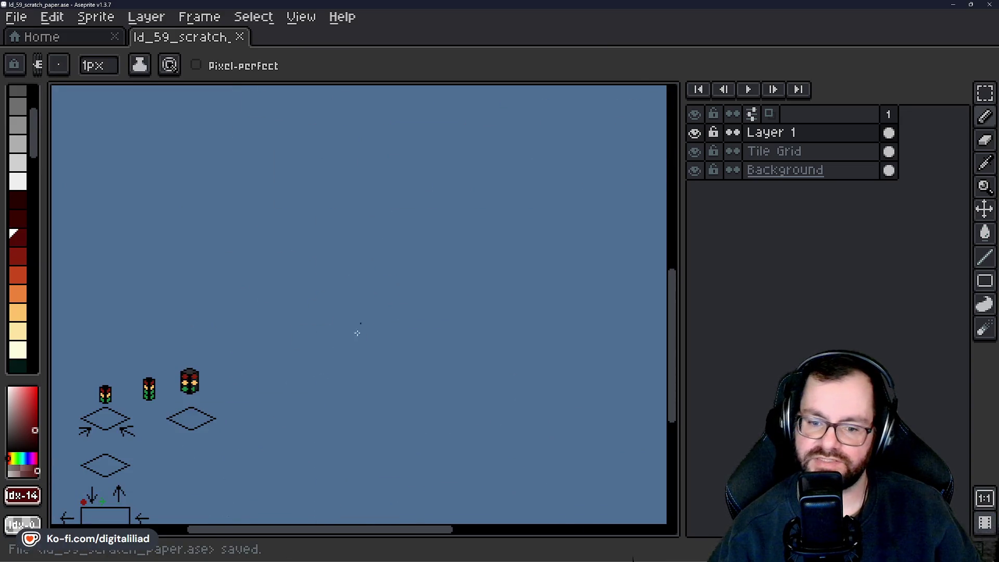
pyautogui.scroll(-2, 375, 322)
pyautogui.scroll(2, 307, 346)
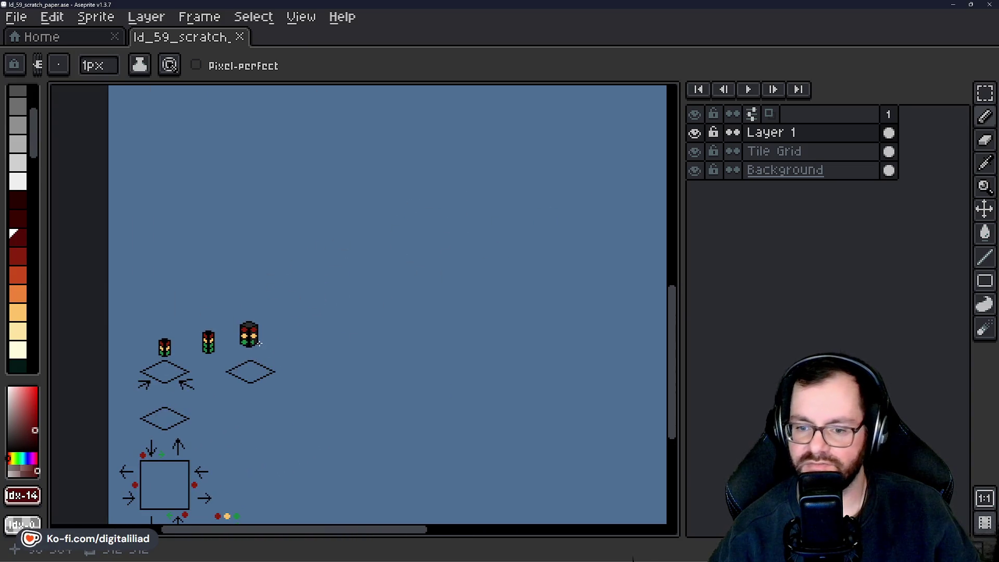
pyautogui.scroll(2, 259, 343)
pyautogui.scroll(-3, 495, 151)
pyautogui.scroll(3, 365, 294)
pyautogui.scroll(-2, 388, 286)
pyautogui.scroll(4, 380, 289)
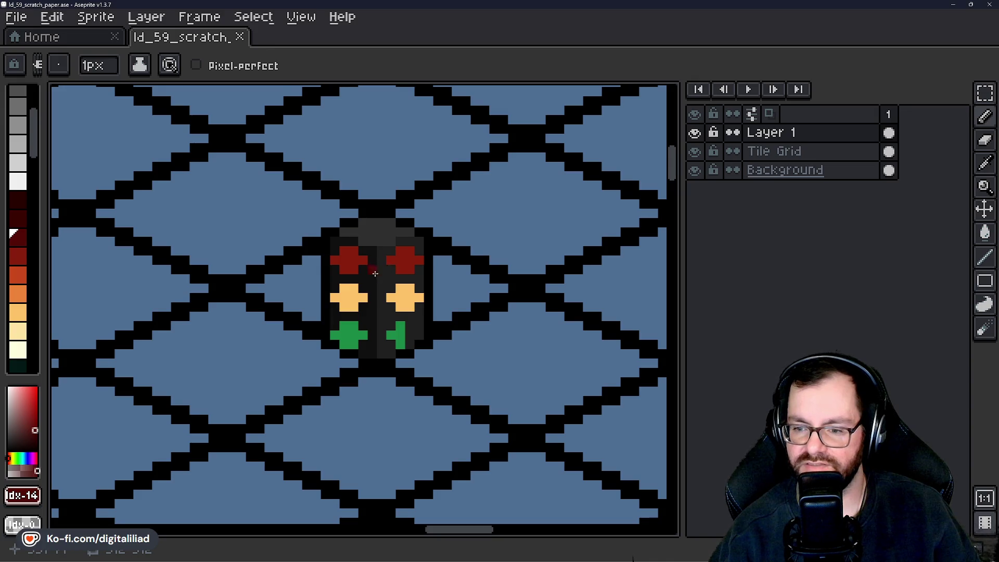
pyautogui.moveTo(375, 274); pyautogui.dragTo(389, 299)
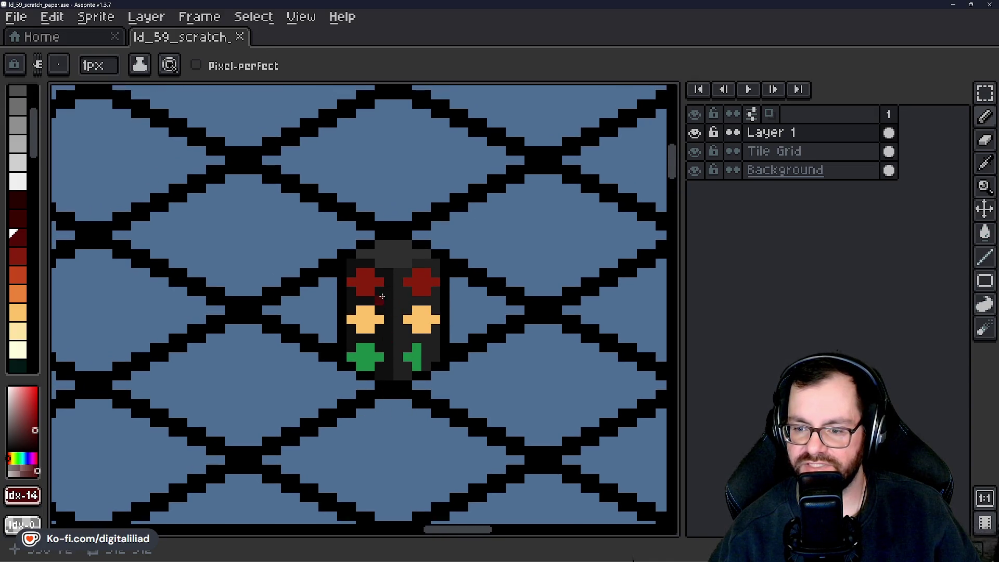
# Save the traffic light sprite with Ctrl+S.
pyautogui.scroll(3, 382, 296)
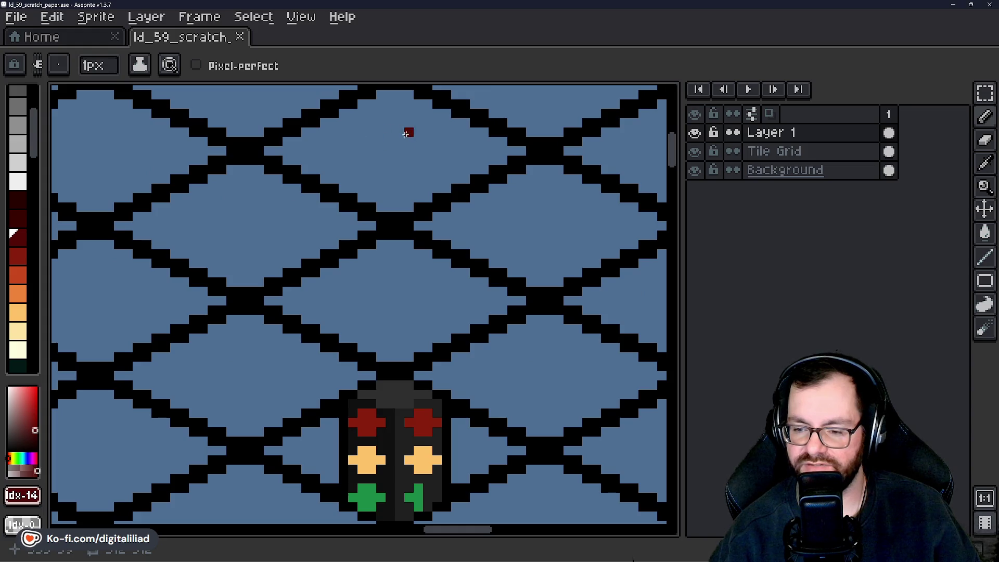
pyautogui.scroll(-1, 411, 234)
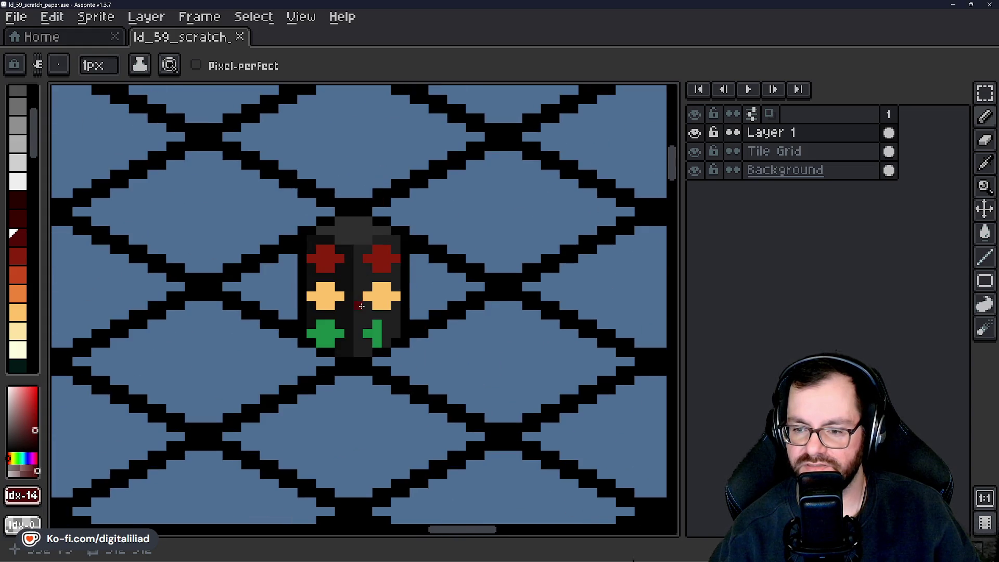
pyautogui.scroll(1, 359, 296)
pyautogui.scroll(3, 337, 334)
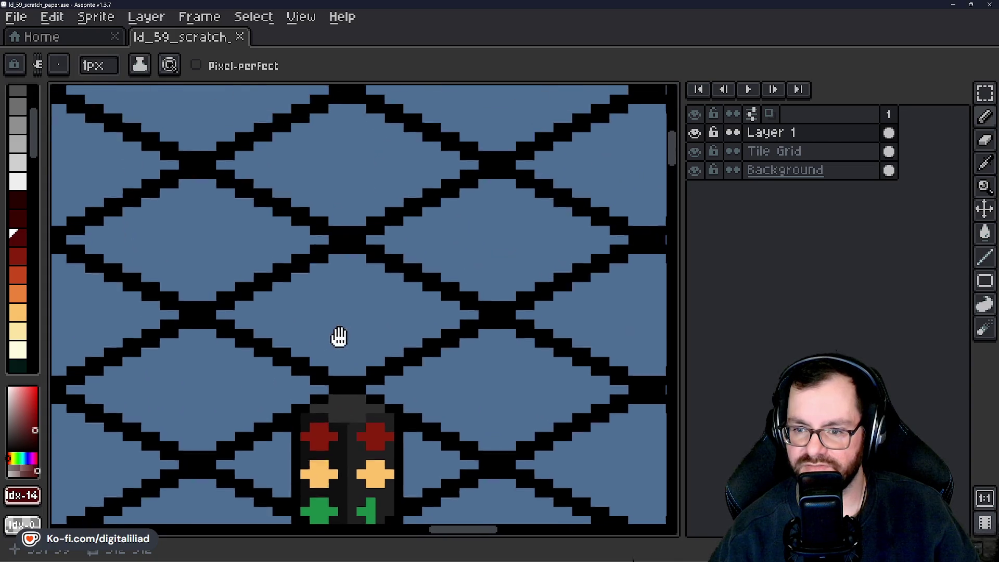
pyautogui.scroll(-6, 363, 154)
pyautogui.scroll(-5, 361, 286)
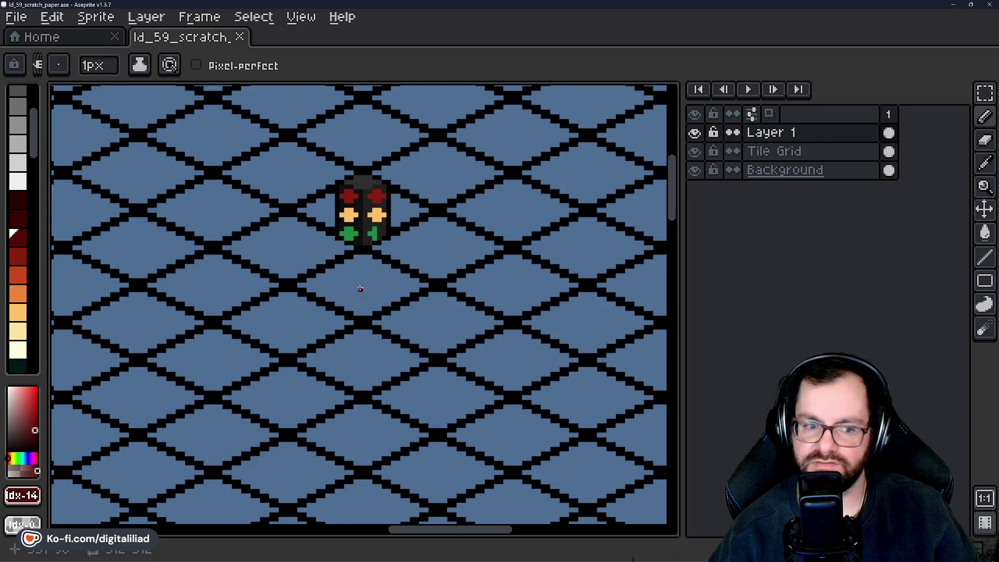
pyautogui.scroll(2, 362, 286)
pyautogui.scroll(4, 362, 286)
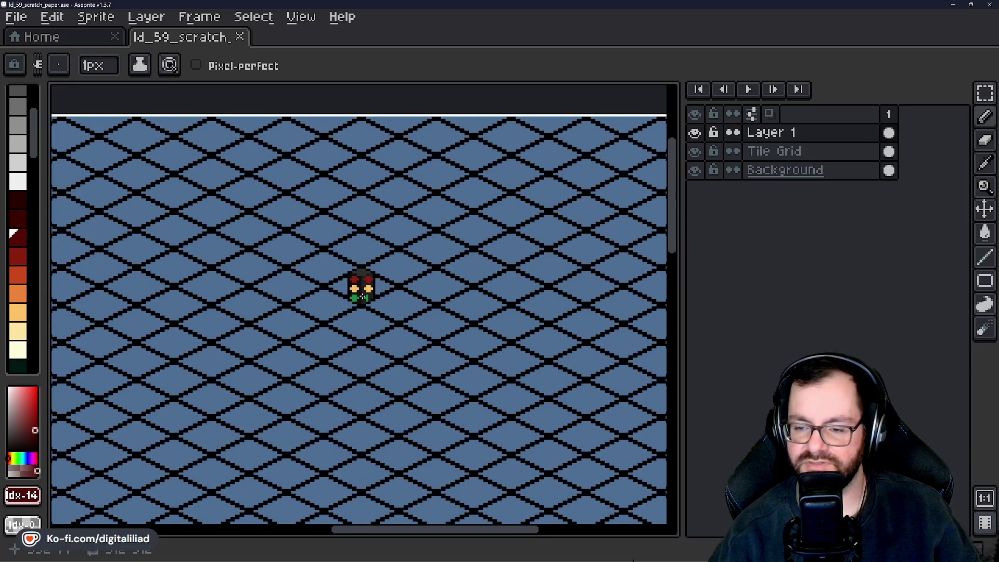
pyautogui.hotkey('ctrl', 's')
# Eyedrop black from the outline and paint three housing pixels beside the left lamps.
pyautogui.scroll(1, 338, 262)
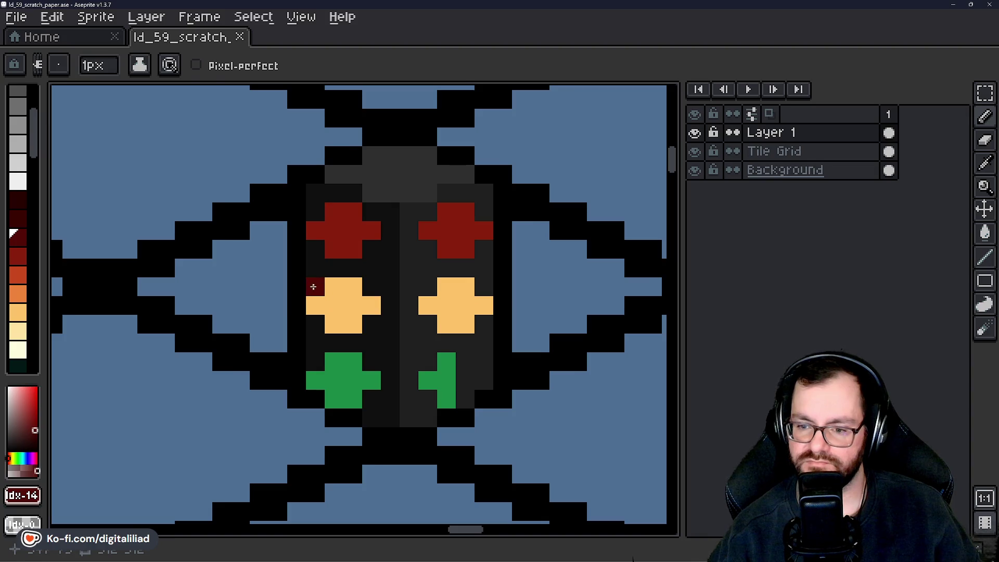
pyautogui.keyDown('alt'); pyautogui.click(312, 281); pyautogui.keyUp('alt')
pyautogui.scroll(1, 316, 282)
pyautogui.click(390, 285)
pyautogui.click(390, 336)
pyautogui.click(315, 336)
pyautogui.scroll(-5, 395, 263)
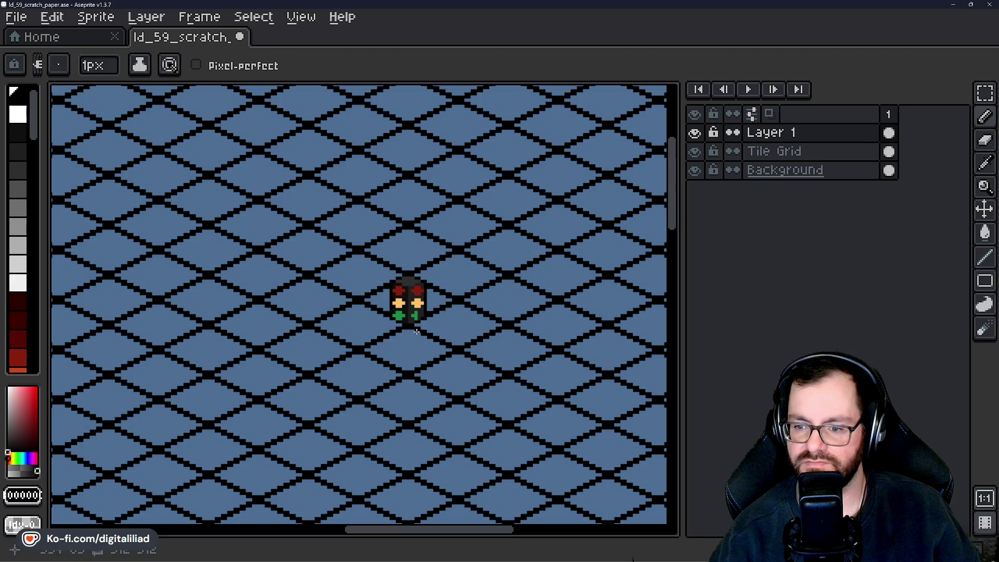
pyautogui.scroll(6, 426, 267)
# Undo the black housing pixels, switch back to the pencil, and save again.
pyautogui.press('v')
pyautogui.hotkey('ctrl', 'z')
pyautogui.hotkey('ctrl', 'z')
pyautogui.hotkey('ctrl', 'z')
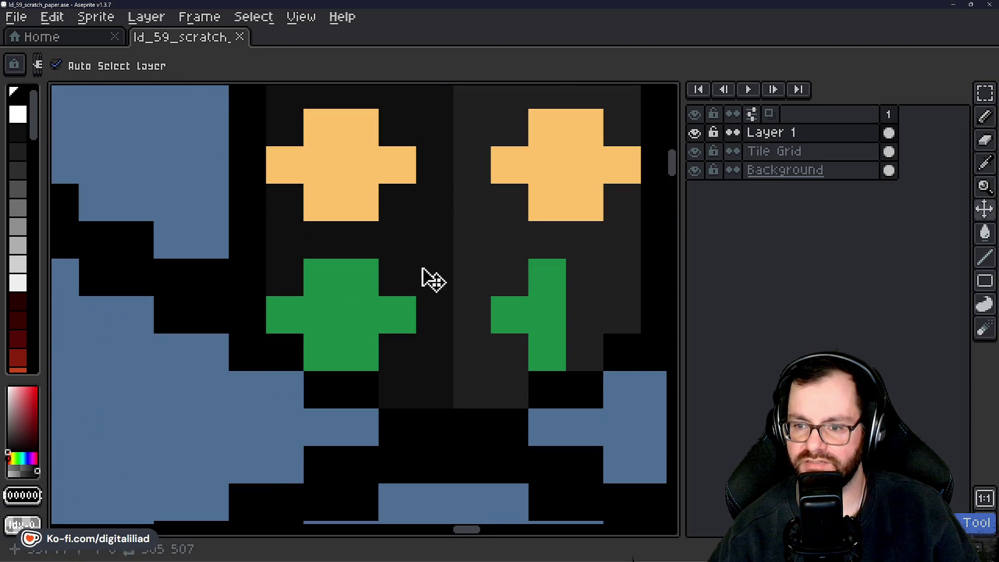
pyautogui.press('b')
pyautogui.scroll(-4, 414, 257)
pyautogui.hotkey('ctrl', 's')
pyautogui.scroll(-1, 416, 272)
pyautogui.scroll(6, 413, 279)
pyautogui.click(281, 283)
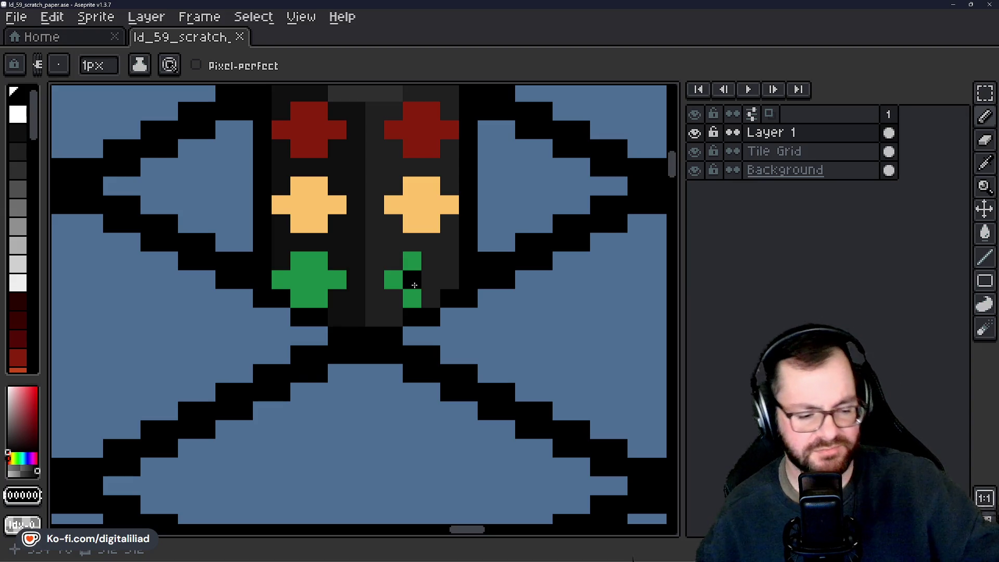
pyautogui.scroll(-6, 450, 181)
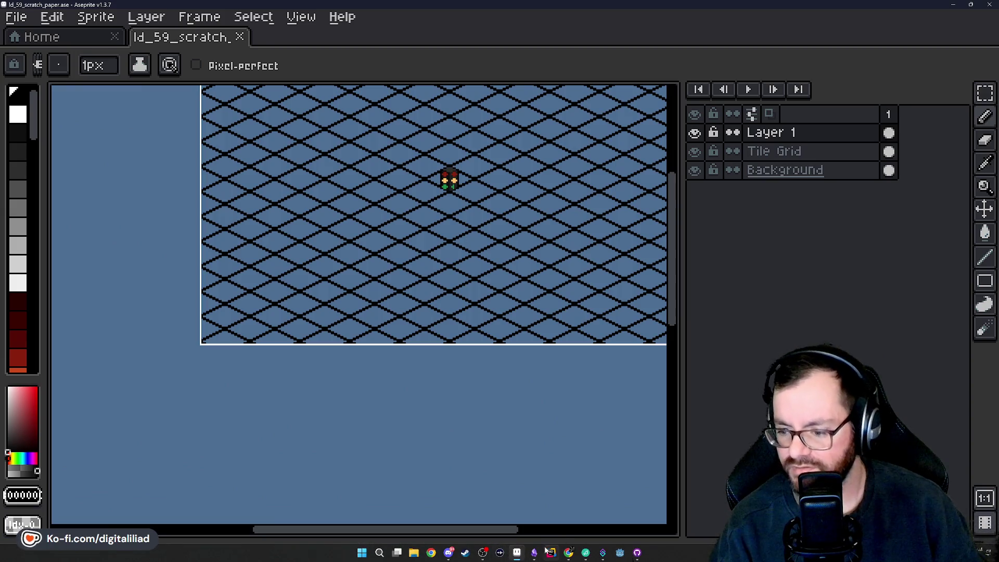
# Switch to the Chrome window showing the Ludum Dare 59 home page and open a new tab.
pyautogui.moveTo(569, 552)
pyautogui.click(549, 510)
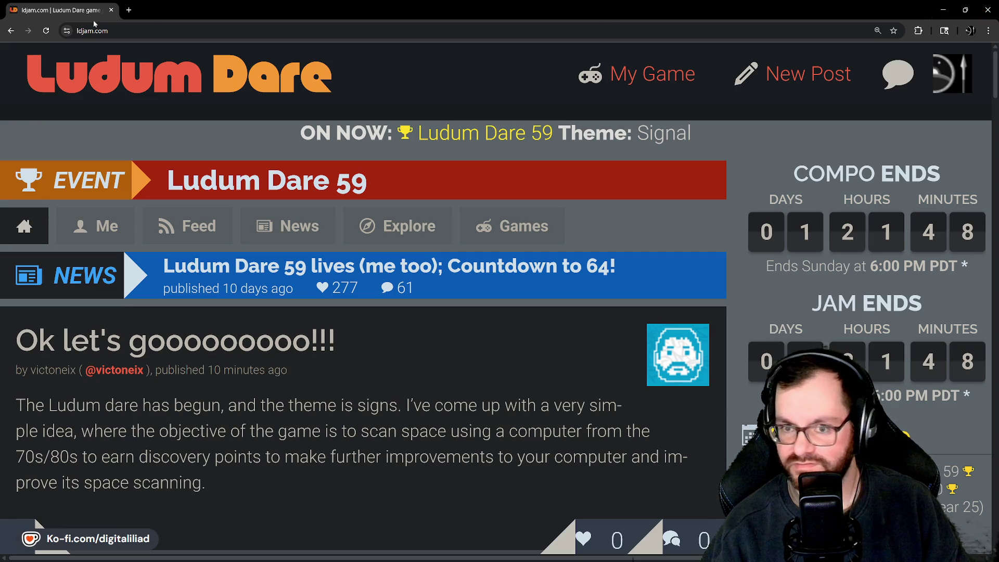
pyautogui.click(128, 10)
# Go to the suggested itch.io creator profile by typing 'itch' in the address bar.
pyautogui.write('itch')
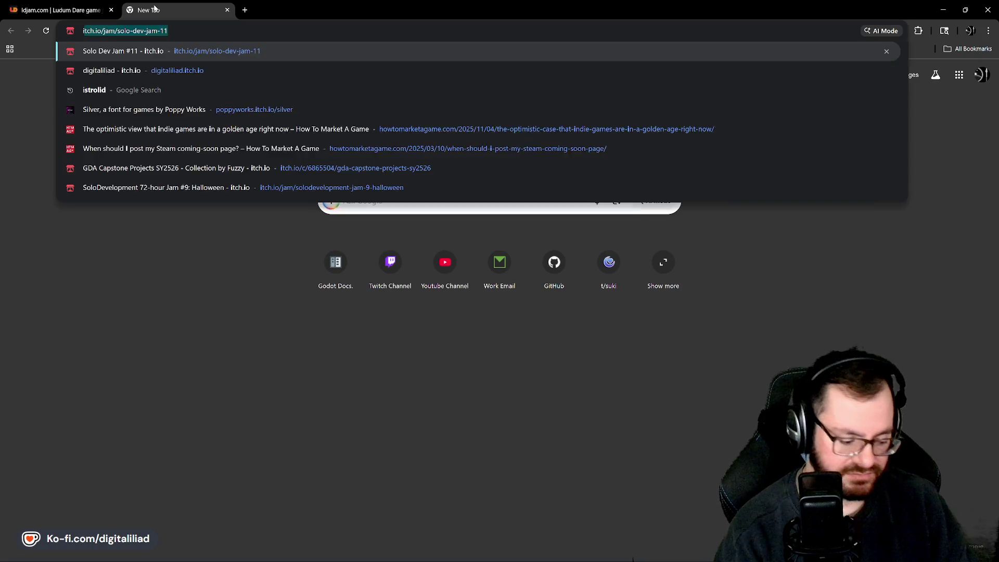
pyautogui.press('Return')
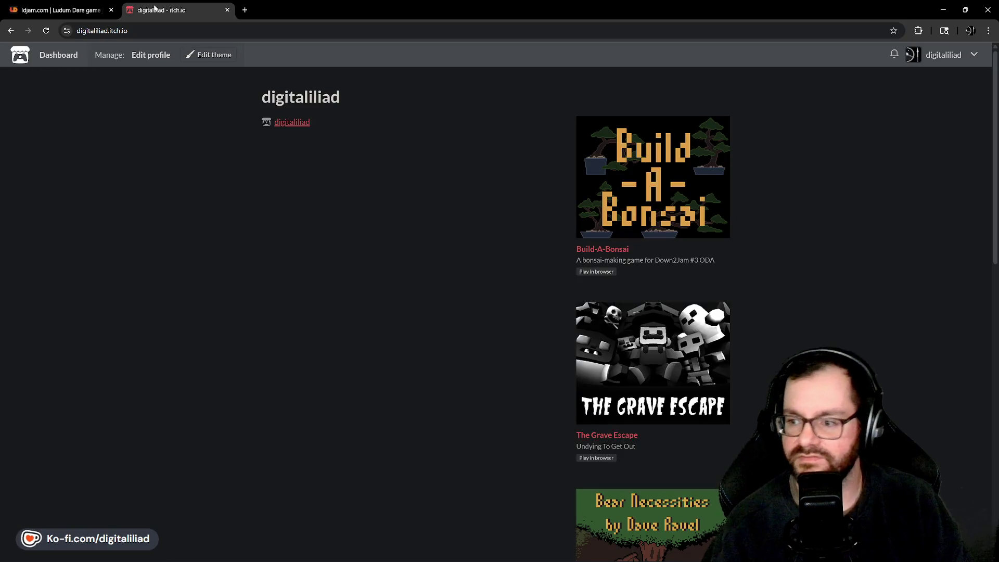
pyautogui.scroll(-5, 329, 360)
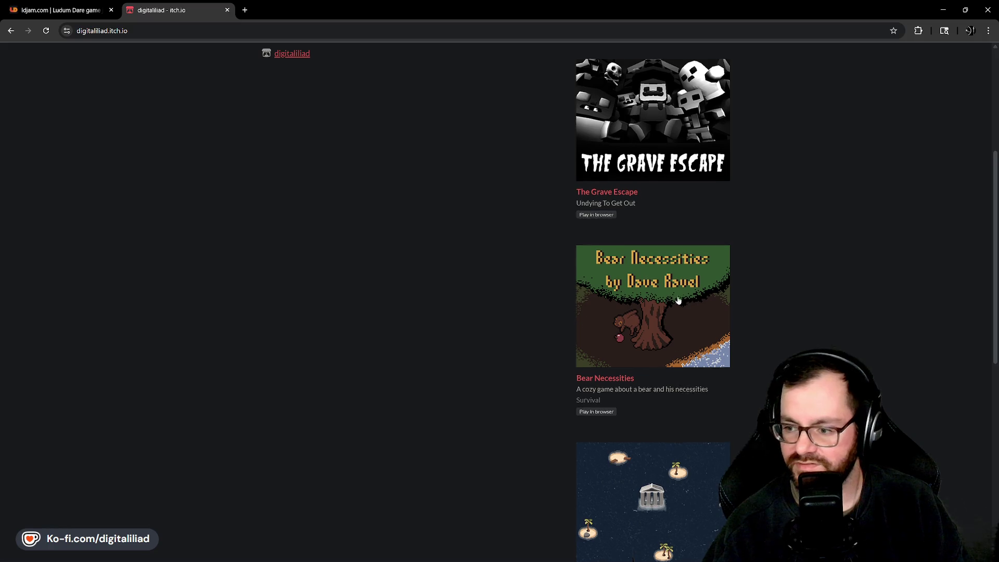
pyautogui.scroll(5, 678, 340)
pyautogui.keyDown('ctrl'); pyautogui.scroll(5, 675, 307); pyautogui.keyUp('ctrl')
pyautogui.keyDown('ctrl'); pyautogui.scroll(-1, 672, 306); pyautogui.keyUp('ctrl')
pyautogui.keyDown('ctrl'); pyautogui.scroll(1, 723, 257); pyautogui.keyUp('ctrl')
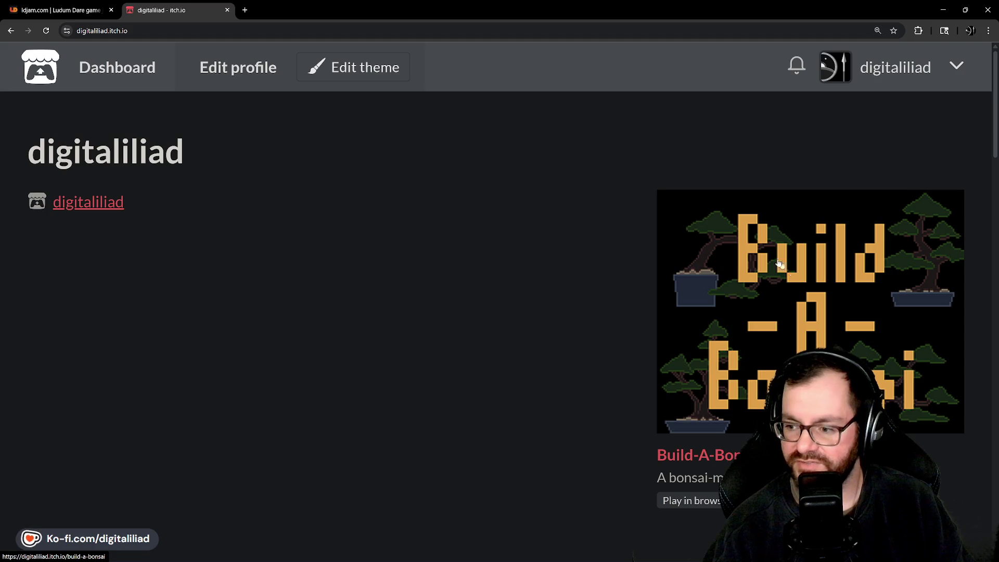
# Scroll through the profile's games from Build-A-Bonsai to Mini Delivery, then close the tab.
pyautogui.scroll(-1, 765, 352)
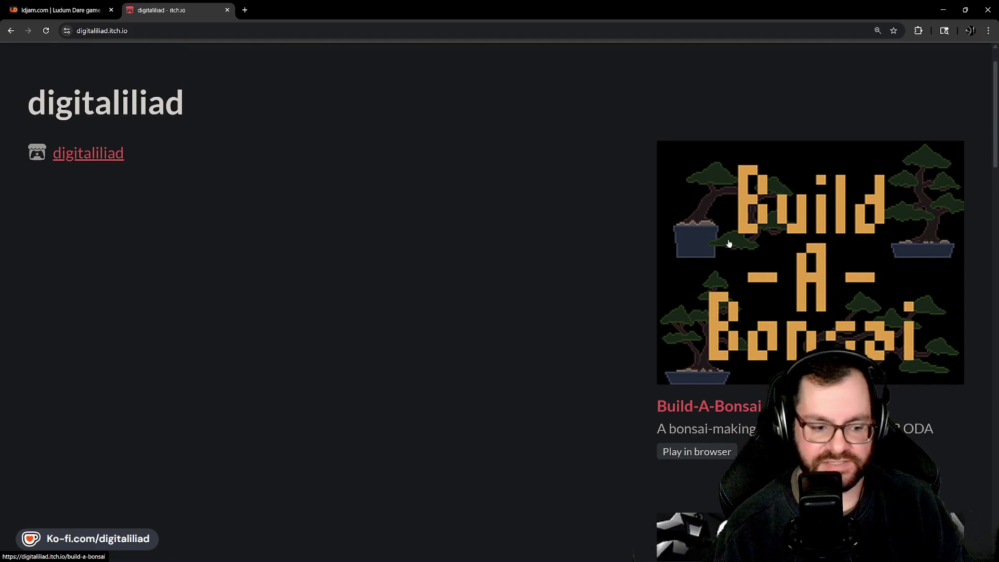
pyautogui.scroll(-2, 846, 212)
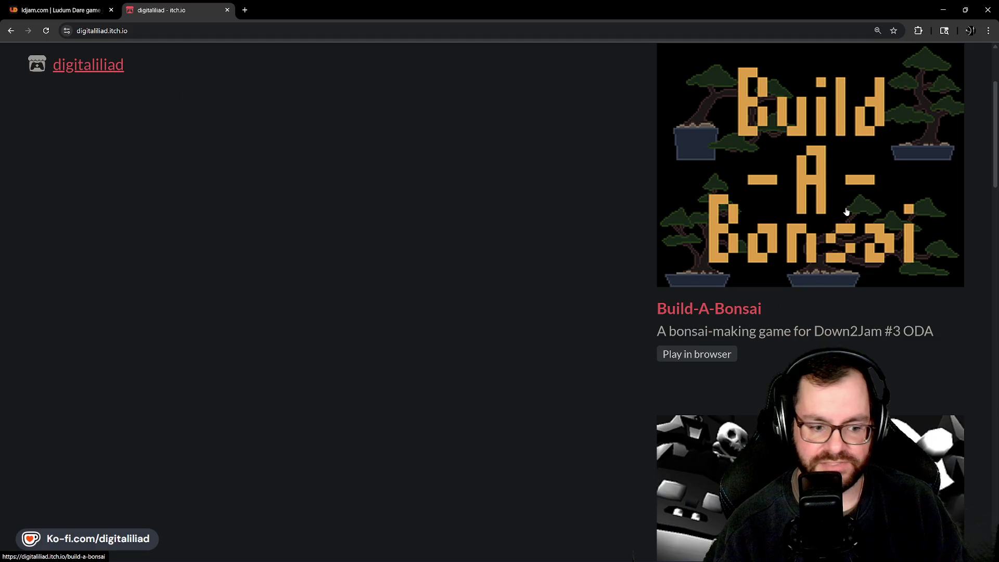
pyautogui.scroll(-6, 755, 123)
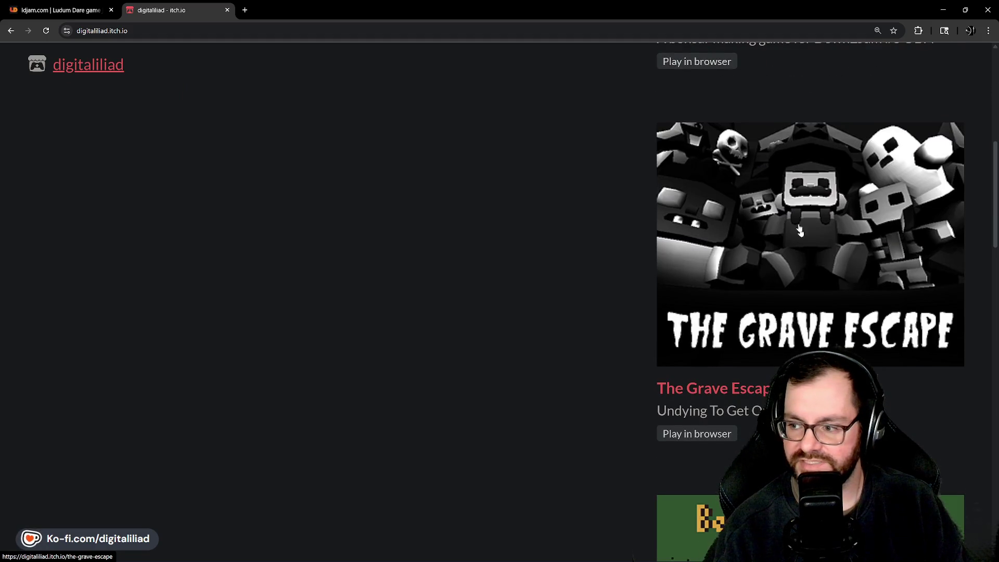
pyautogui.scroll(-8, 800, 230)
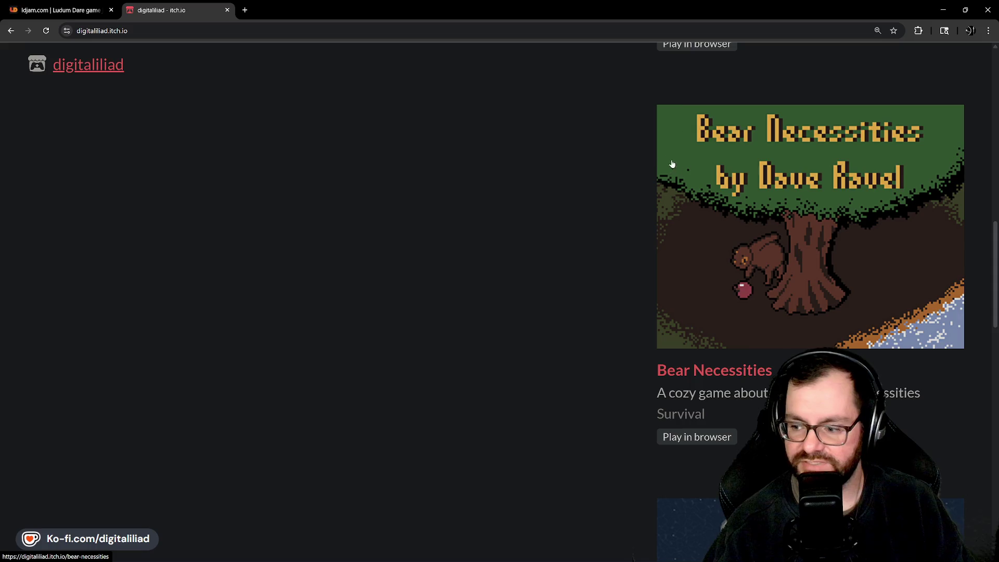
pyautogui.scroll(-8, 672, 164)
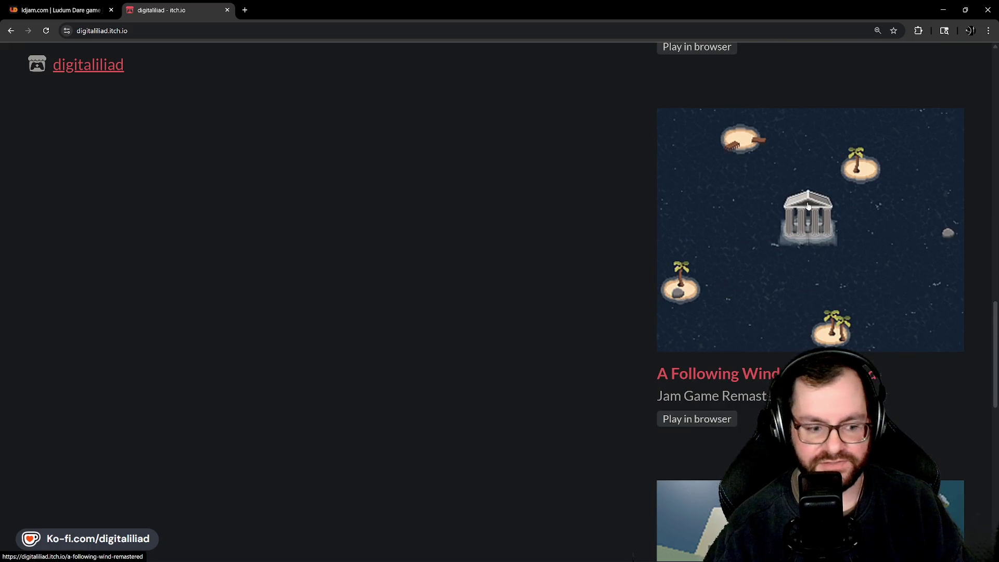
pyautogui.scroll(-8, 808, 206)
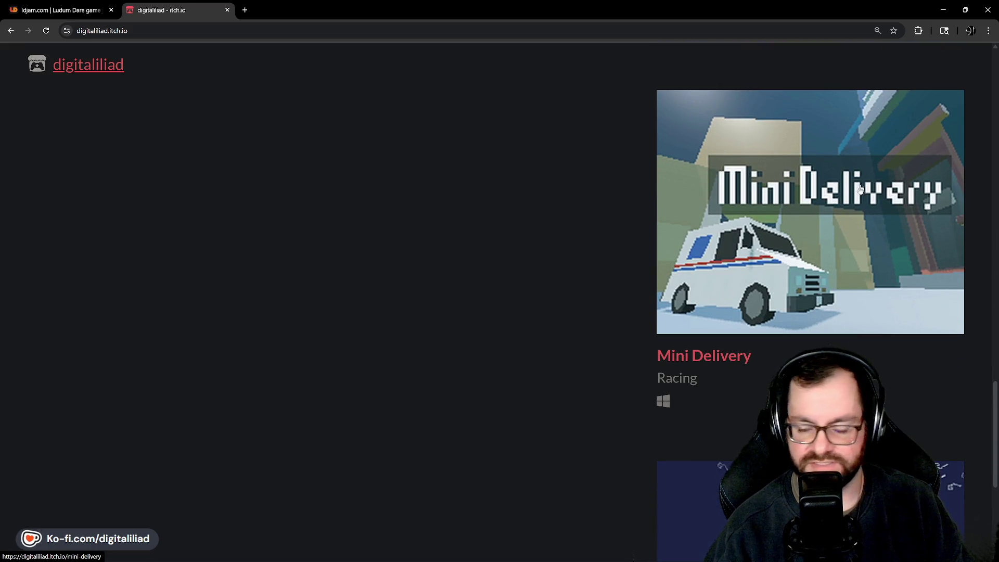
pyautogui.scroll(-6, 860, 188)
pyautogui.scroll(15, 452, 346)
pyautogui.scroll(7, 475, 346)
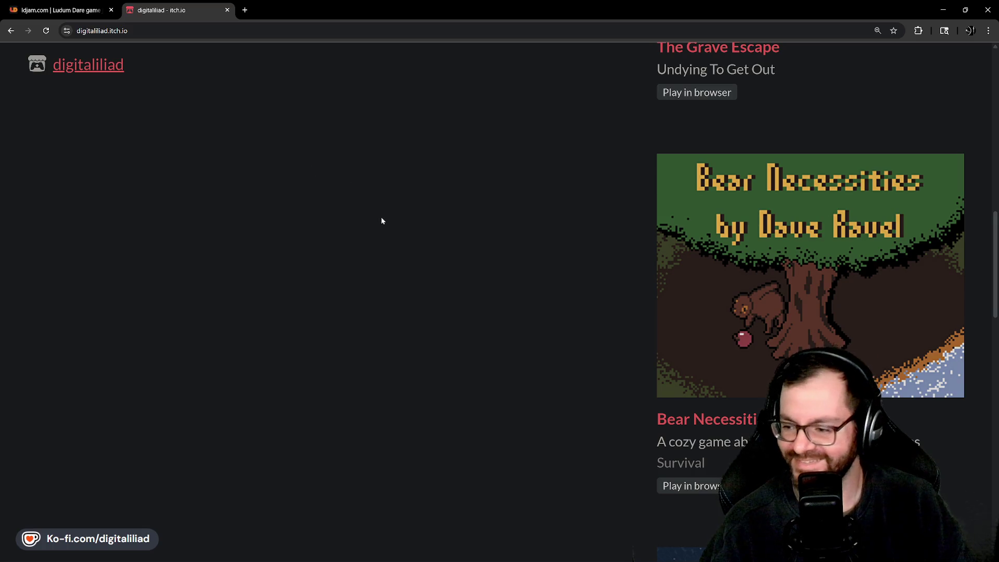
pyautogui.scroll(2, 439, 329)
pyautogui.scroll(10, 508, 349)
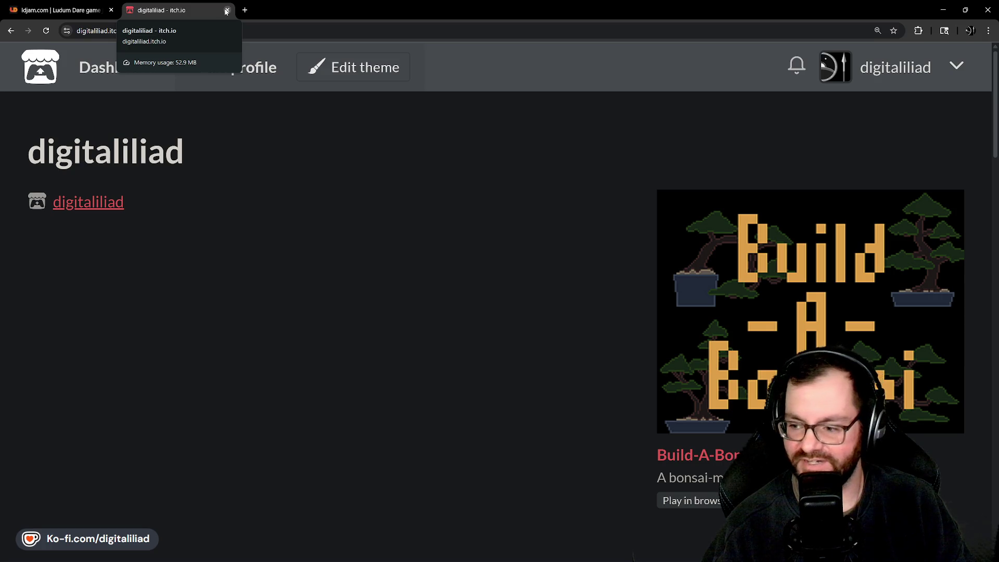
pyautogui.click(226, 11)
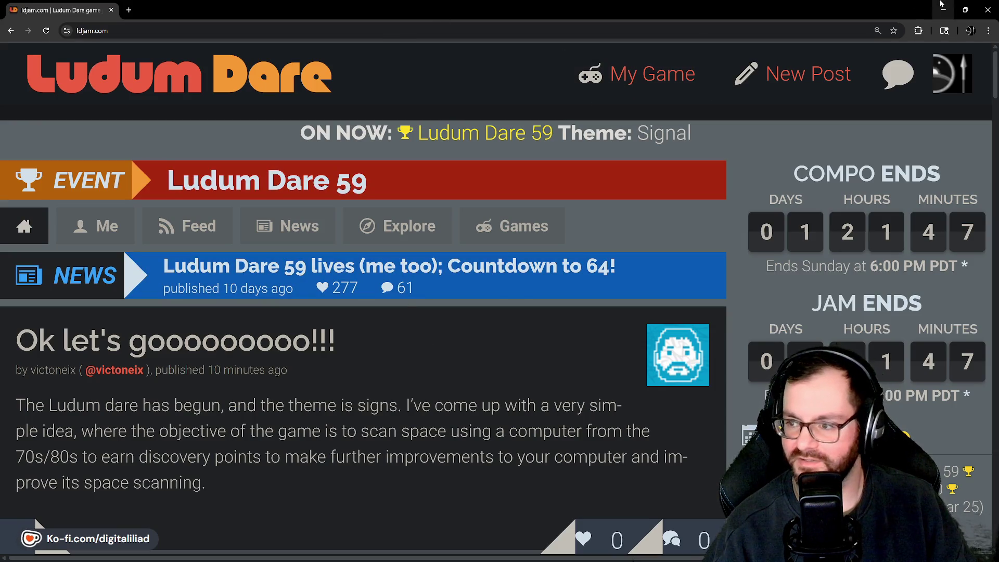
# Refresh the Ludum Dare feed and read down through the newest posts.
pyautogui.click(177, 75)
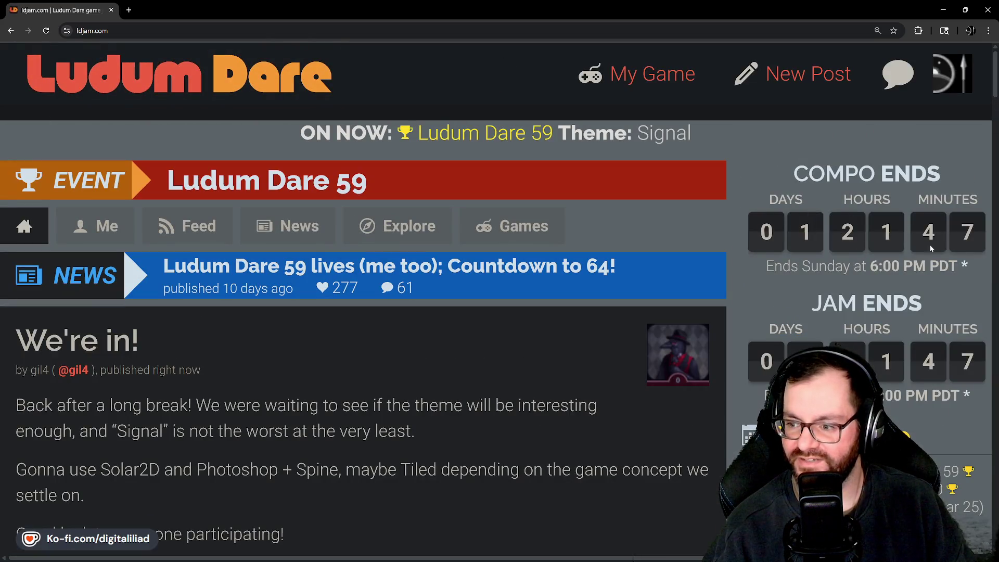
pyautogui.scroll(-8, 327, 334)
pyautogui.scroll(-6, 410, 328)
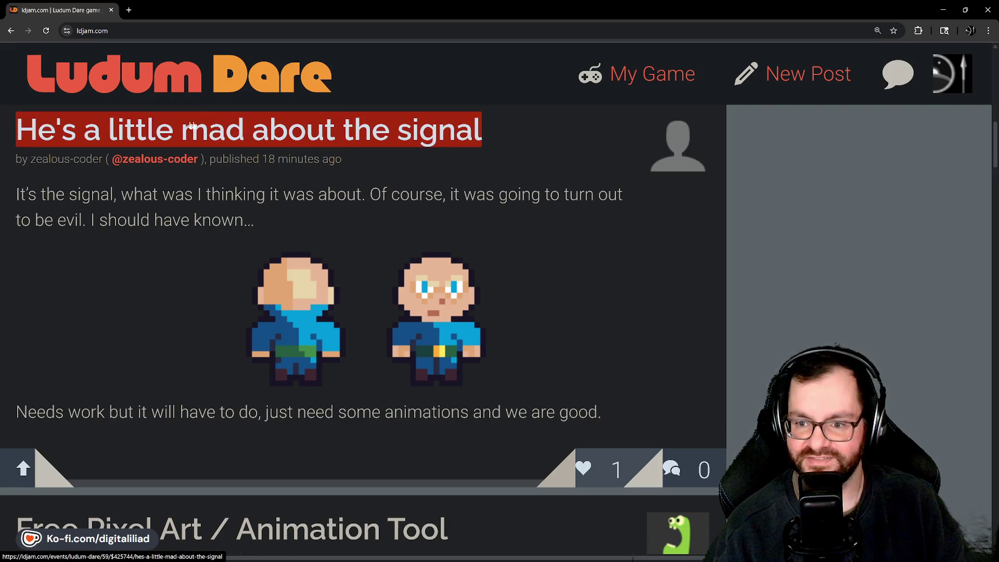
pyautogui.scroll(-5, 180, 278)
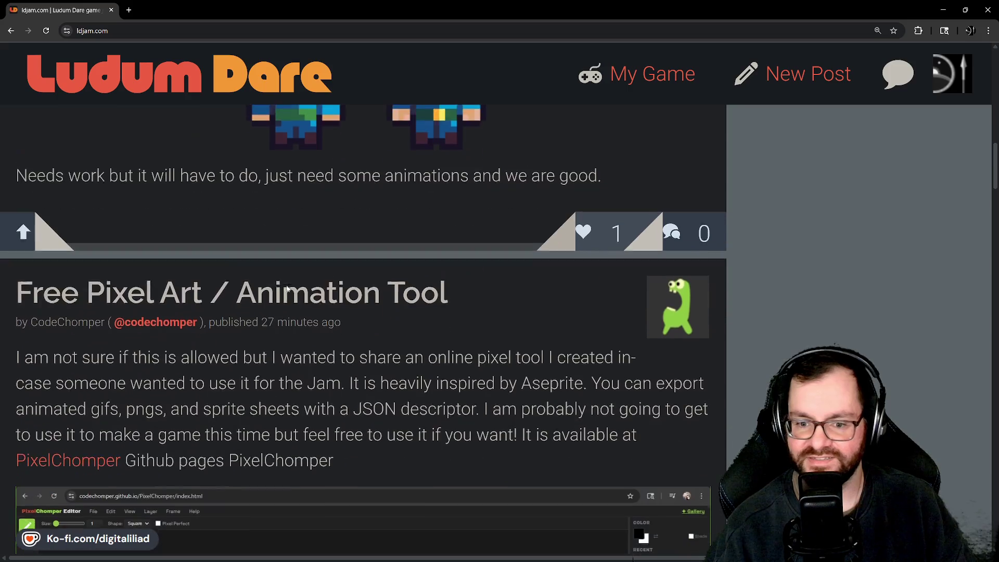
pyautogui.scroll(-12, 286, 288)
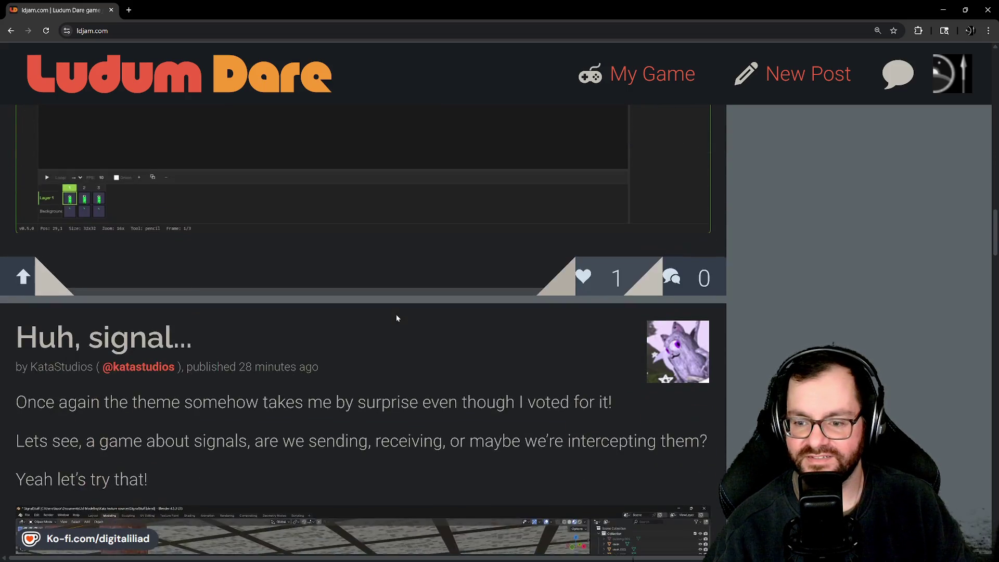
pyautogui.scroll(-5, 396, 318)
pyautogui.scroll(3, 401, 316)
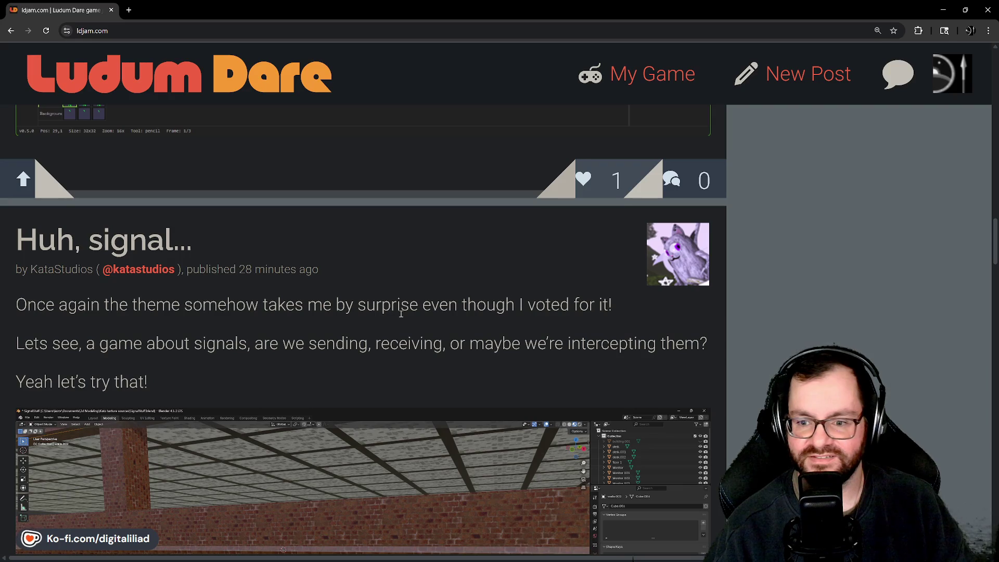
pyautogui.scroll(-1, 401, 313)
pyautogui.scroll(1, 269, 234)
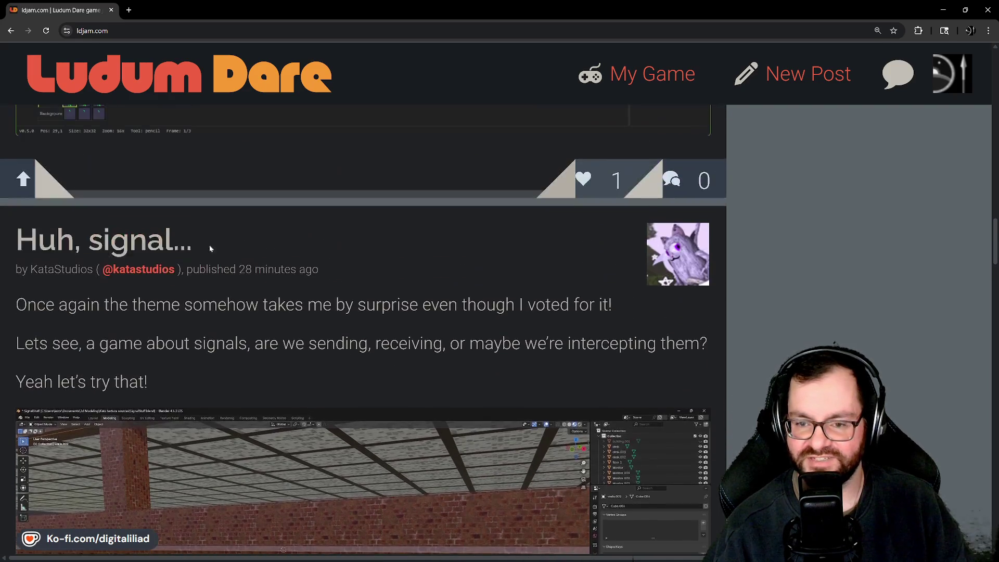
pyautogui.scroll(-2, 284, 268)
pyautogui.scroll(-4, 291, 255)
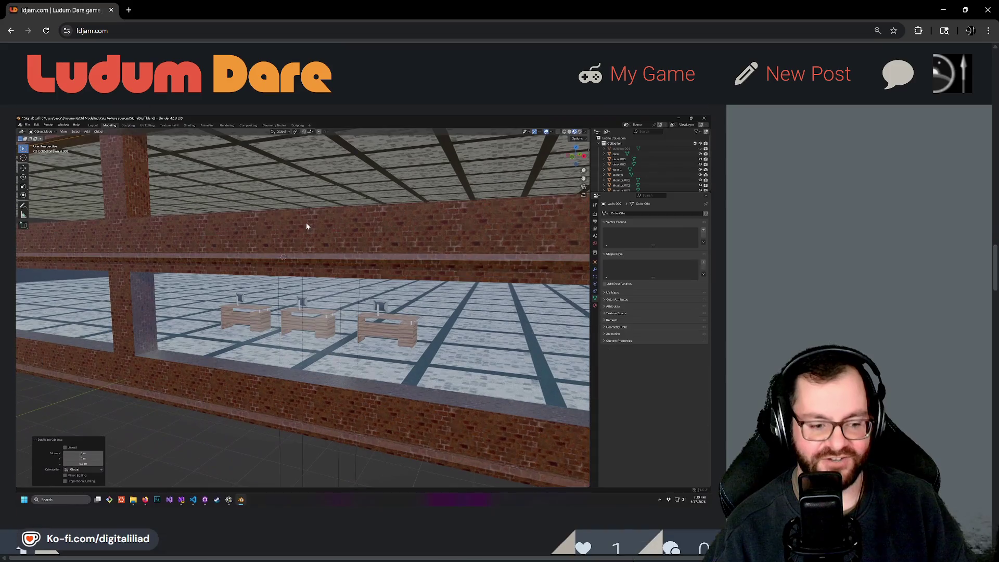
pyautogui.scroll(-10, 305, 208)
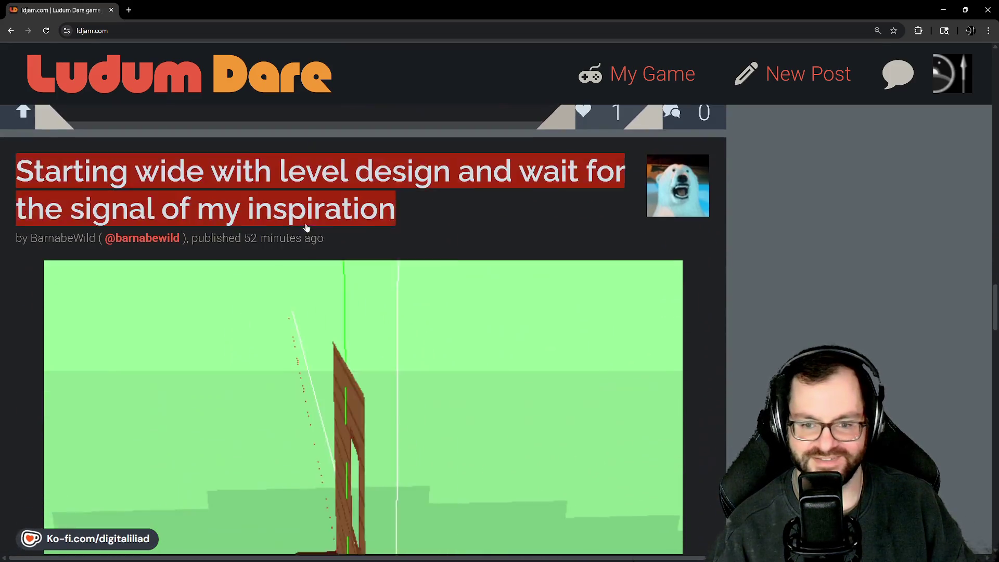
pyautogui.scroll(-3, 413, 185)
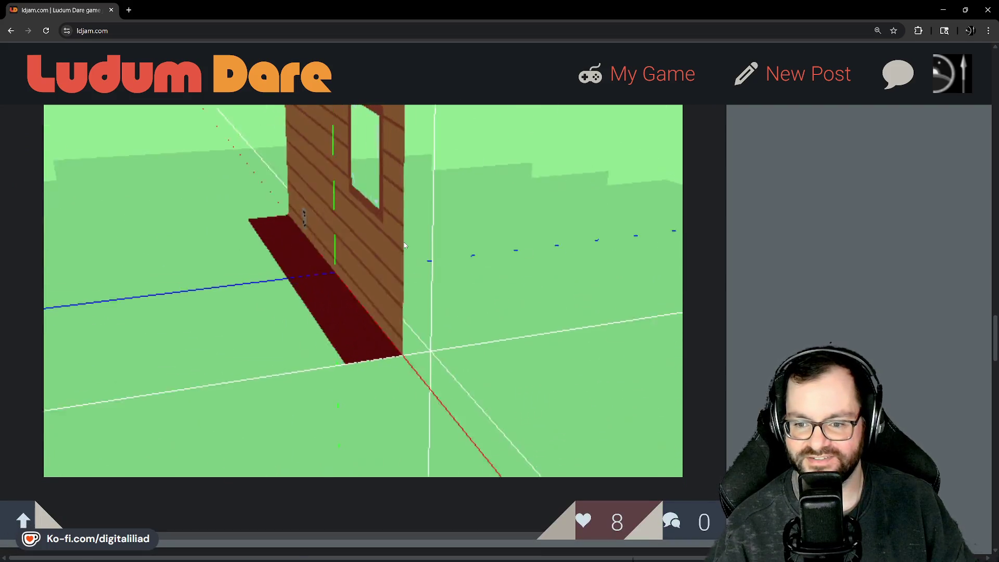
pyautogui.scroll(1, 404, 244)
pyautogui.scroll(5, 404, 244)
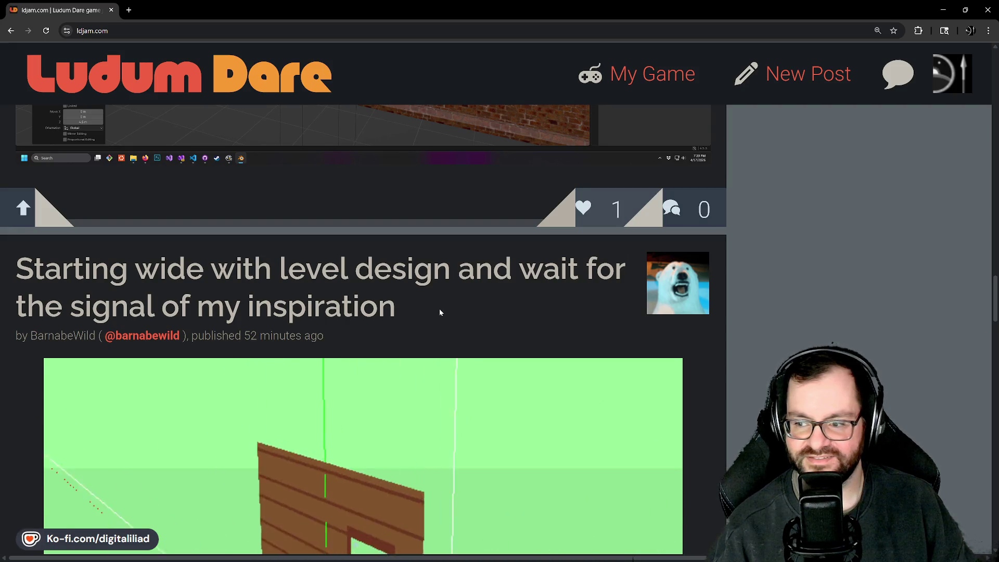
pyautogui.scroll(-1, 439, 308)
pyautogui.scroll(-15, 434, 293)
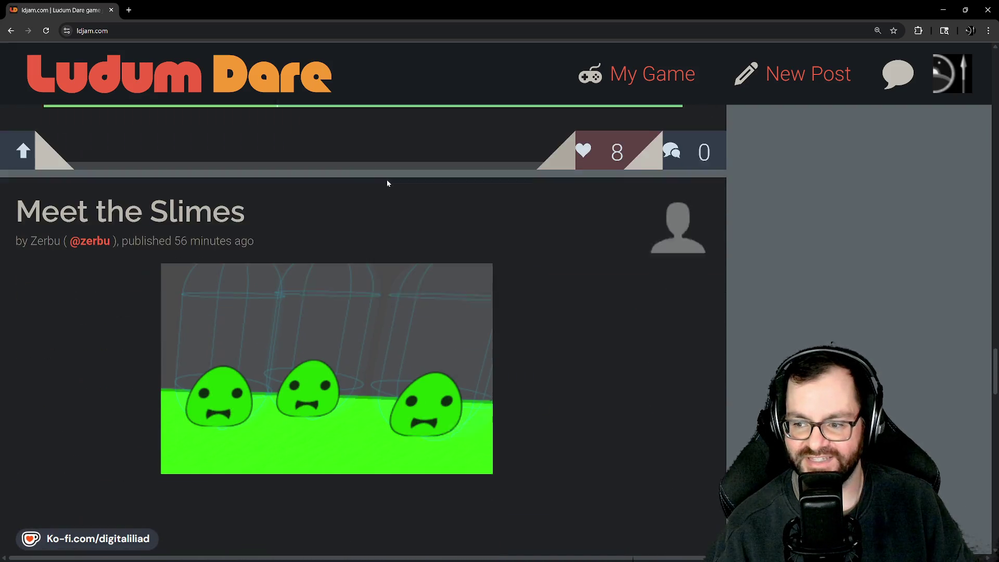
pyautogui.scroll(-10, 553, 339)
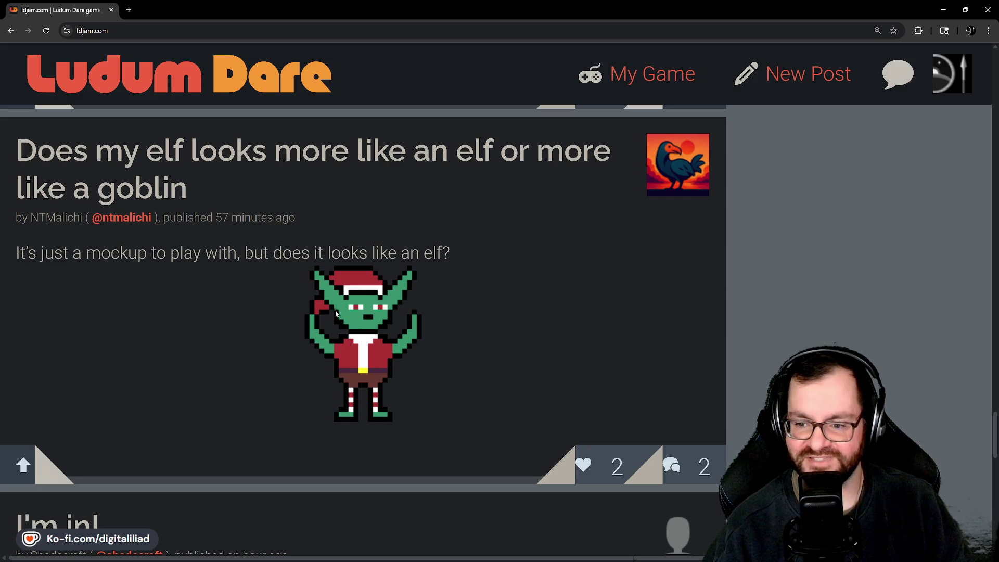
pyautogui.scroll(-5, 419, 389)
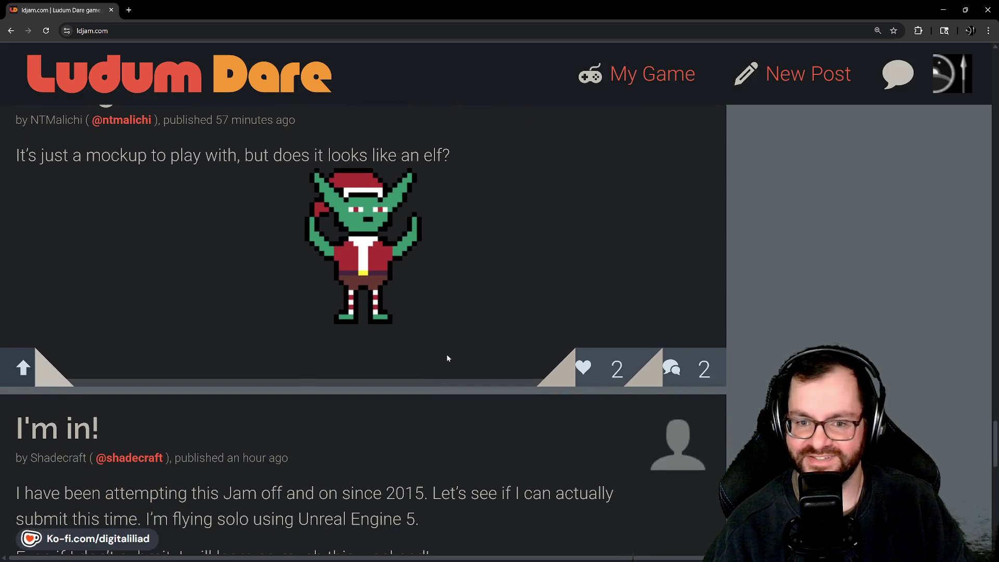
pyautogui.scroll(-3, 445, 345)
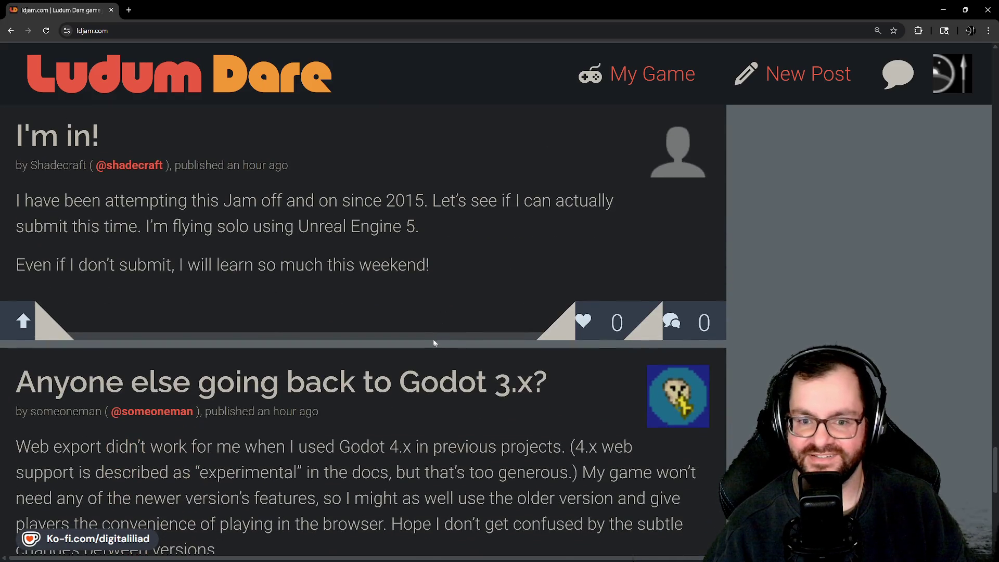
pyautogui.scroll(-4, 344, 316)
pyautogui.scroll(3, 375, 322)
pyautogui.scroll(1, 377, 330)
pyautogui.scroll(1, 339, 312)
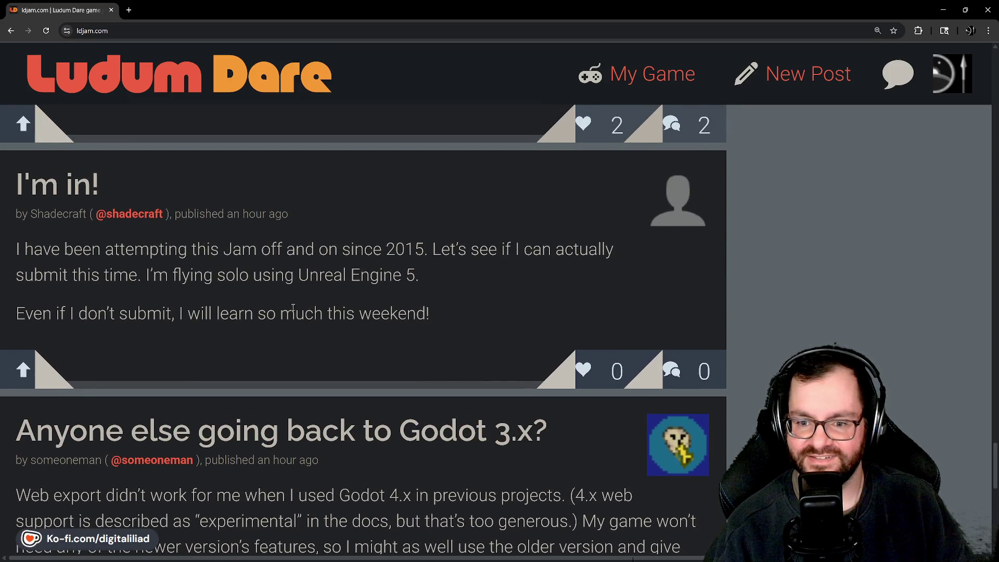
pyautogui.scroll(-5, 436, 320)
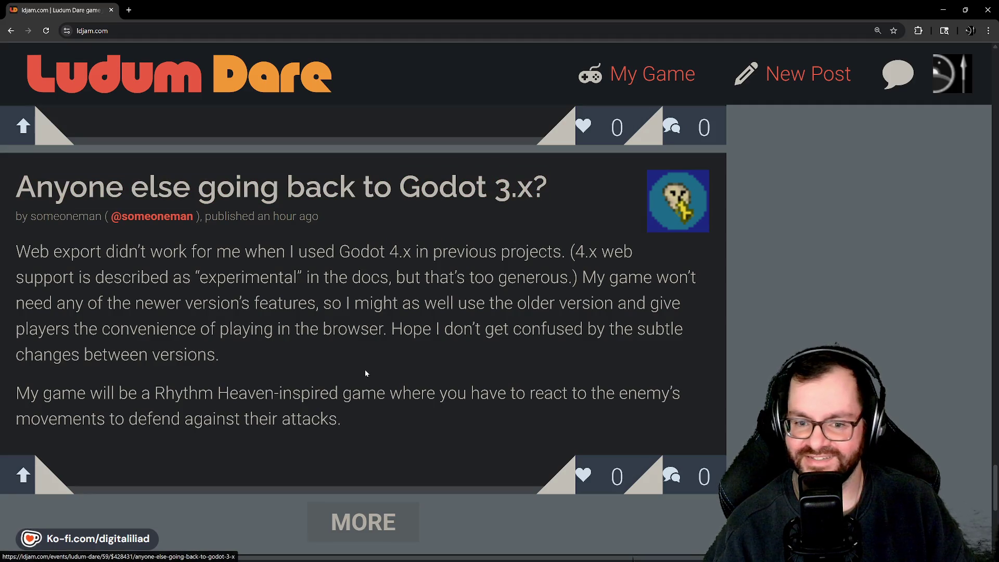
pyautogui.scroll(-1, 362, 369)
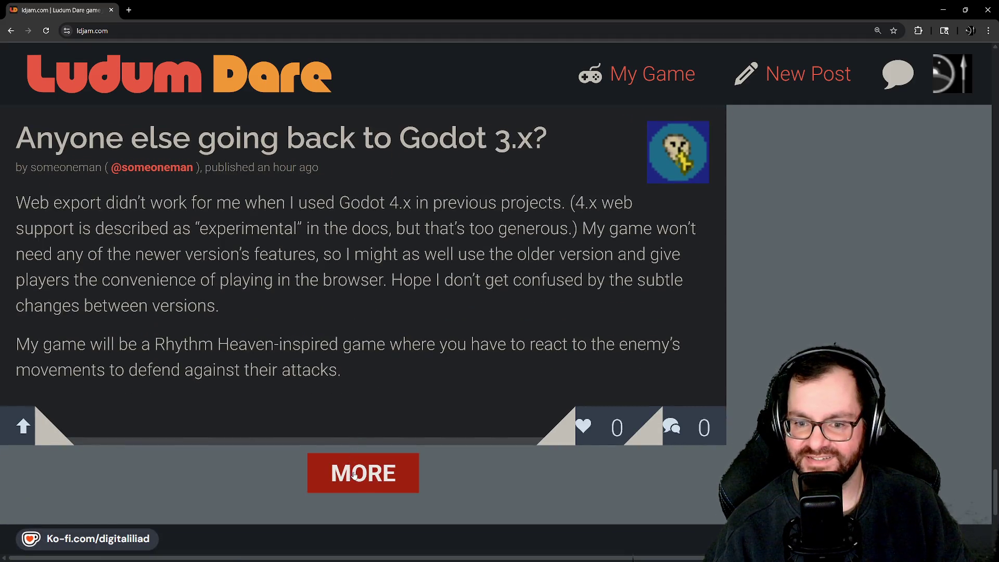
# Load more posts with MORE and keep reading down the feed.
pyautogui.click(354, 474)
pyautogui.scroll(-5, 385, 392)
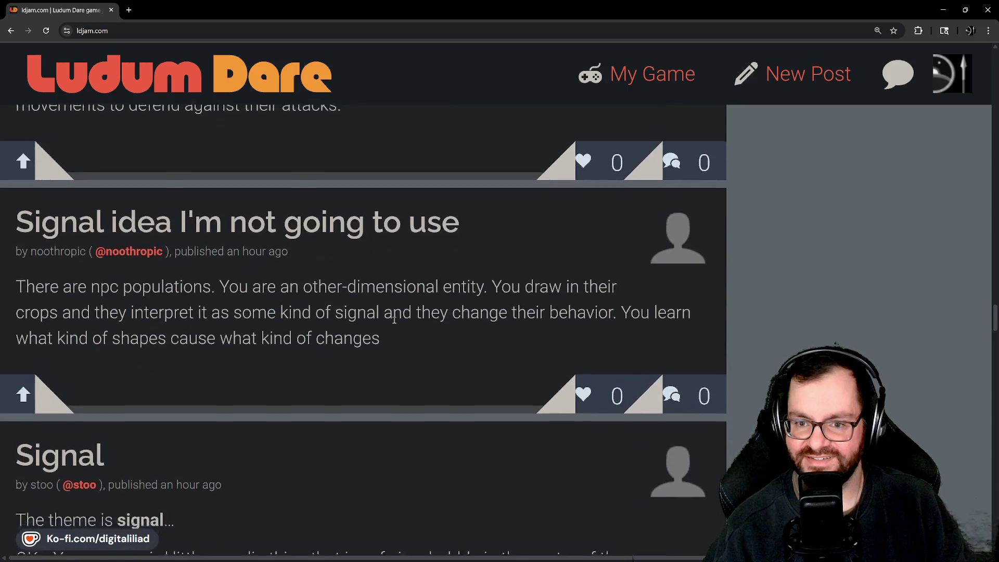
pyautogui.scroll(-2, 393, 318)
pyautogui.scroll(-4, 392, 345)
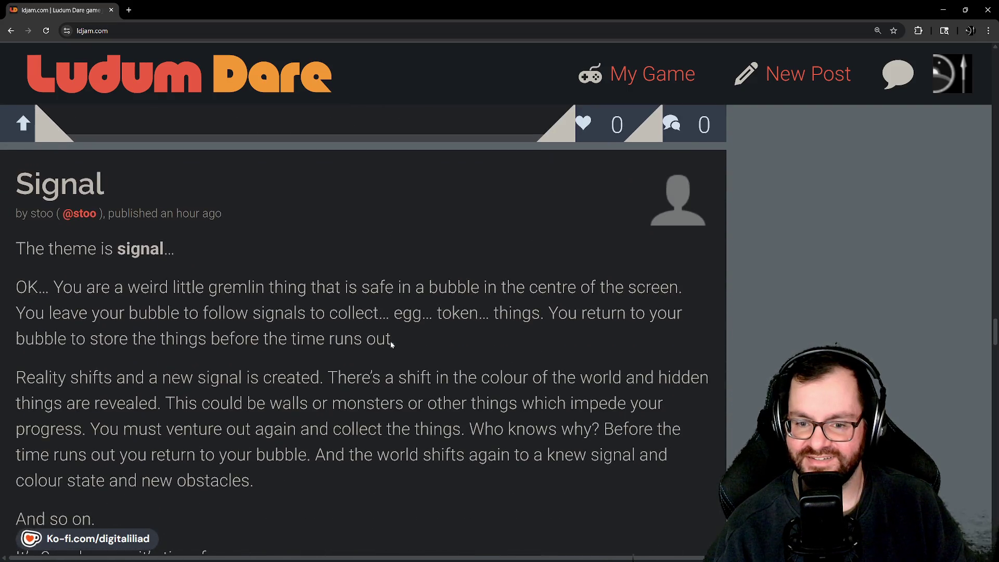
pyautogui.scroll(-5, 395, 345)
pyautogui.scroll(-10, 395, 344)
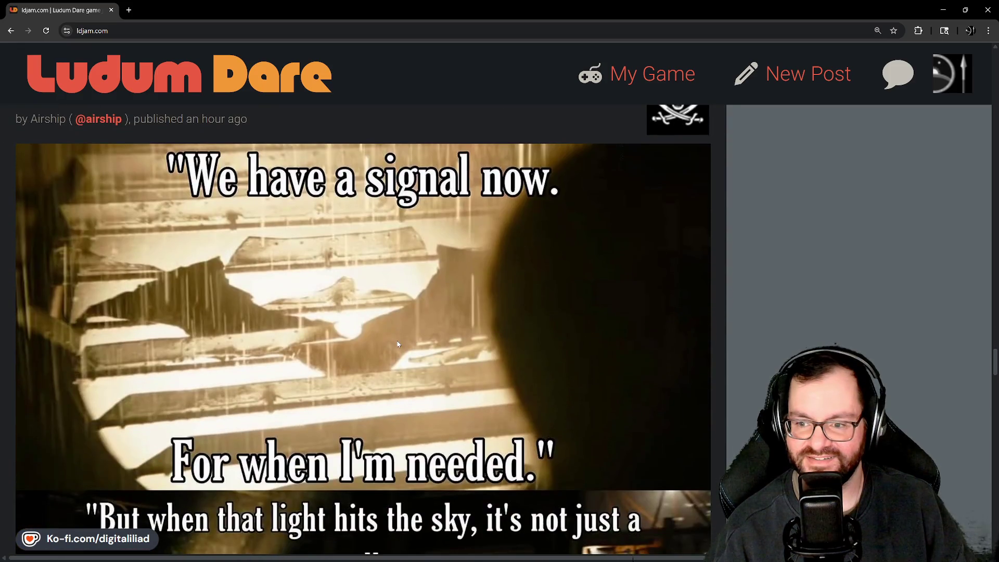
pyautogui.scroll(-4, 397, 343)
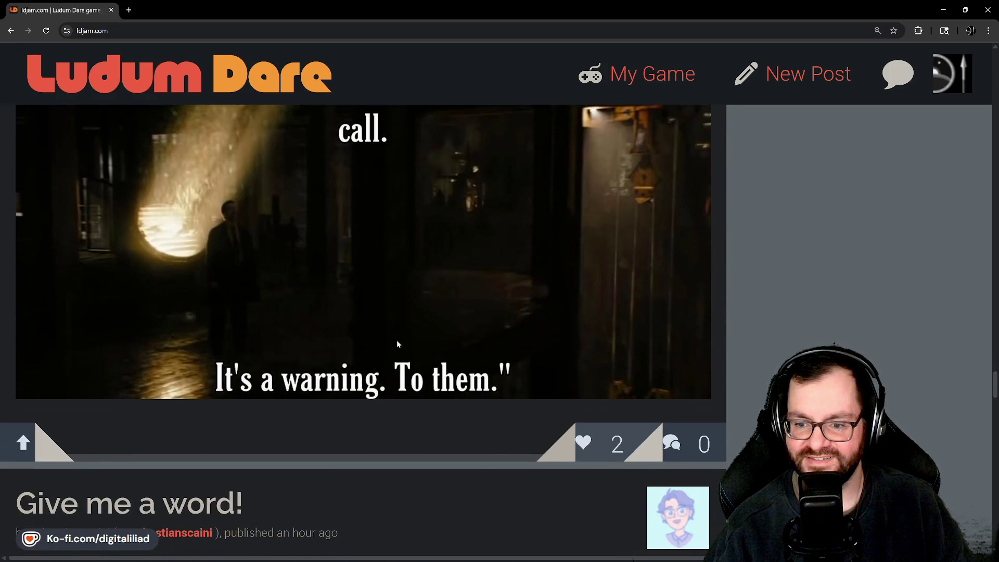
pyautogui.scroll(2, 397, 344)
pyautogui.scroll(-8, 398, 342)
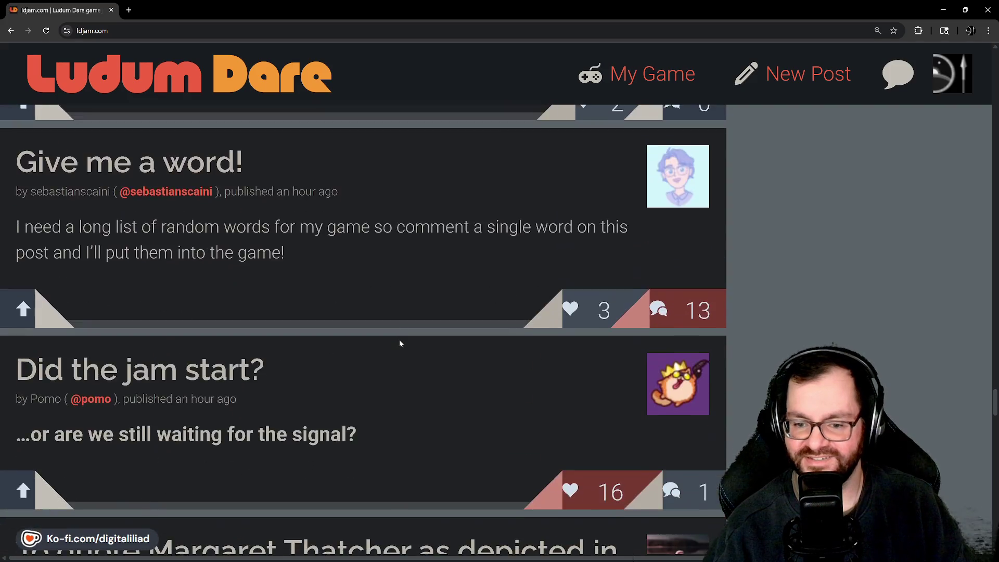
pyautogui.scroll(-20, 400, 343)
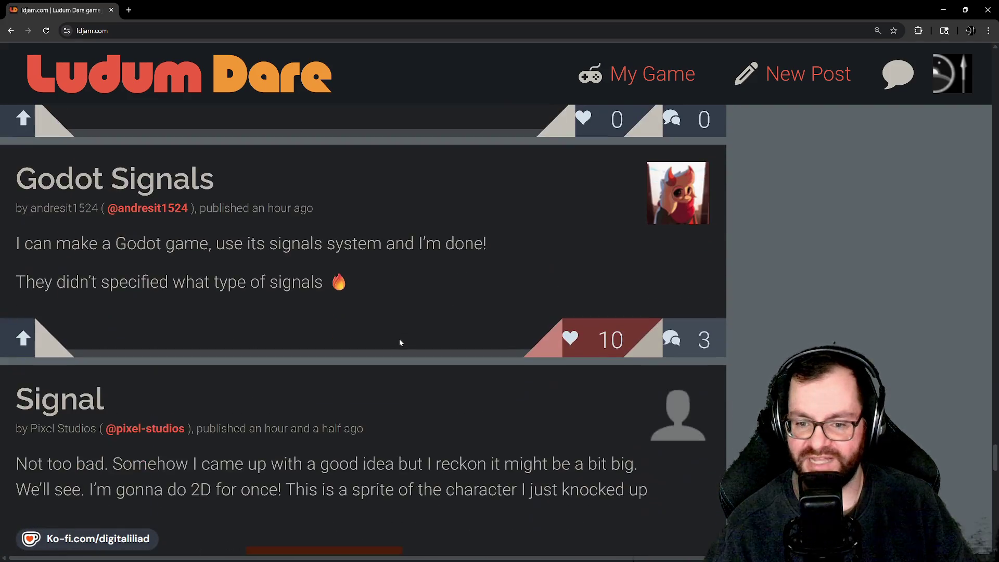
pyautogui.scroll(-10, 399, 343)
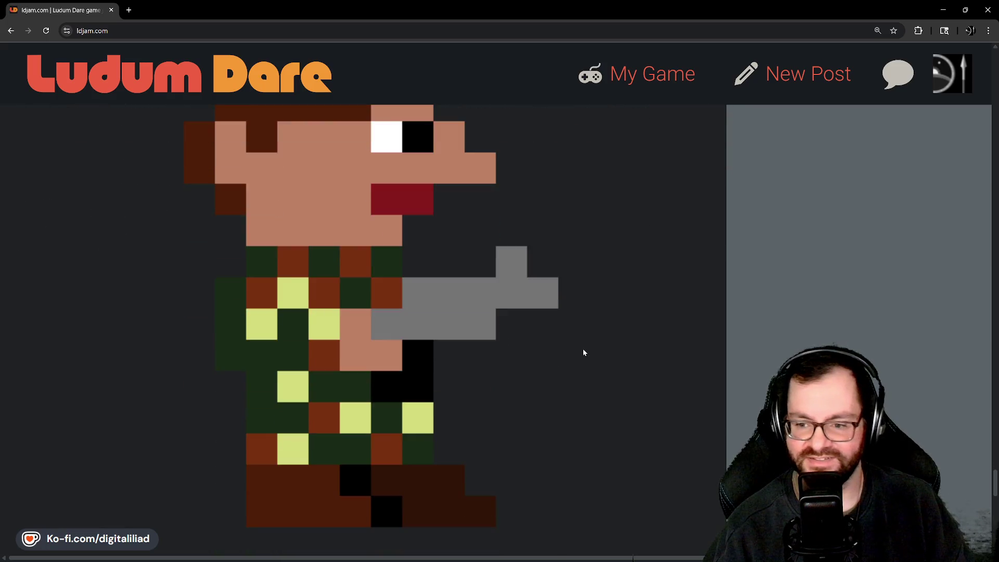
pyautogui.scroll(-17, 584, 353)
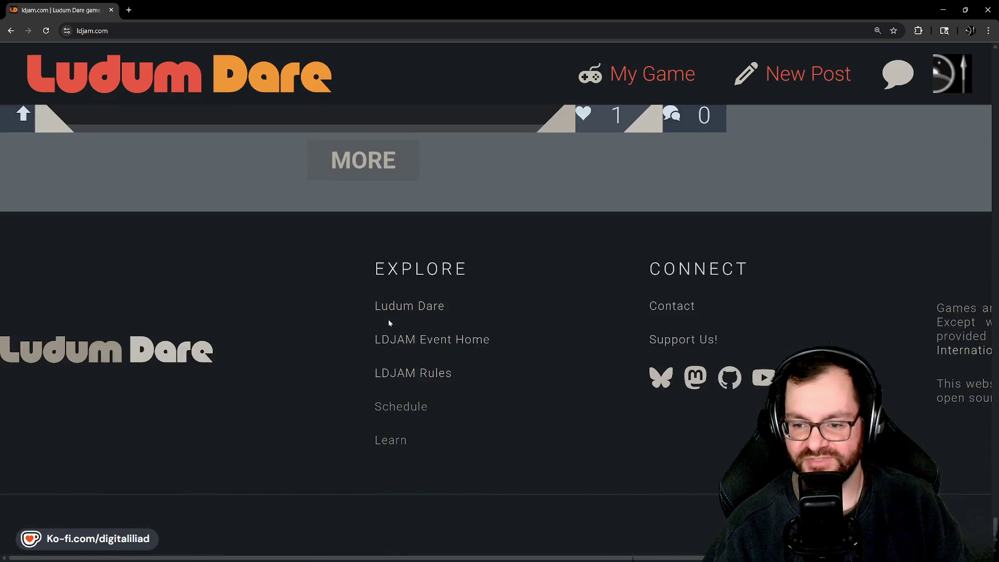
pyautogui.scroll(5, 388, 323)
# Load another batch of older posts and scroll down to the 'Here we go...' post.
pyautogui.click(364, 403)
pyautogui.scroll(-6, 374, 310)
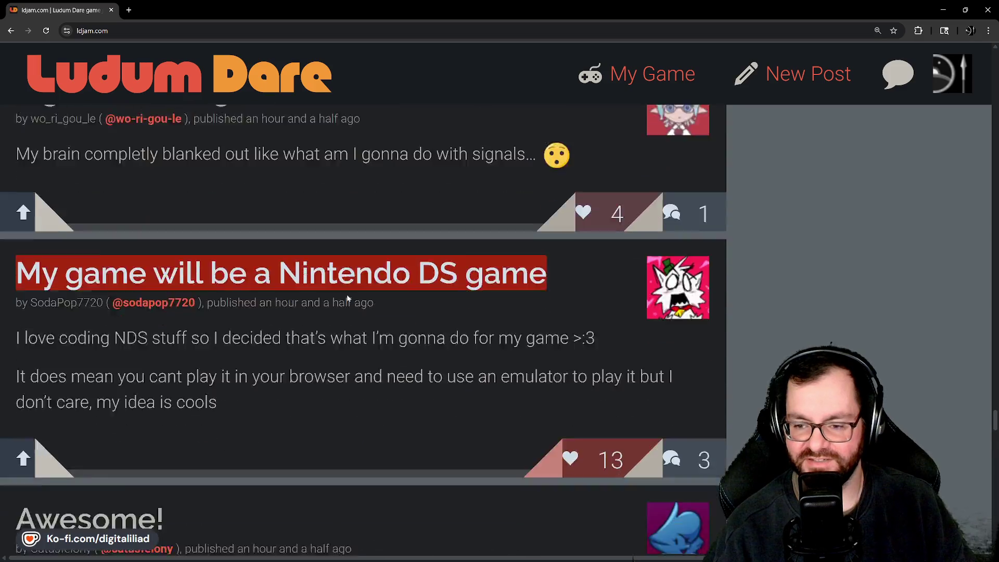
pyautogui.scroll(-14, 348, 298)
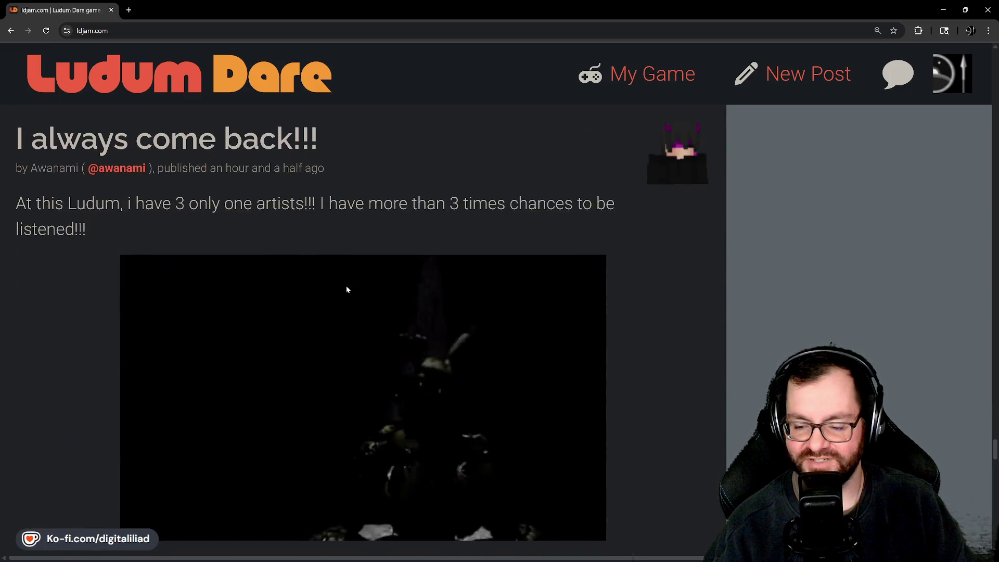
pyautogui.scroll(-3, 347, 289)
pyautogui.scroll(-10, 347, 289)
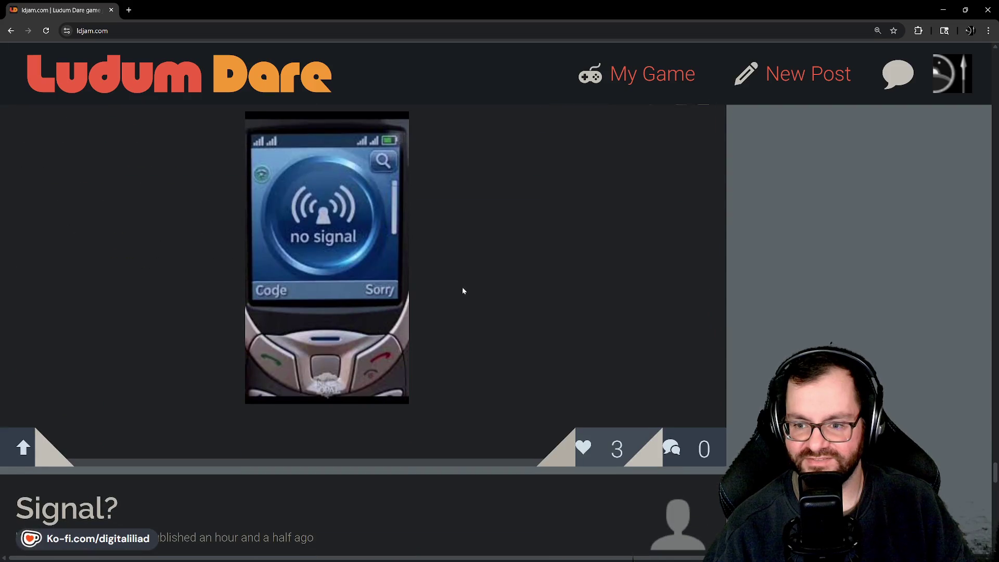
pyautogui.scroll(-18, 315, 251)
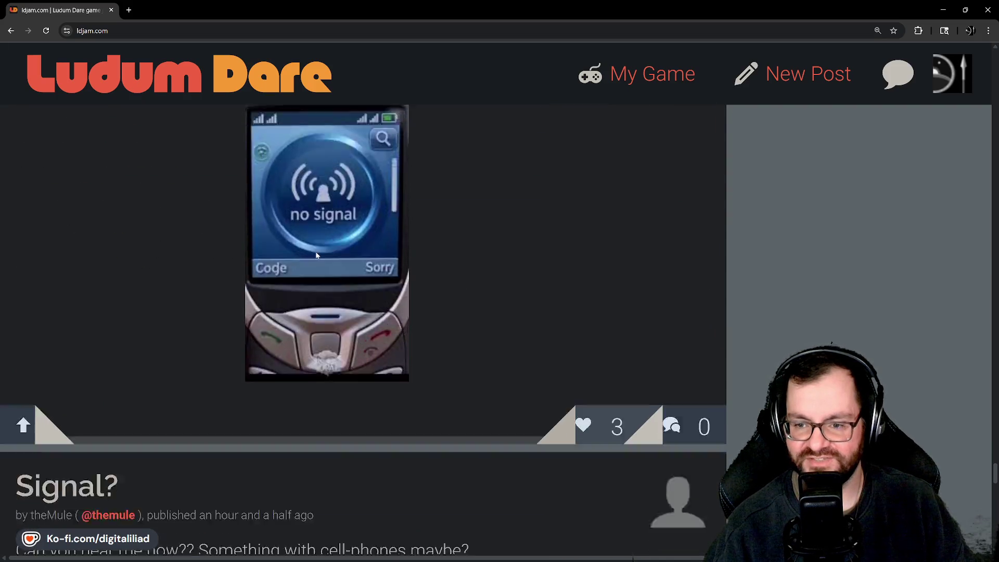
pyautogui.scroll(-4, 355, 344)
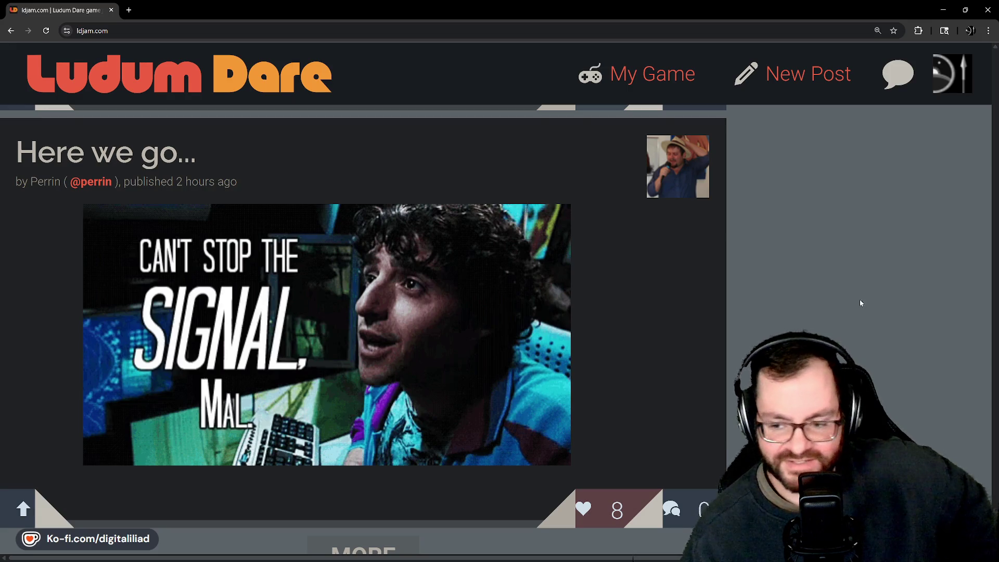
pyautogui.click(586, 511)
# Love the 'Here we go...' post, raising it to 9, and minimise Chrome.
pyautogui.click(590, 513)
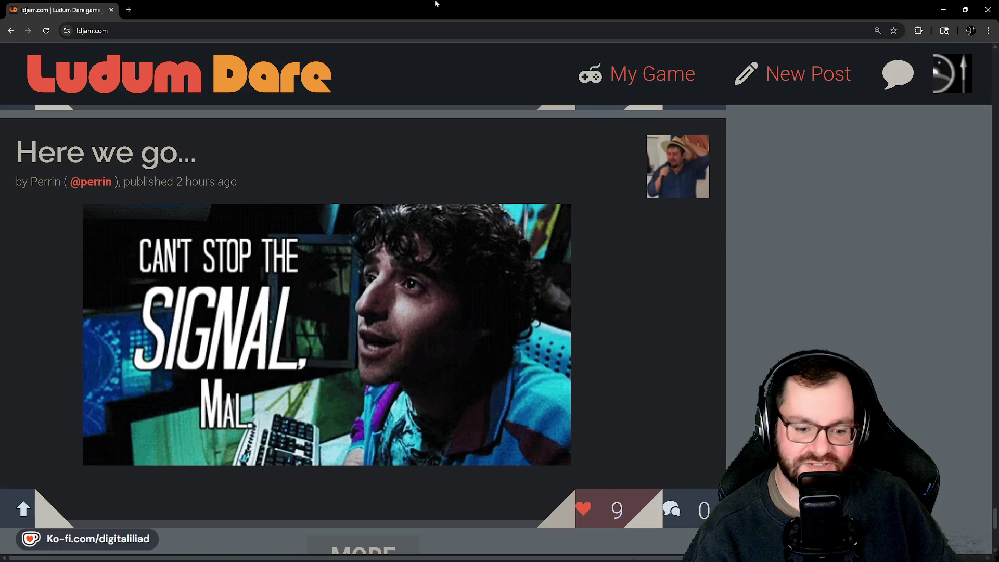
pyautogui.click(943, 10)
# Launch JetBrains Rider from the Windows taskbar.
pyautogui.scroll(-1, 432, 300)
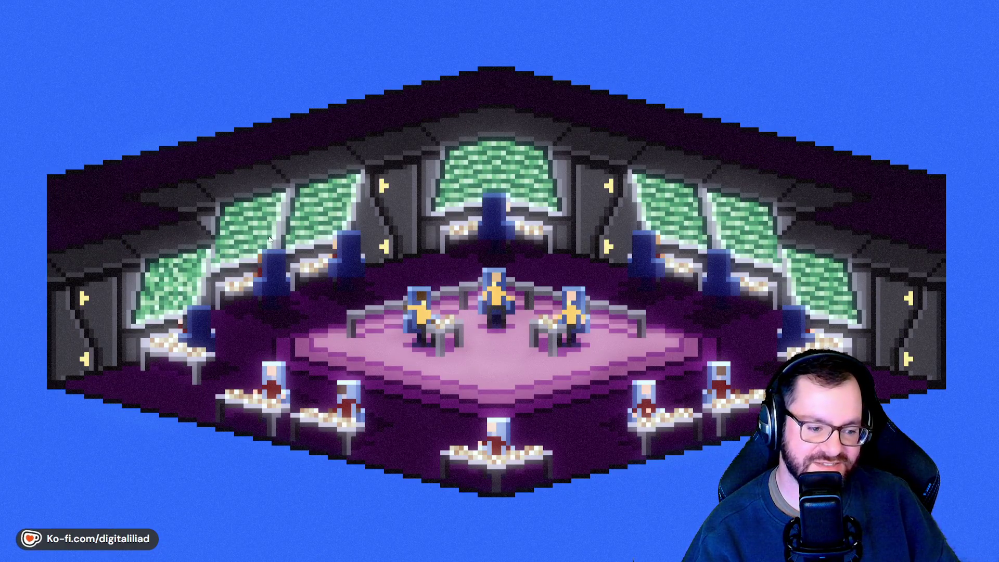
pyautogui.moveTo(561, 558)
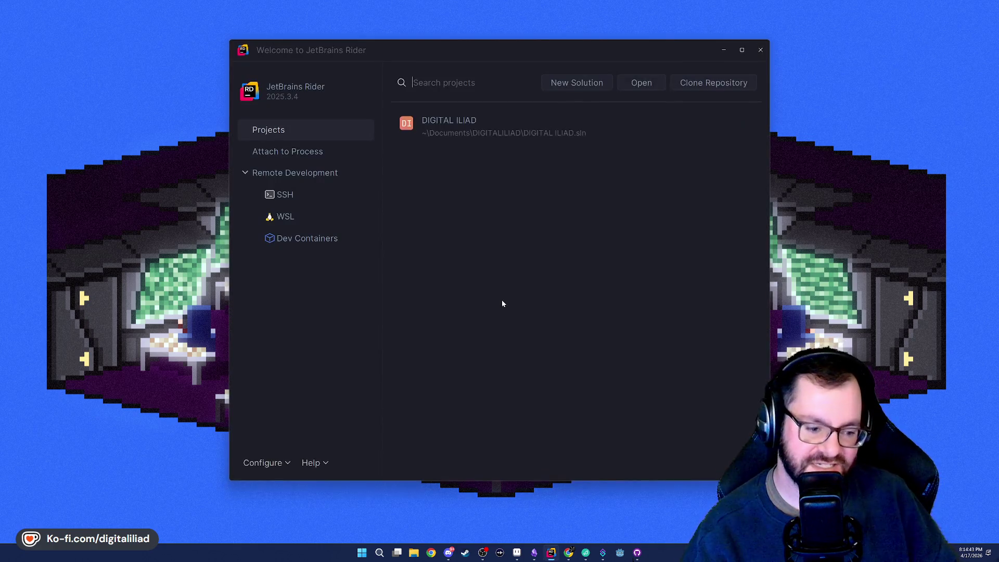
# Open DIGITAL ILIAD, go to CanvasItemDrawingSystem, then build and run the game in debug.
pyautogui.click(470, 127)
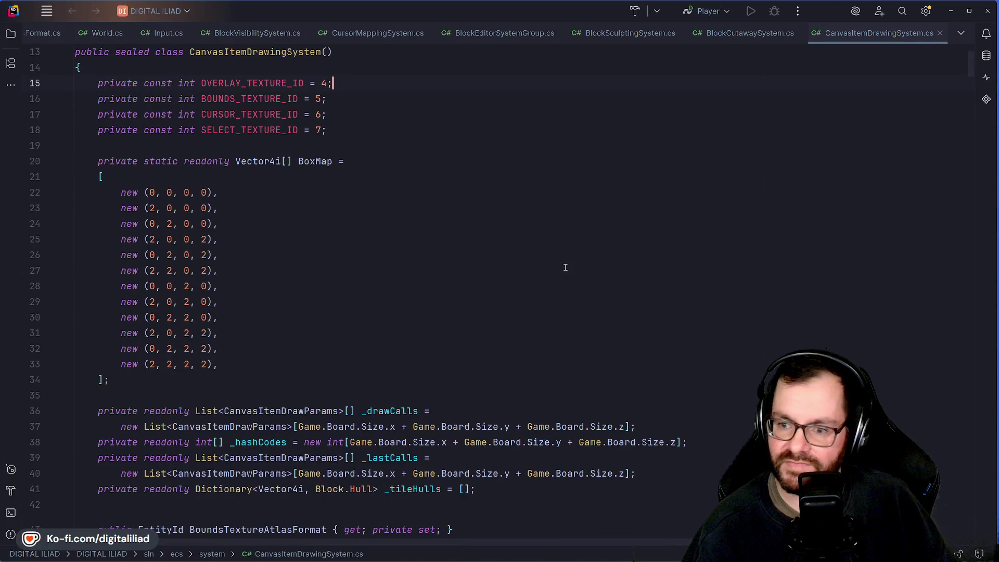
pyautogui.scroll(4, 528, 289)
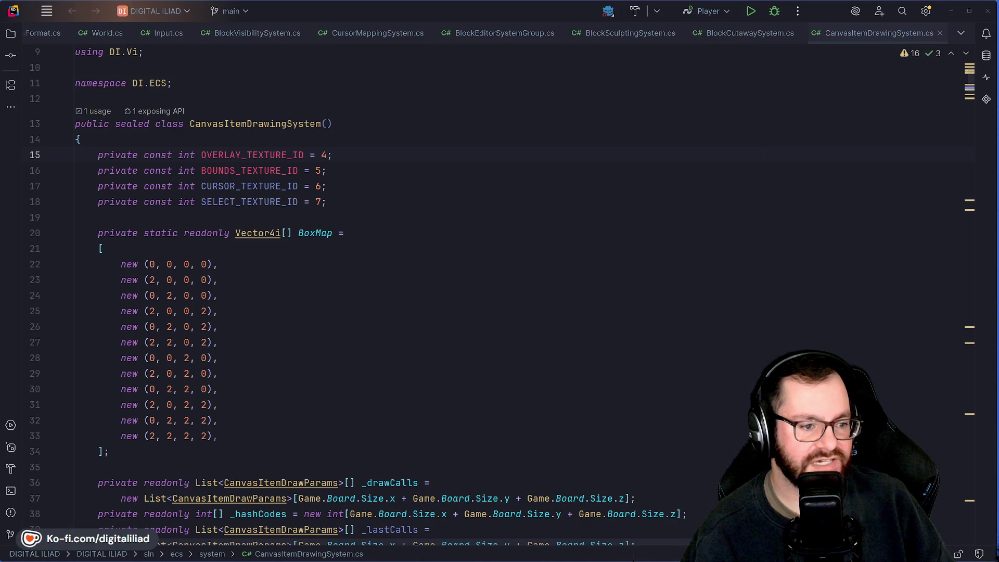
pyautogui.click(344, 123)
pyautogui.click(778, 14)
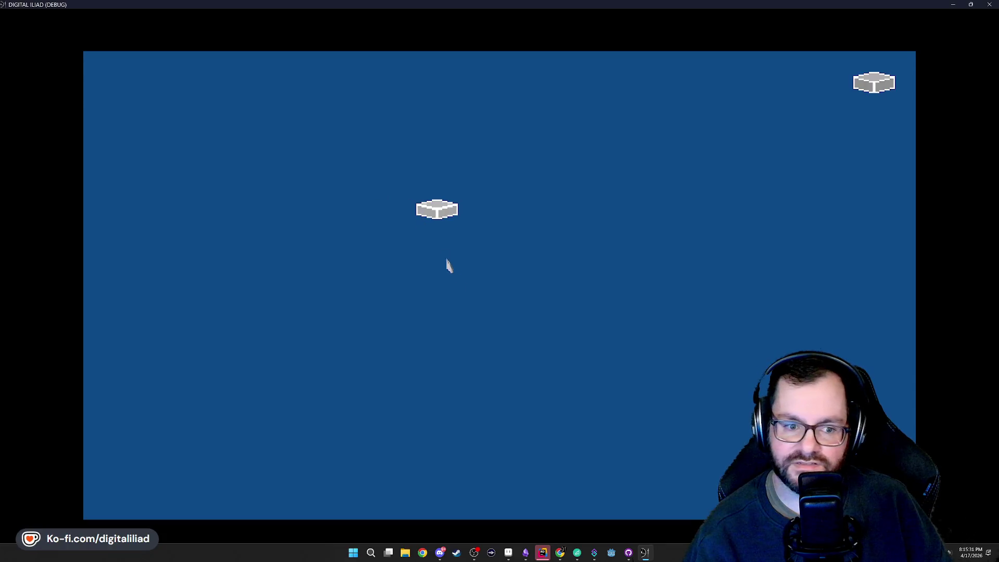
pyautogui.moveTo(449, 265)
pyautogui.mouseDown()
pyautogui.moveTo(519, 364)
pyautogui.moveTo(508, 350)
pyautogui.mouseUp()
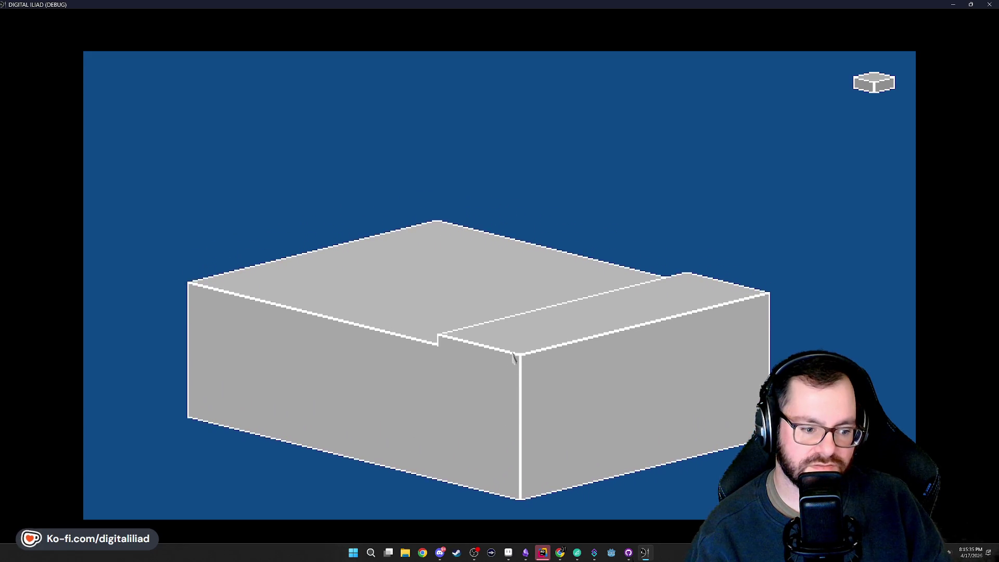
# Raise the platform into a tall grey box, then cut a recess in its top and undo it.
pyautogui.click(513, 357)
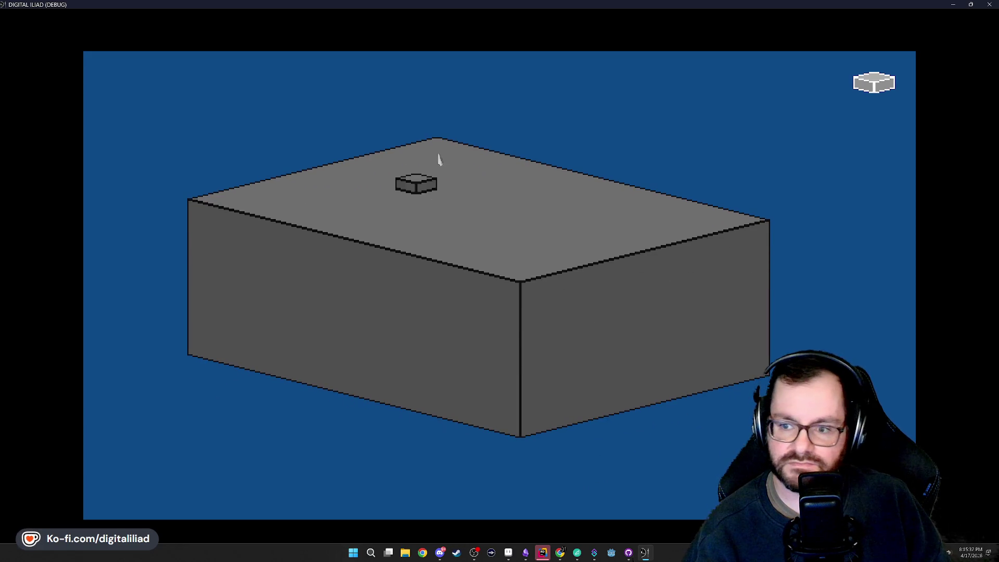
pyautogui.moveTo(455, 176); pyautogui.dragTo(538, 270)
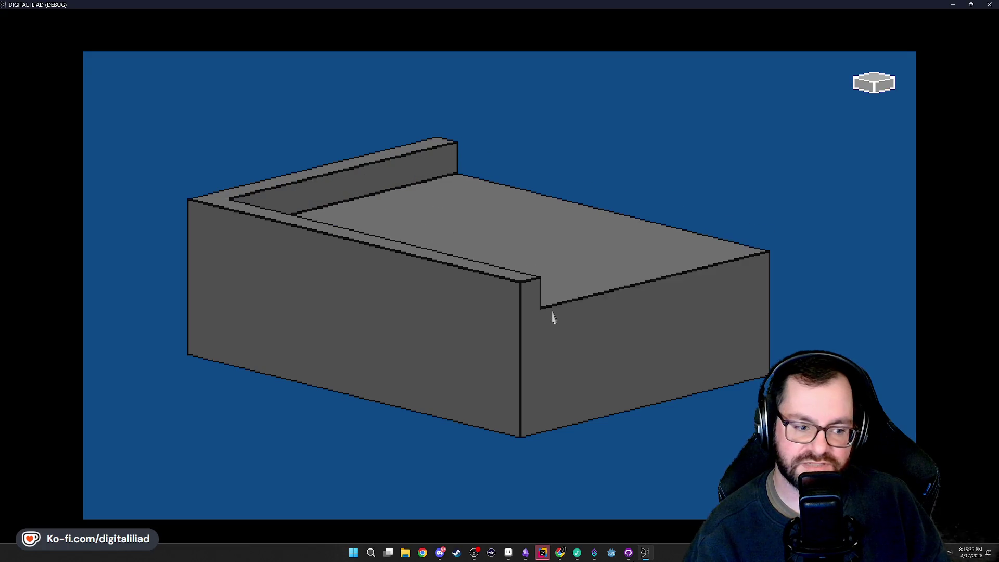
pyautogui.hotkey('ctrl', 'z')
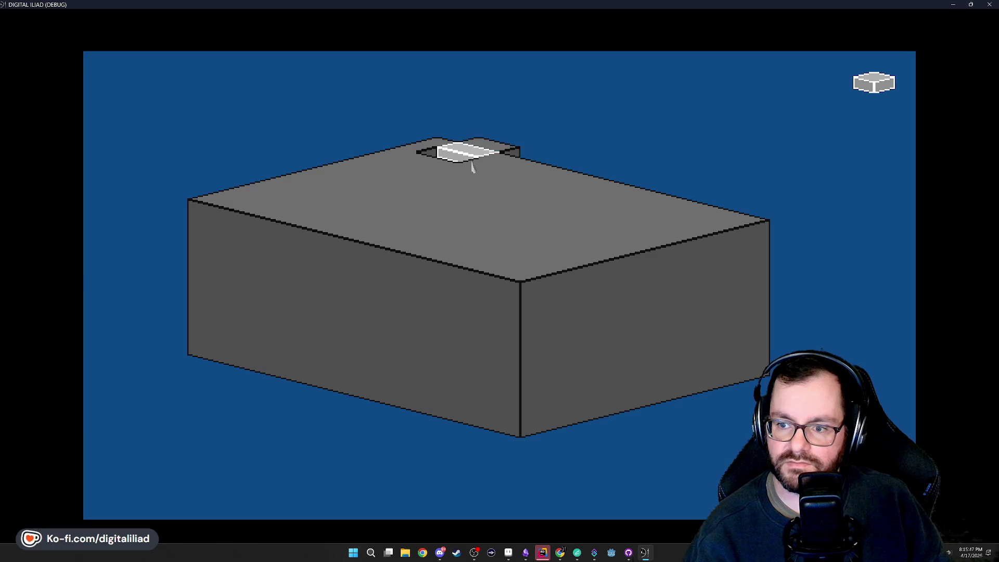
# Open the block's cutaway view and build the ground-floor walls, with two dividing walls across the room.
pyautogui.click(435, 163)
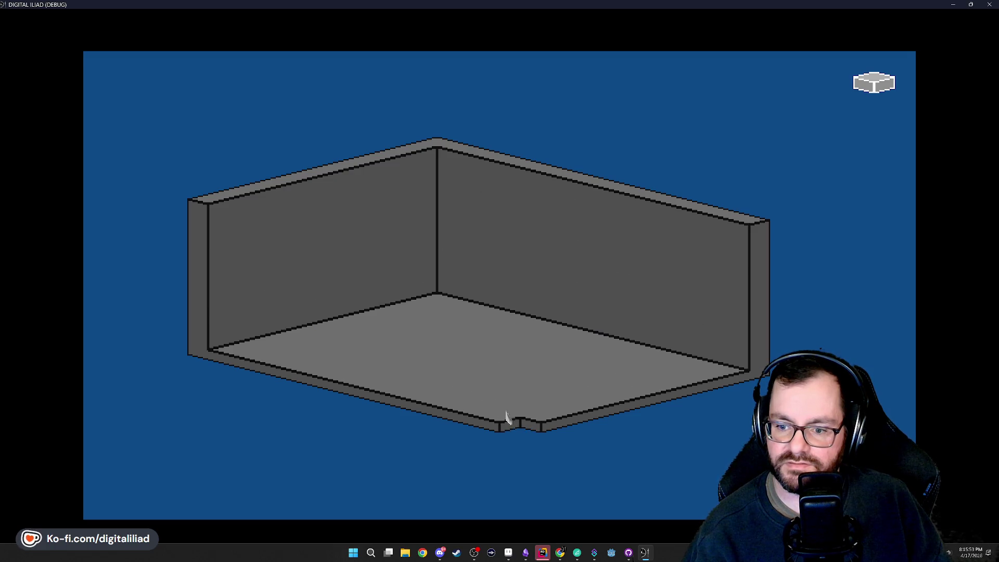
pyautogui.moveTo(324, 263)
pyautogui.mouseDown()
pyautogui.moveTo(380, 350)
pyautogui.moveTo(637, 409)
pyautogui.moveTo(629, 399)
pyautogui.mouseUp()
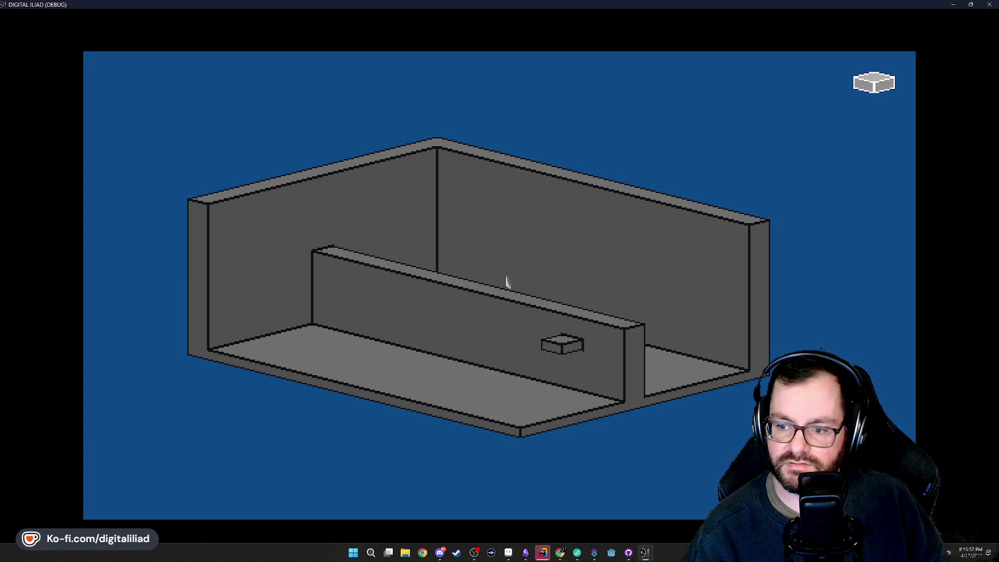
pyautogui.moveTo(445, 317)
pyautogui.mouseDown()
pyautogui.moveTo(379, 364)
pyautogui.moveTo(291, 367)
pyautogui.mouseUp()
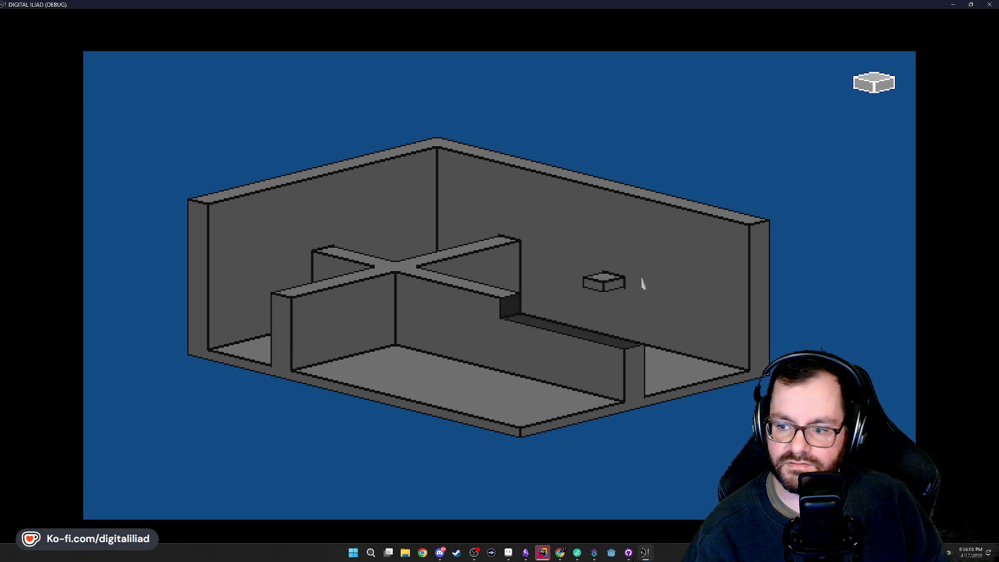
pyautogui.moveTo(637, 284)
pyautogui.mouseDown()
pyautogui.moveTo(560, 373)
pyautogui.moveTo(443, 392)
pyautogui.moveTo(430, 405)
pyautogui.moveTo(430, 396)
pyautogui.mouseUp()
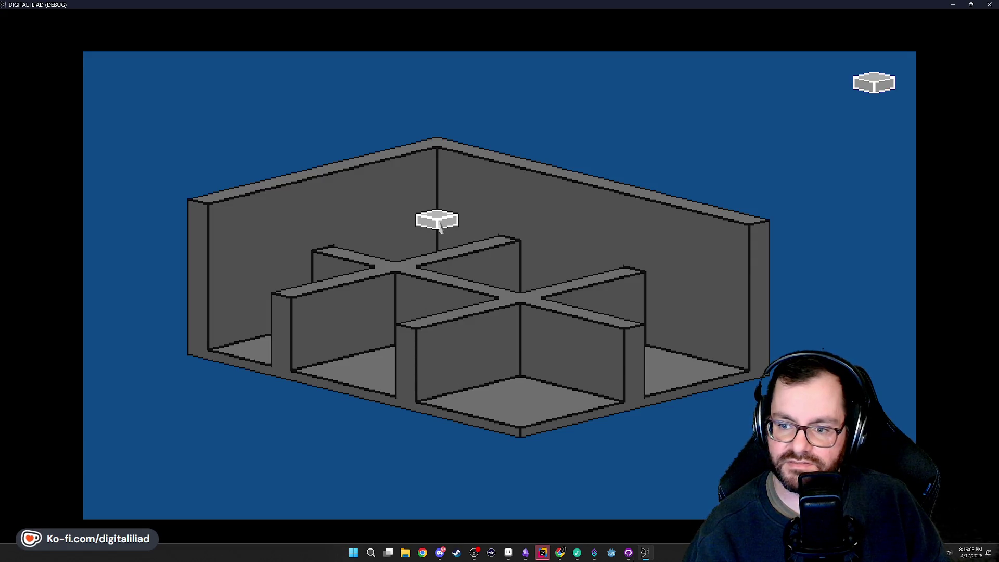
# Lay an upper floor slab and add three upper-floor walls dividing the rooms.
pyautogui.moveTo(461, 286); pyautogui.dragTo(524, 359)
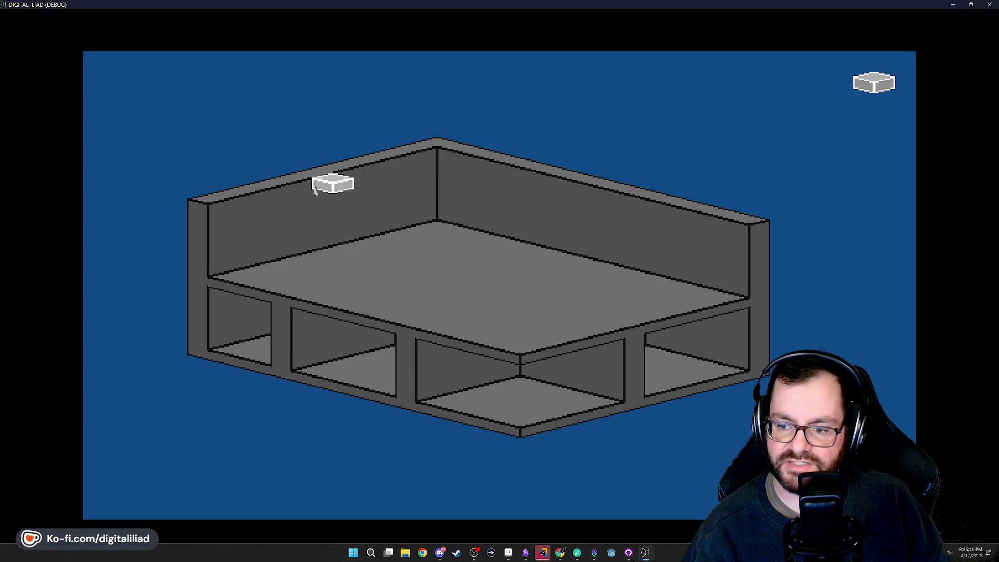
pyautogui.moveTo(335, 265)
pyautogui.mouseDown()
pyautogui.moveTo(502, 323)
pyautogui.moveTo(566, 317)
pyautogui.moveTo(606, 336)
pyautogui.mouseUp()
pyautogui.moveTo(534, 194)
pyautogui.mouseDown()
pyautogui.moveTo(444, 282)
pyautogui.moveTo(328, 290)
pyautogui.moveTo(313, 305)
pyautogui.mouseUp()
pyautogui.moveTo(608, 252); pyautogui.dragTo(447, 337)
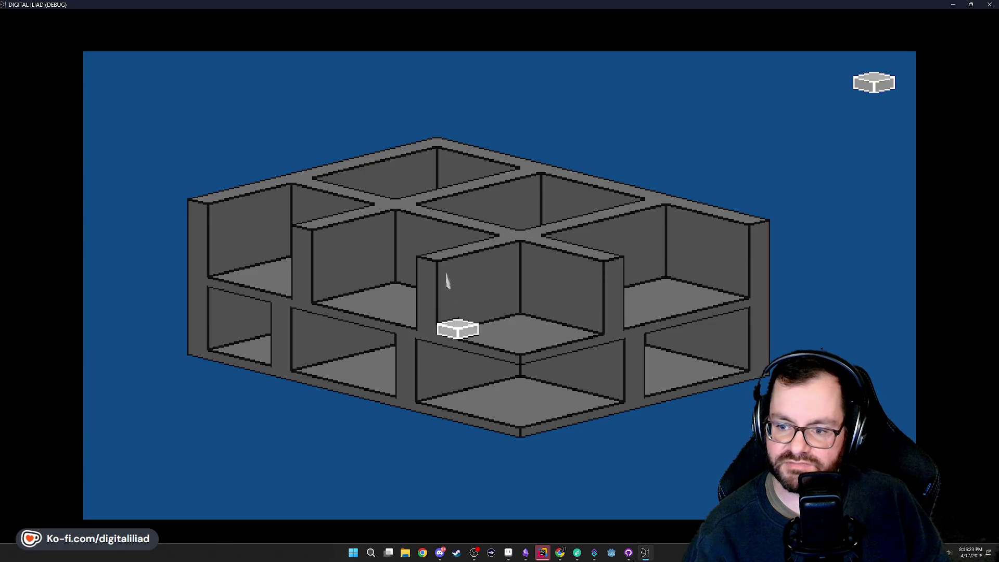
# Cover the structure with a roof slab and close the front with two walls.
pyautogui.moveTo(439, 158)
pyautogui.mouseDown()
pyautogui.moveTo(502, 274)
pyautogui.moveTo(526, 282)
pyautogui.mouseUp()
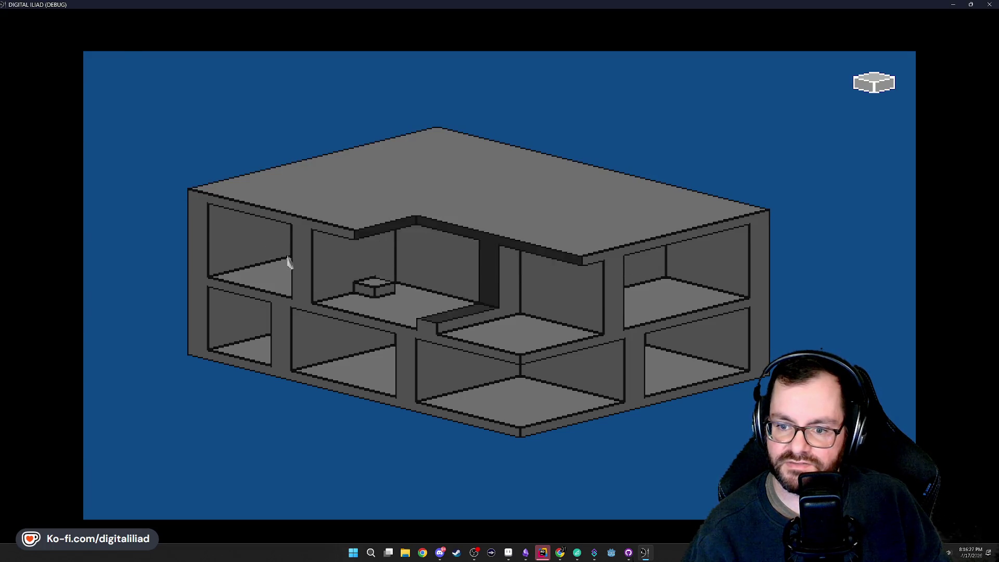
pyautogui.moveTo(224, 250)
pyautogui.mouseDown()
pyautogui.moveTo(343, 341)
pyautogui.moveTo(520, 430)
pyautogui.mouseUp()
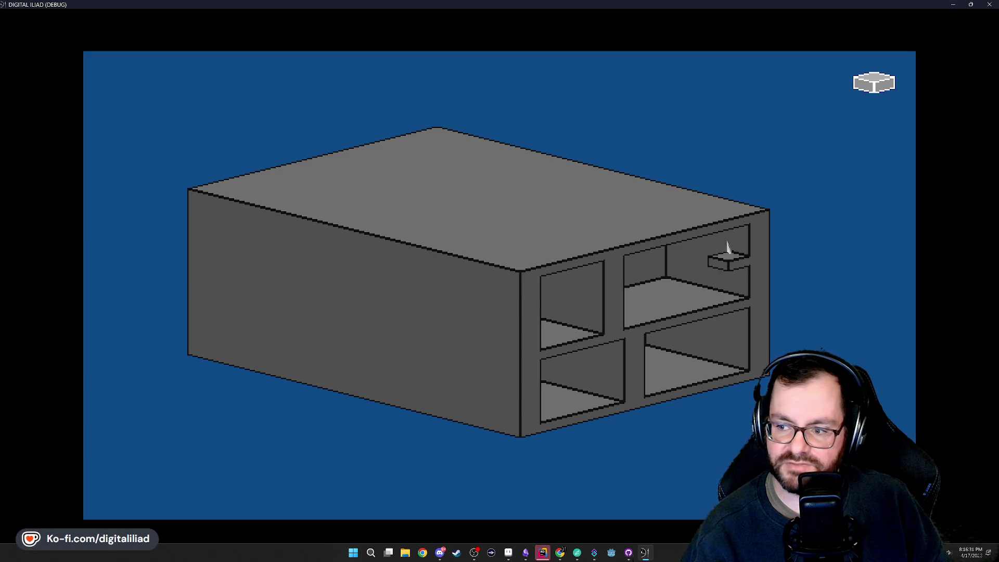
pyautogui.moveTo(736, 260)
pyautogui.mouseDown()
pyautogui.moveTo(561, 423)
pyautogui.moveTo(549, 419)
pyautogui.mouseUp()
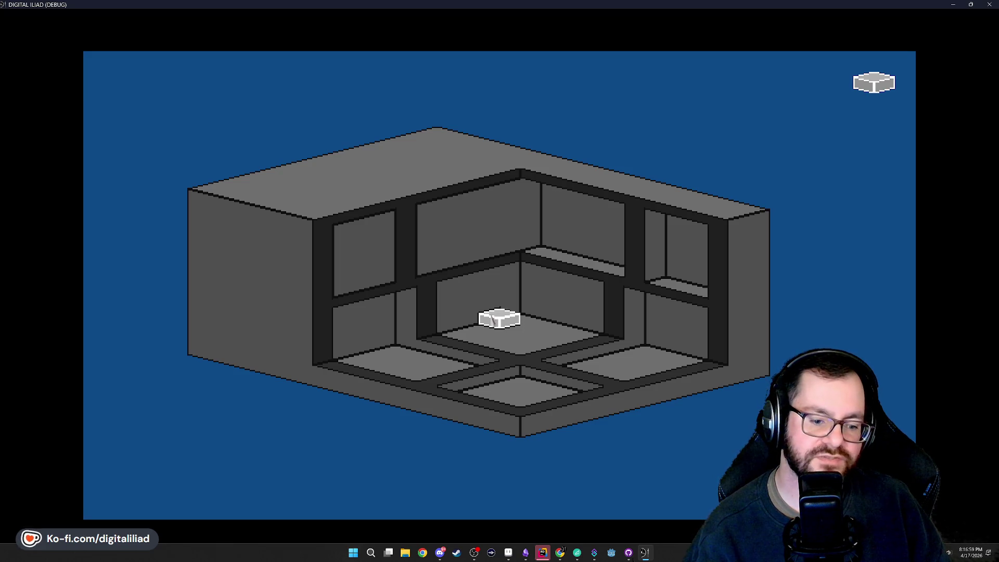
# Add a walled room section on the left, check the closed and open views, then quit the game.
pyautogui.click(460, 305)
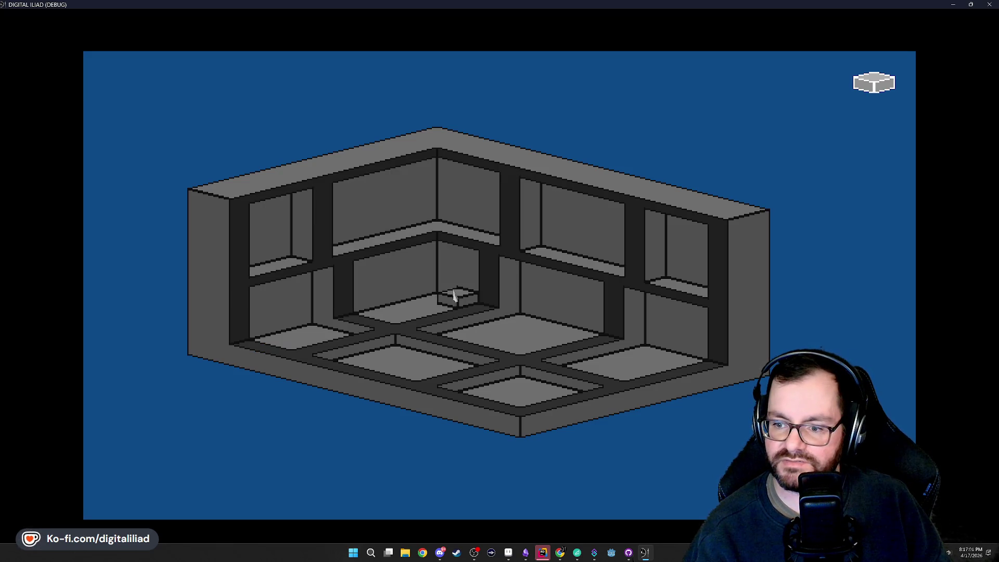
pyautogui.press('Tab')
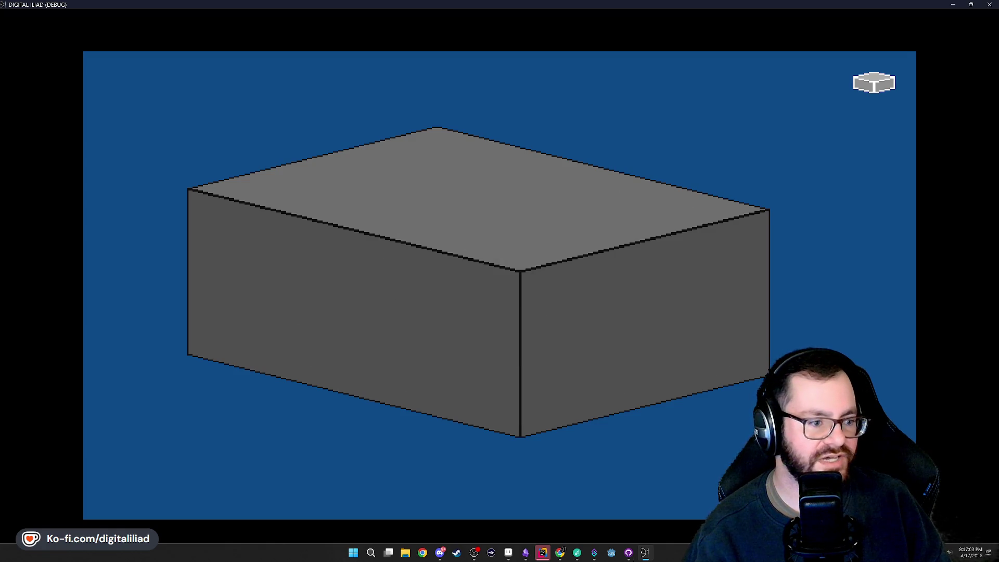
pyautogui.press('Tab')
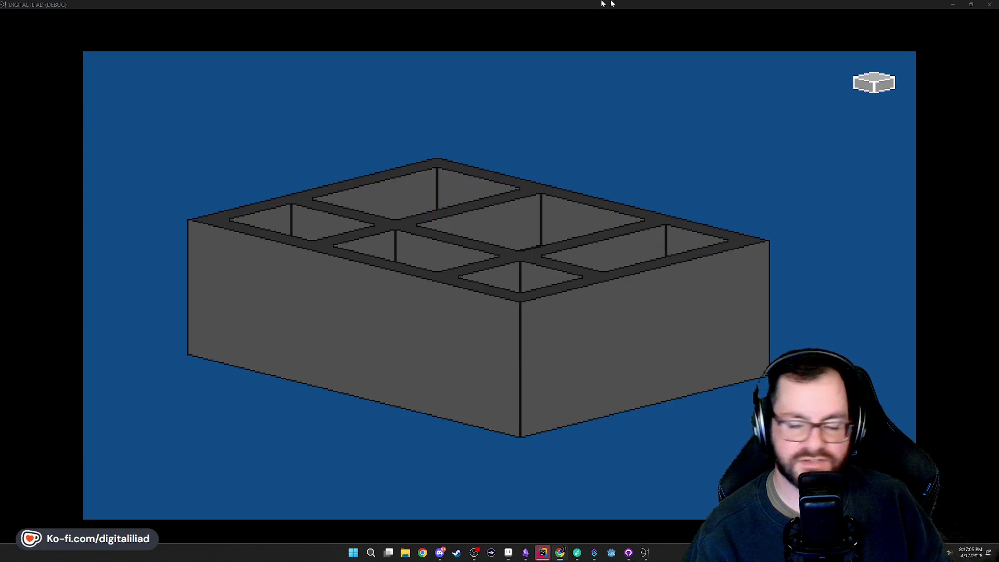
pyautogui.click(989, 4)
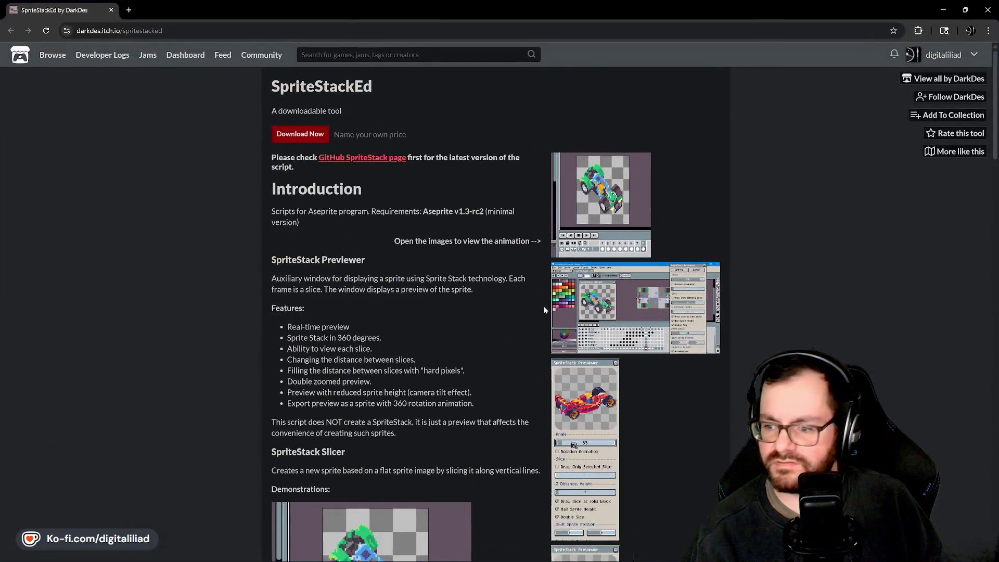
# Scroll down the SpriteStackEd page to the SpriteStack Previewer and Slicer demo animations.
pyautogui.scroll(-5, 544, 310)
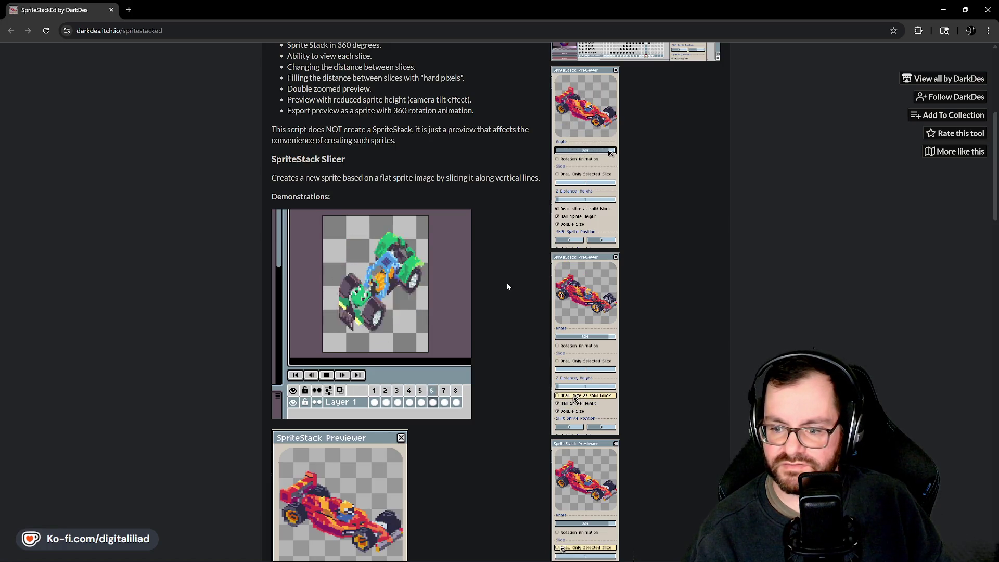
pyautogui.scroll(3, 507, 285)
pyautogui.keyDown('ctrl'); pyautogui.scroll(4, 525, 229); pyautogui.keyUp('ctrl')
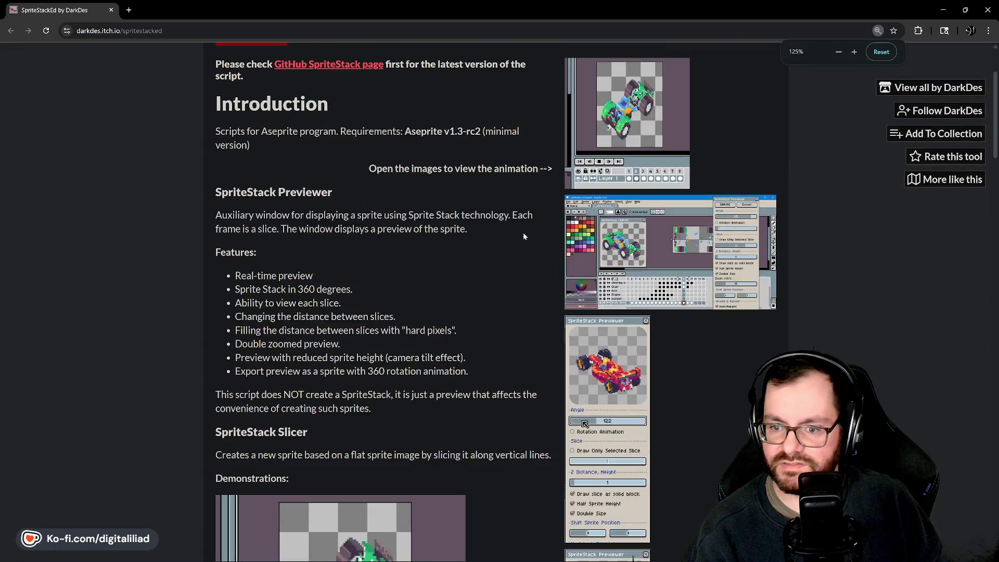
pyautogui.scroll(-5, 532, 276)
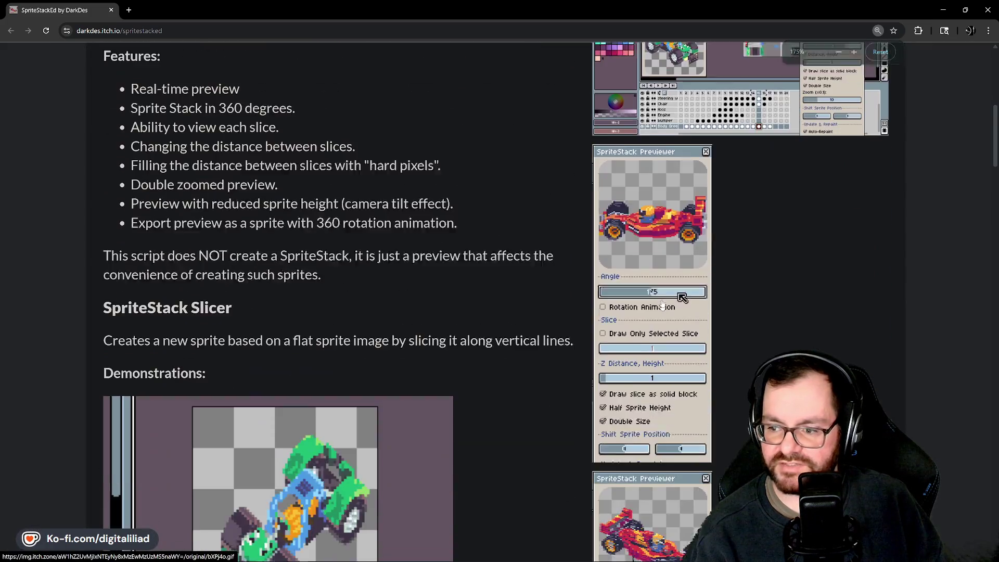
pyautogui.scroll(-1, 533, 276)
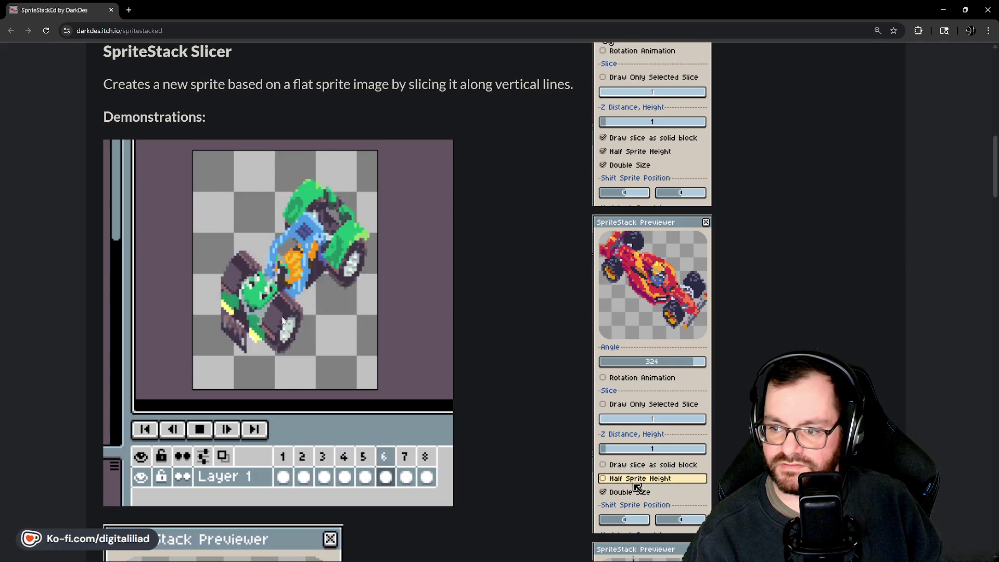
pyautogui.scroll(-1, 299, 307)
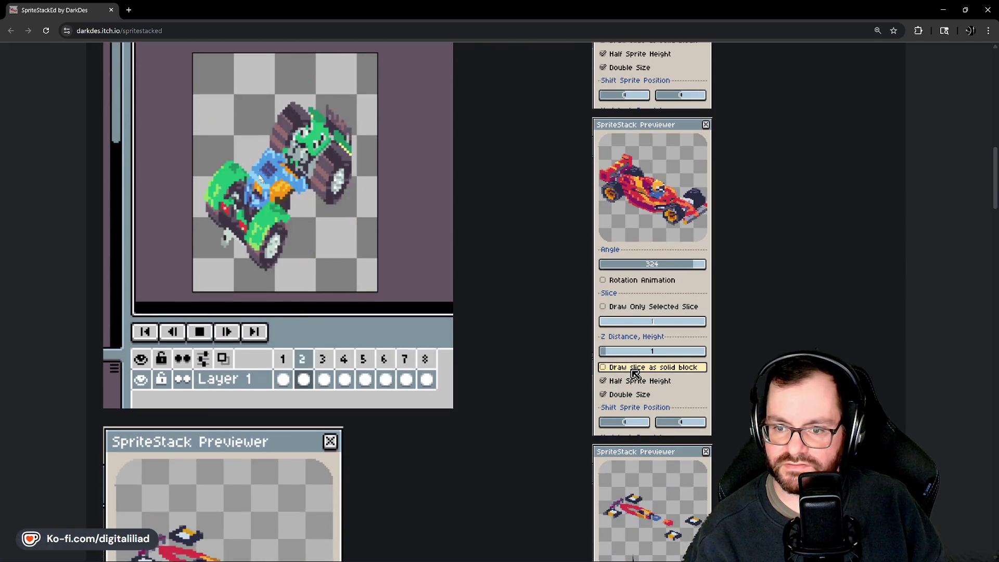
pyautogui.scroll(-1, 308, 299)
pyautogui.scroll(-2, 309, 298)
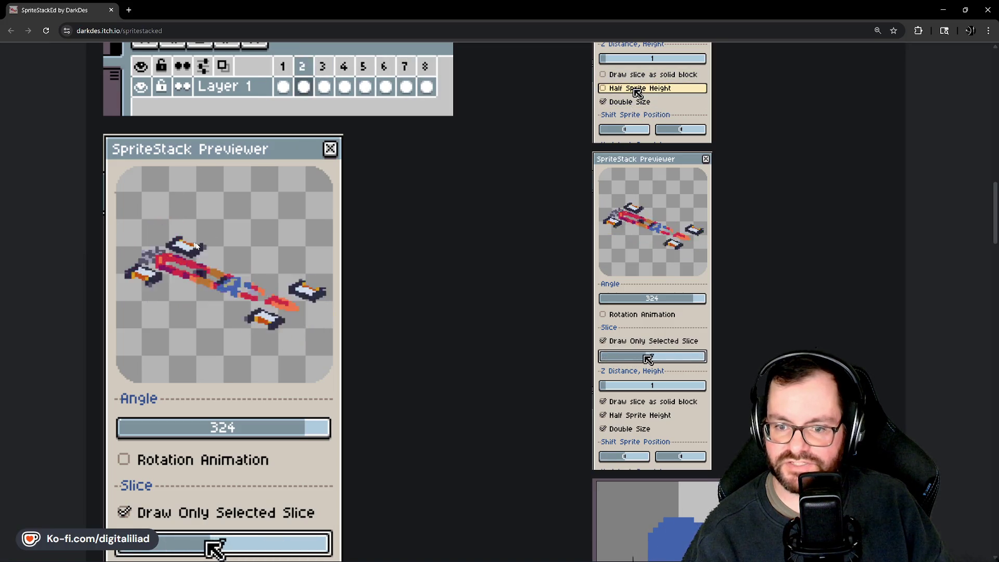
pyautogui.scroll(-5, 526, 312)
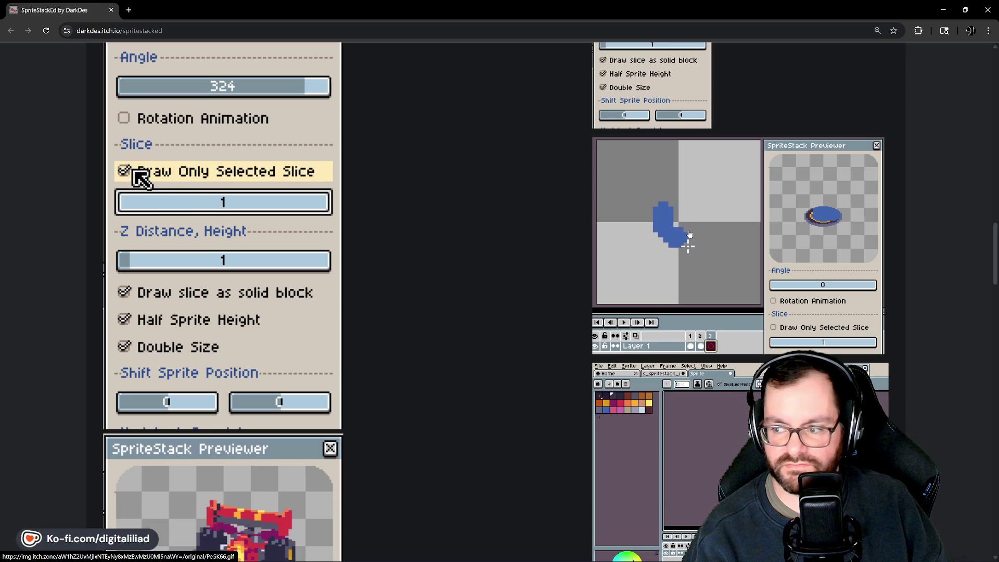
pyautogui.scroll(-6, 554, 282)
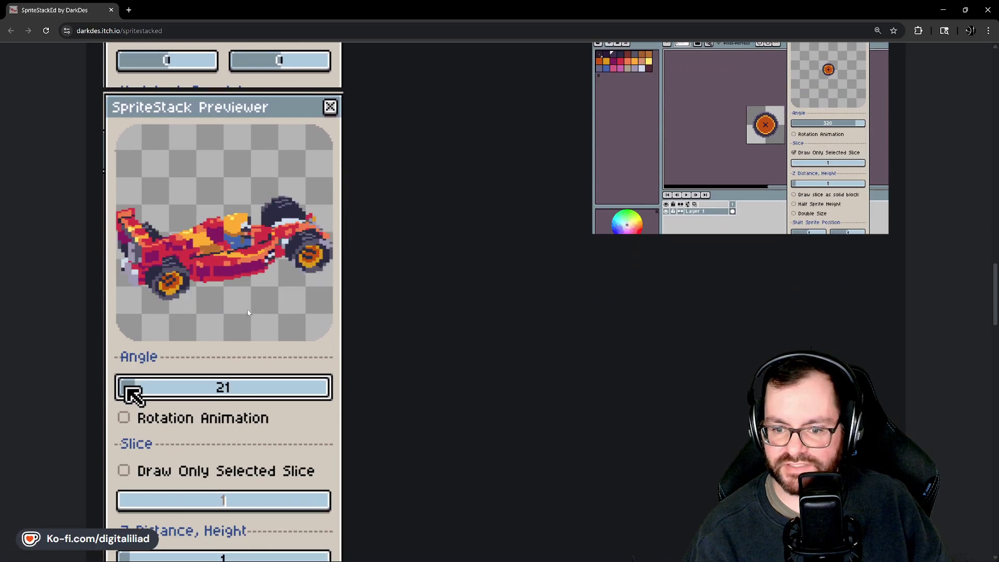
pyautogui.scroll(-6, 248, 313)
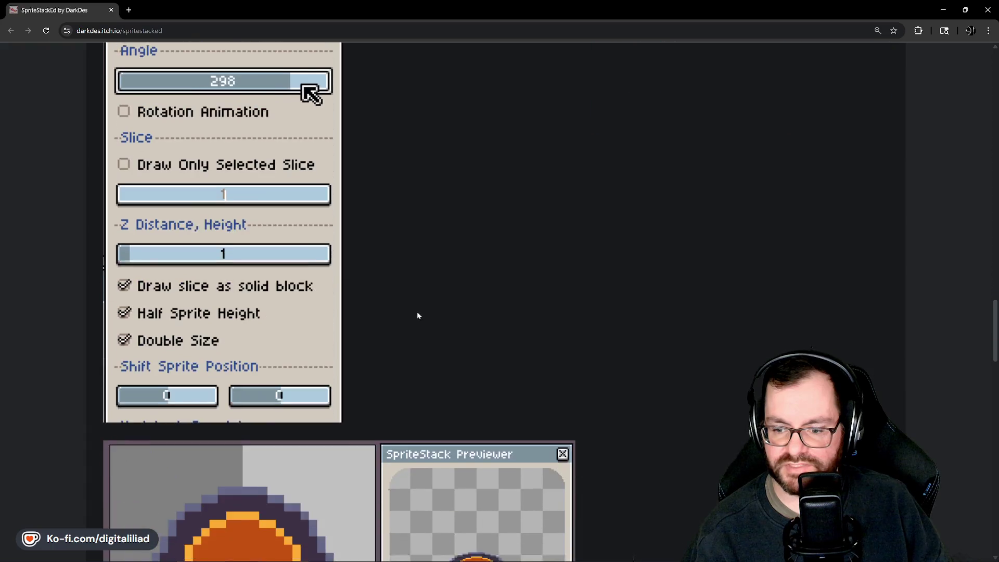
pyautogui.scroll(-5, 417, 315)
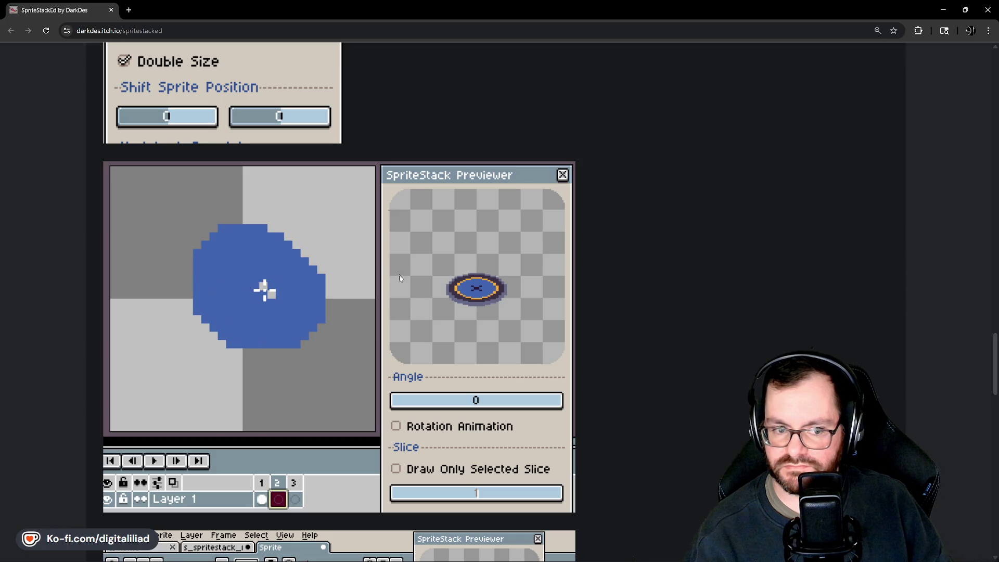
pyautogui.scroll(-2, 401, 281)
pyautogui.scroll(2, 406, 280)
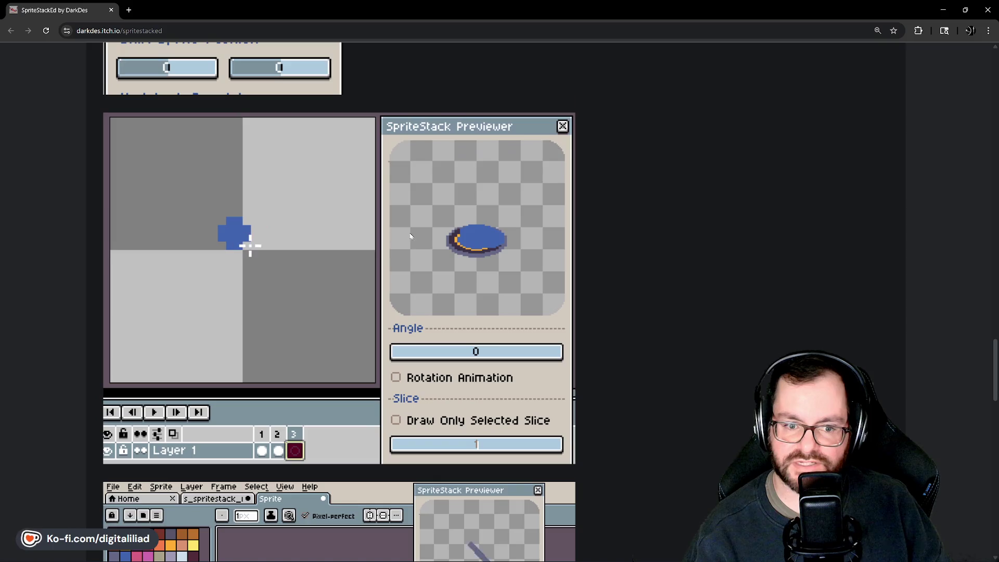
pyautogui.scroll(-1, 372, 284)
pyautogui.scroll(-1, 372, 284)
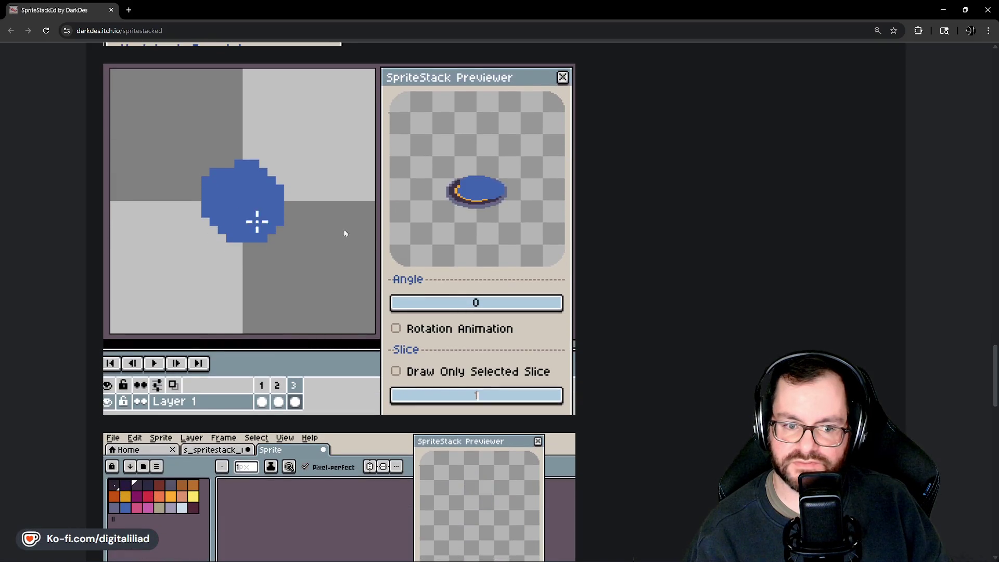
pyautogui.scroll(-1, 283, 220)
pyautogui.scroll(2, 323, 250)
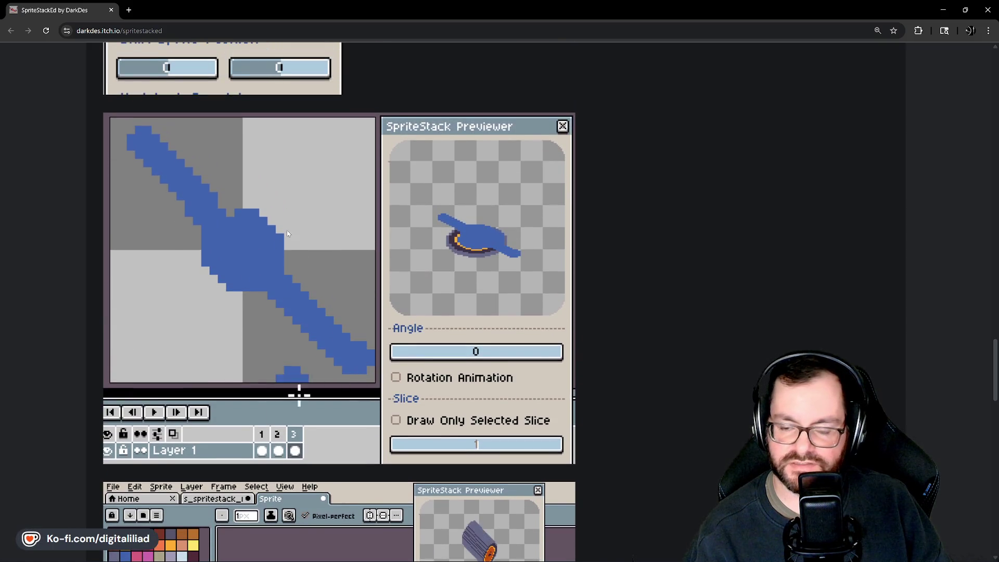
pyautogui.scroll(2, 287, 234)
pyautogui.scroll(-5, 239, 219)
pyautogui.scroll(2, 194, 200)
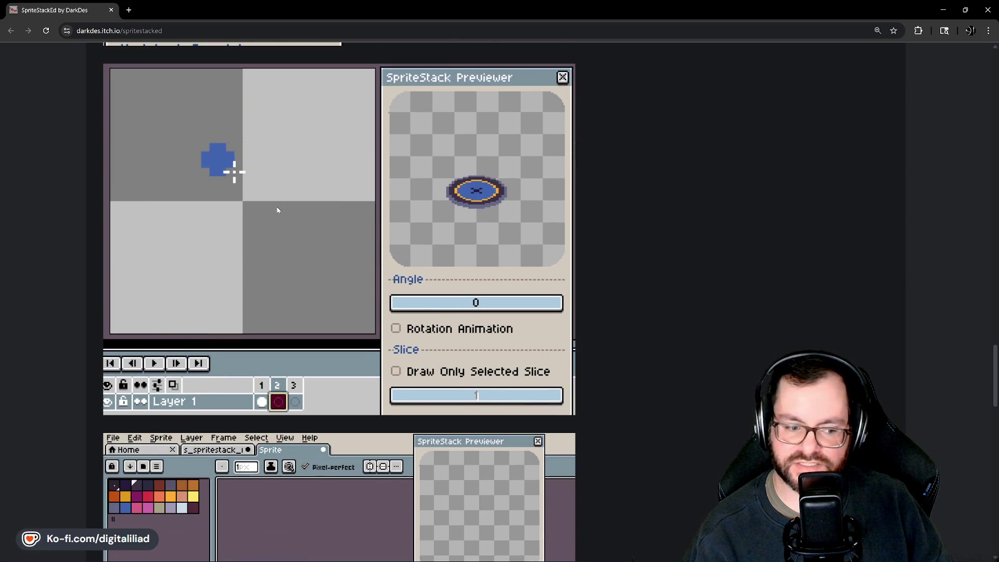
pyautogui.scroll(-10, 276, 206)
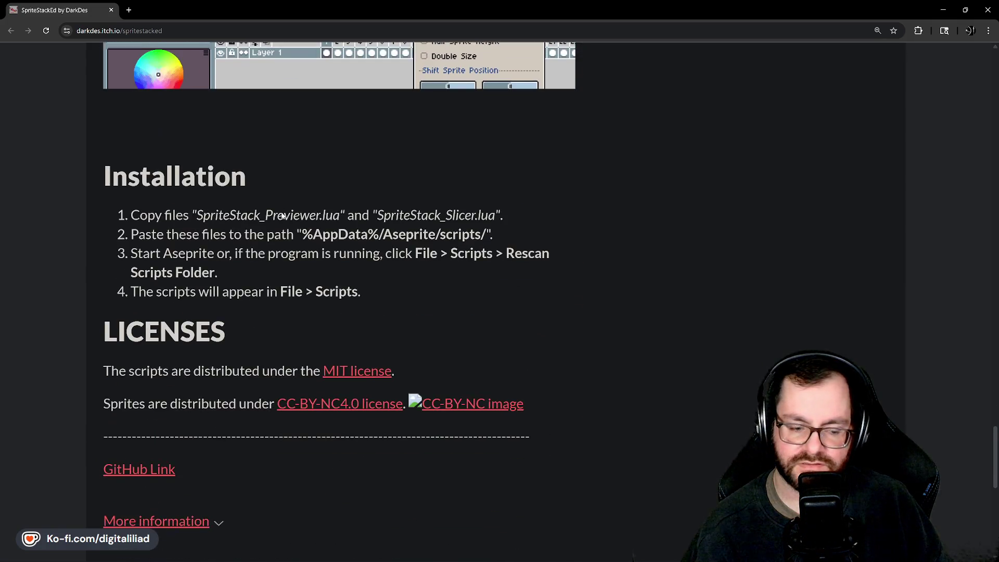
pyautogui.scroll(-5, 312, 224)
pyautogui.scroll(8, 499, 245)
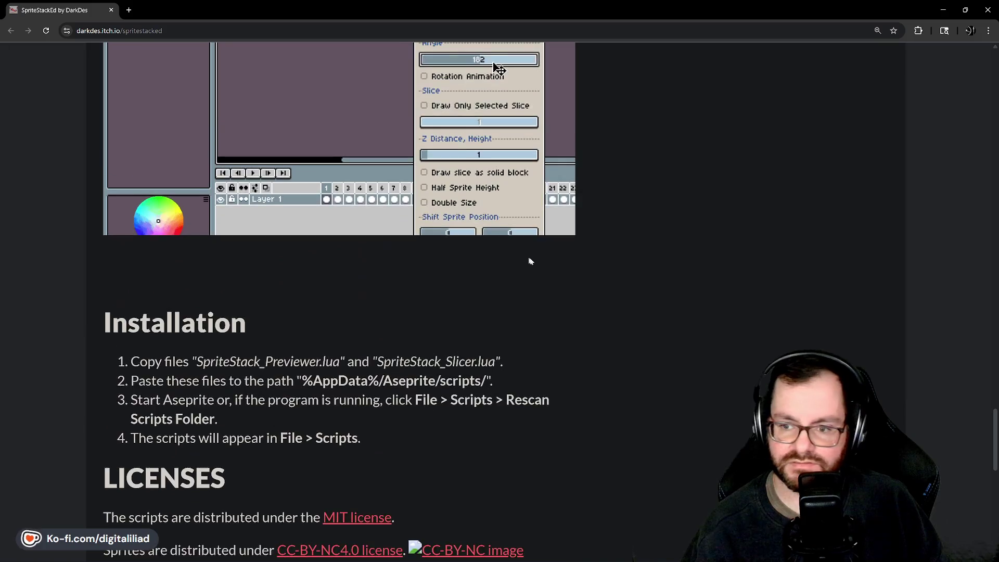
pyautogui.scroll(5, 530, 262)
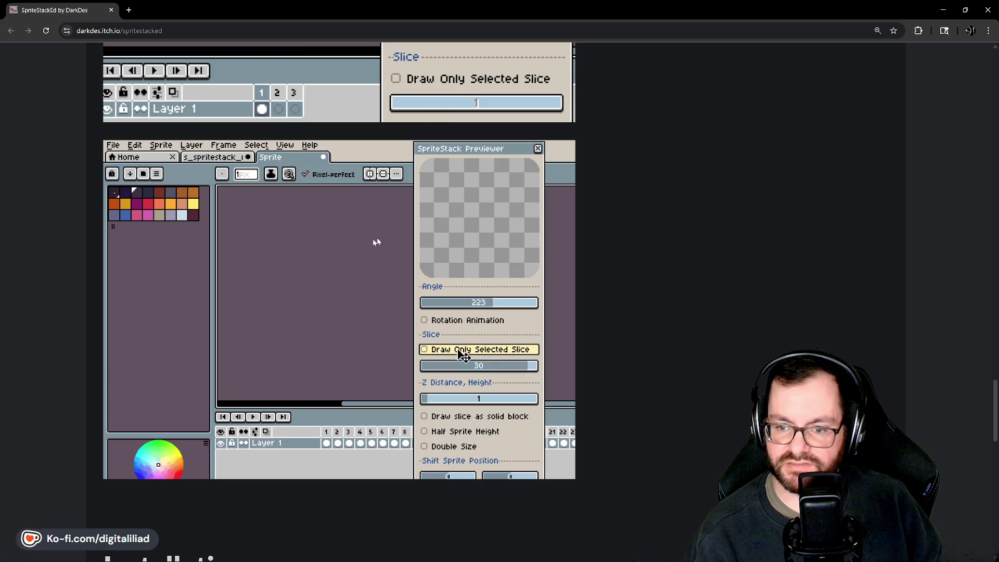
pyautogui.scroll(9, 354, 272)
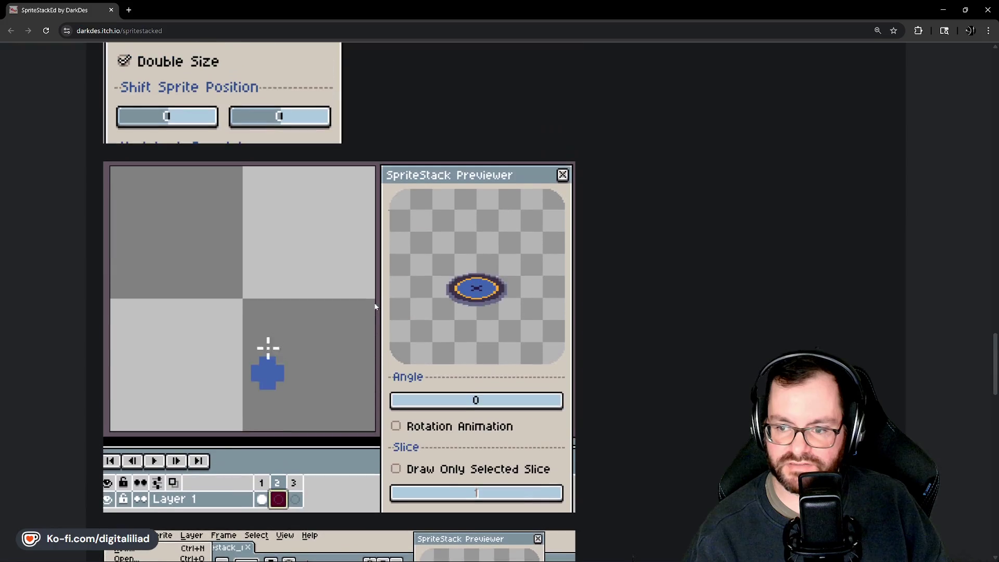
pyautogui.scroll(15, 373, 313)
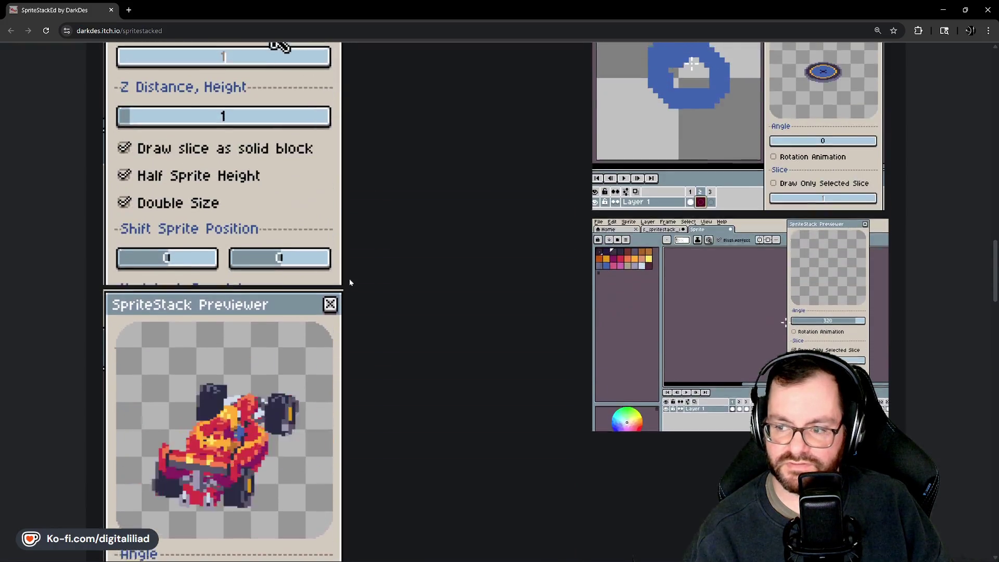
pyautogui.scroll(15, 379, 286)
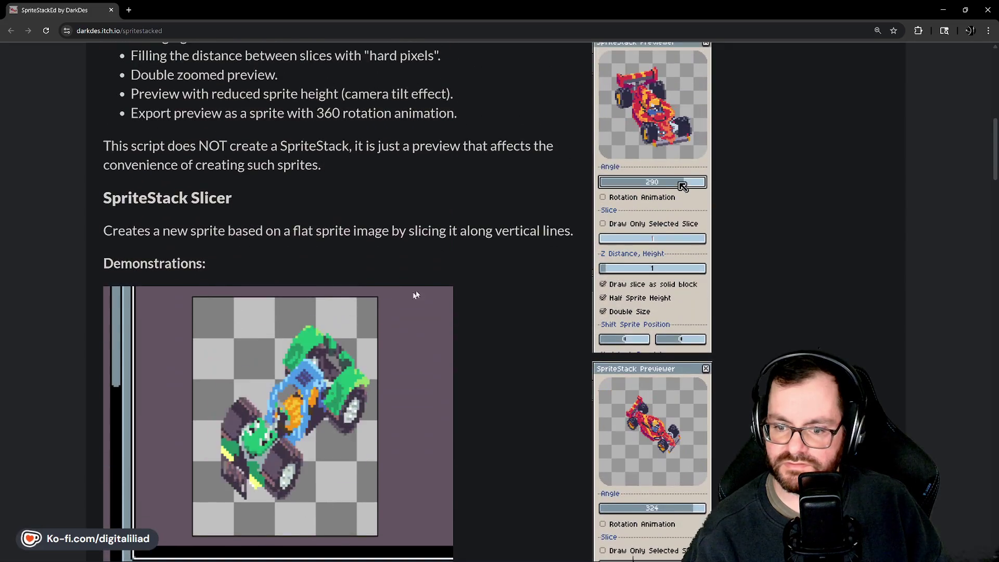
pyautogui.scroll(5, 419, 286)
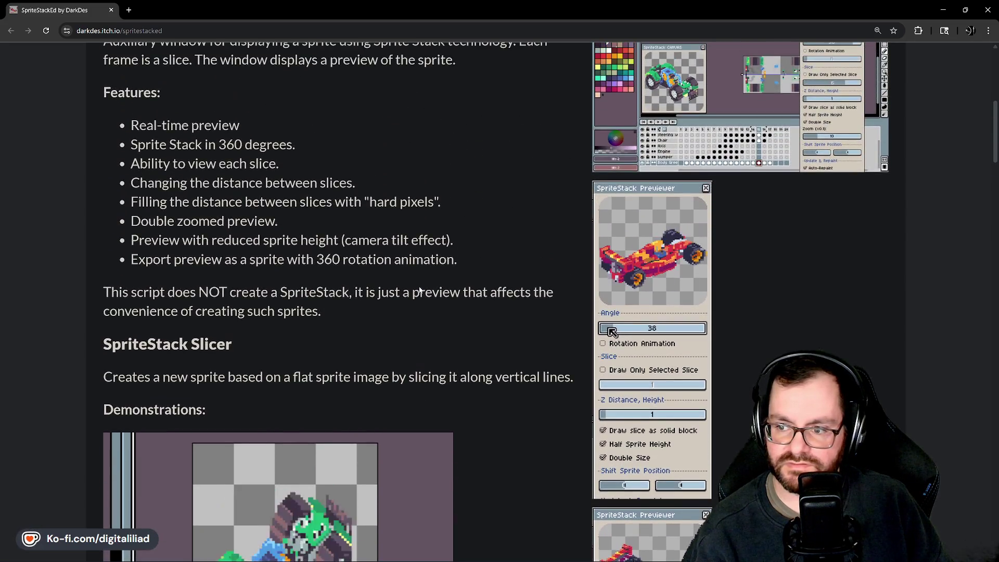
pyautogui.scroll(6, 417, 287)
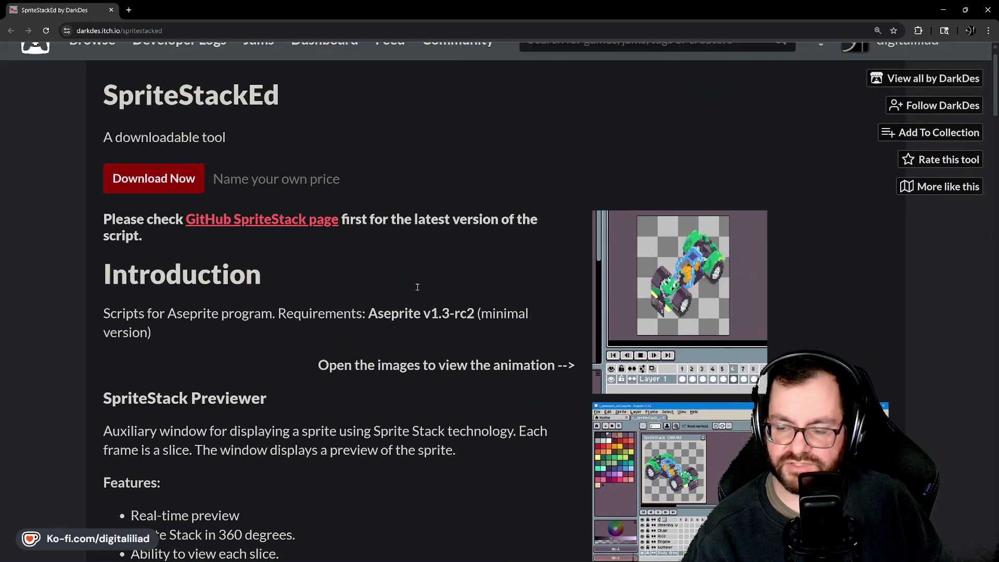
pyautogui.scroll(-4, 430, 301)
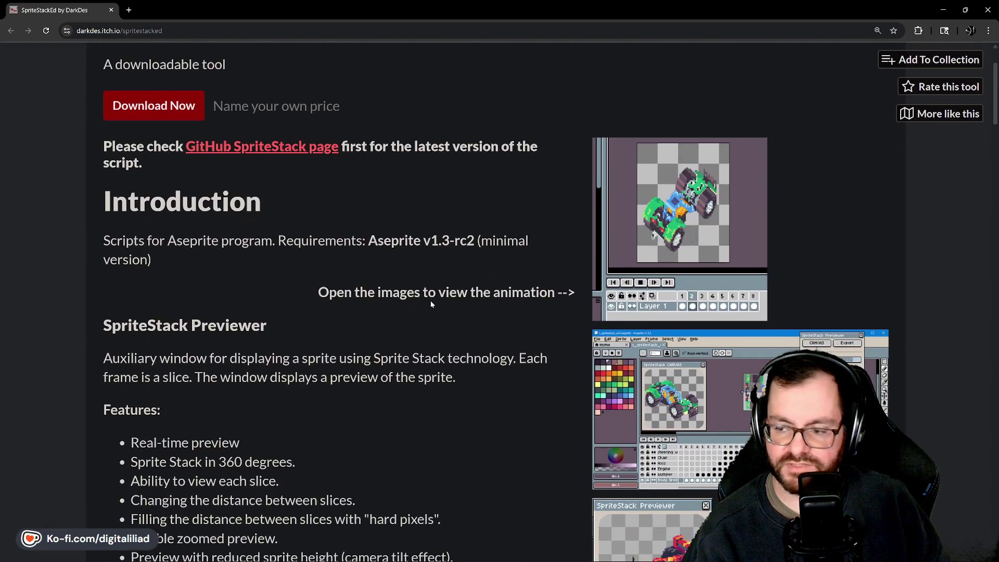
pyautogui.scroll(-3, 427, 300)
pyautogui.scroll(6, 426, 300)
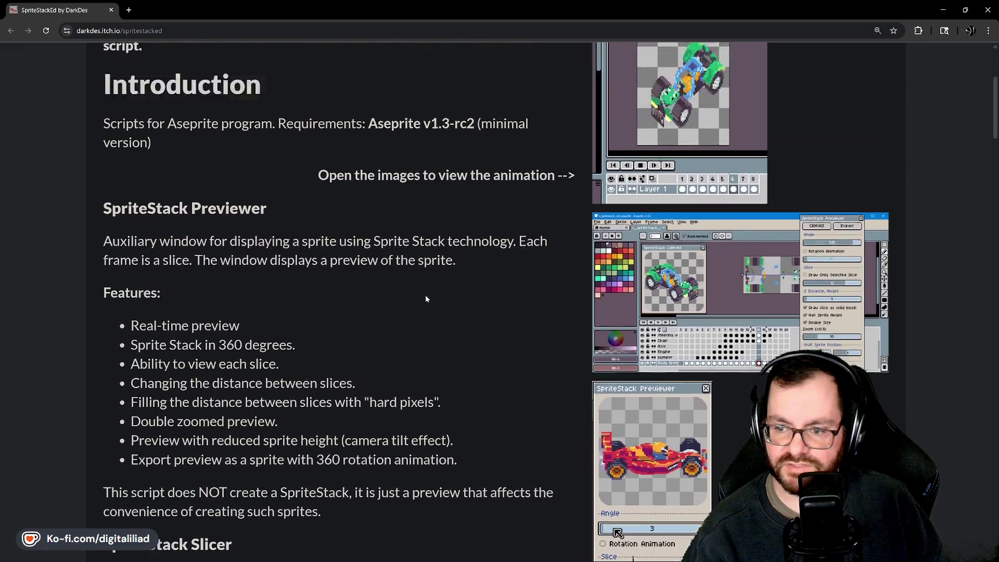
pyautogui.scroll(-8, 419, 307)
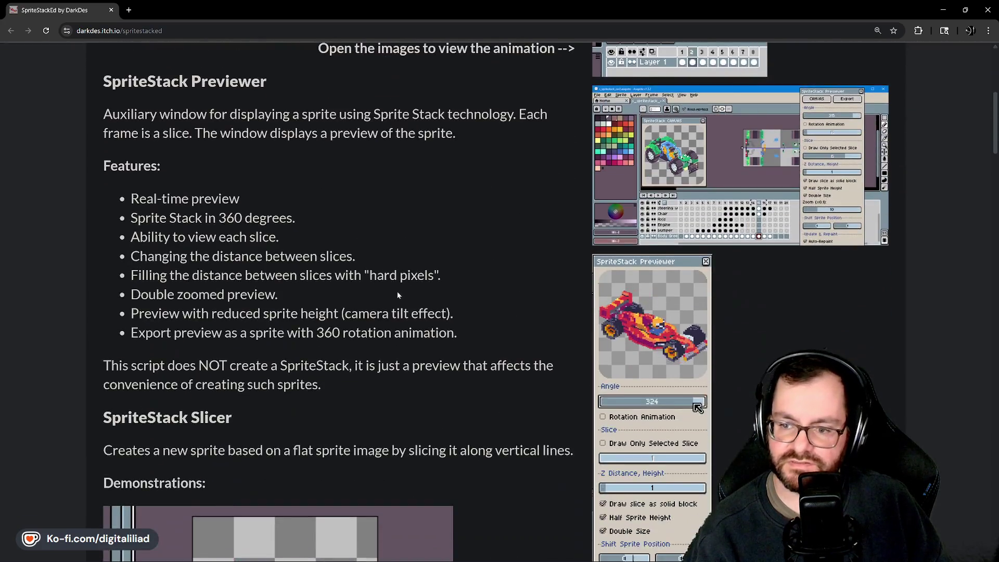
pyautogui.scroll(-7, 460, 270)
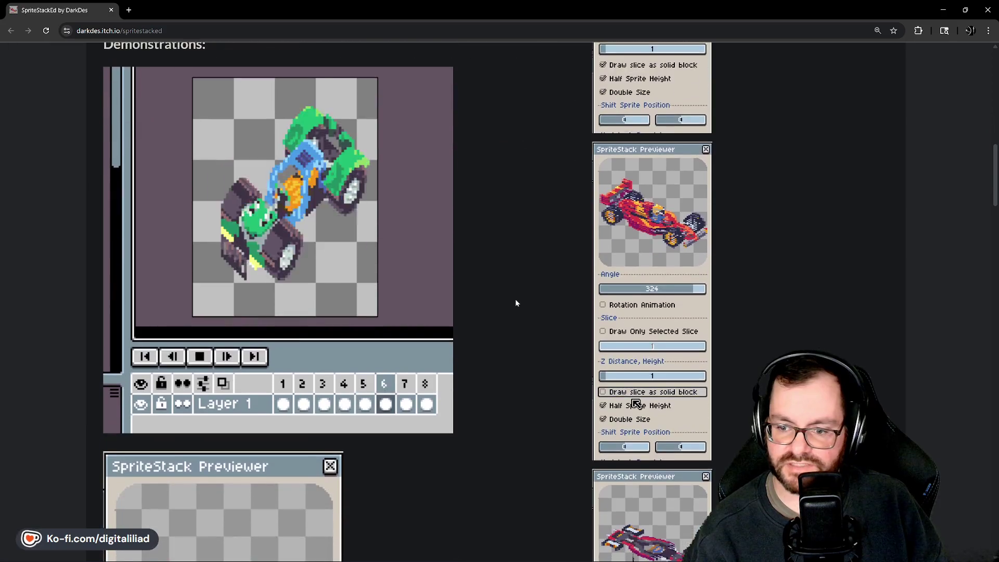
pyautogui.scroll(-5, 516, 303)
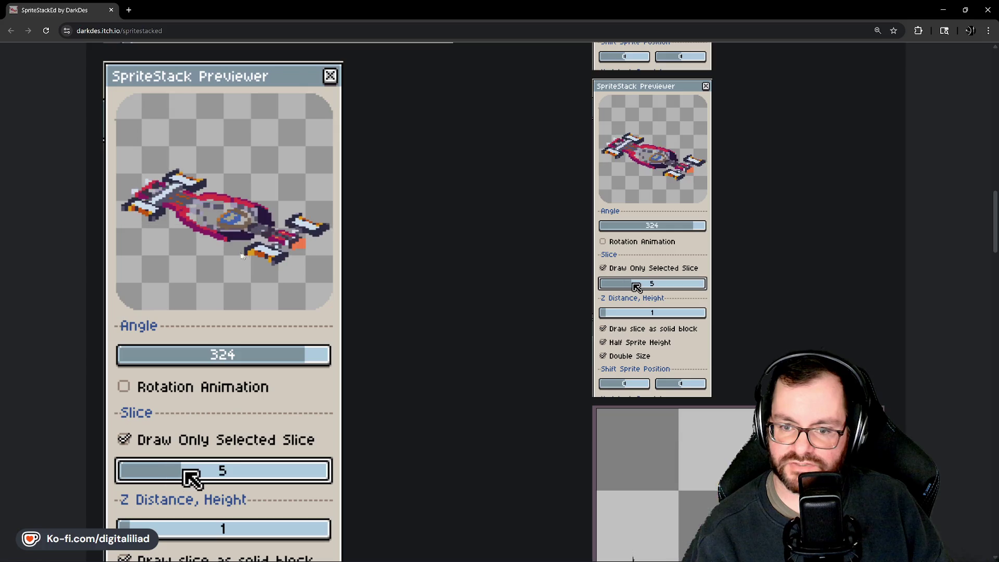
pyautogui.moveTo(709, 288); pyautogui.dragTo(610, 287)
pyautogui.click(610, 267)
pyautogui.click(611, 270)
pyautogui.scroll(1, 611, 291)
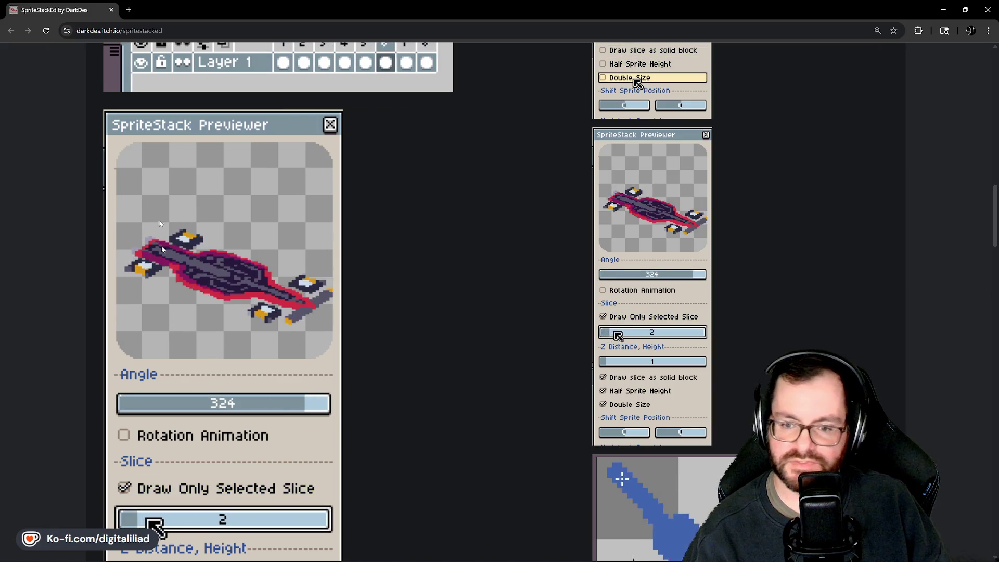
pyautogui.scroll(3, 219, 340)
pyautogui.scroll(10, 219, 341)
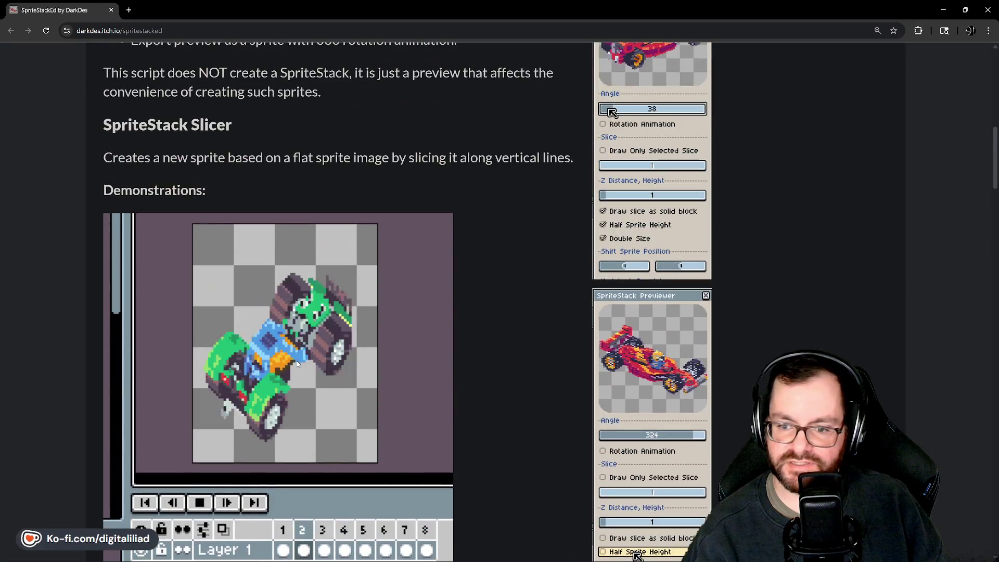
pyautogui.scroll(5, 566, 260)
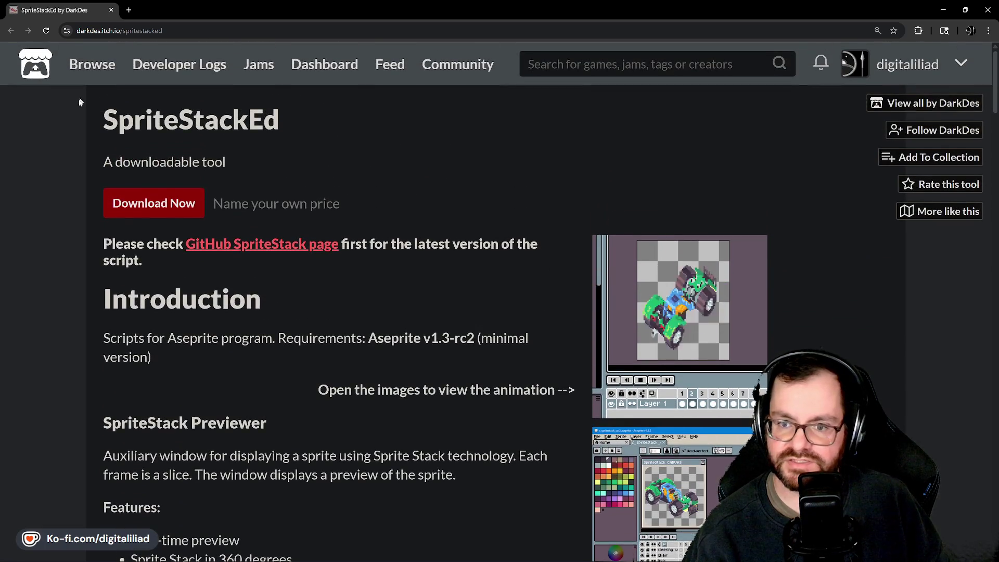
# Bookmark the itch.io SpriteStackEd page from the address bar star and confirm it.
pyautogui.click(893, 30)
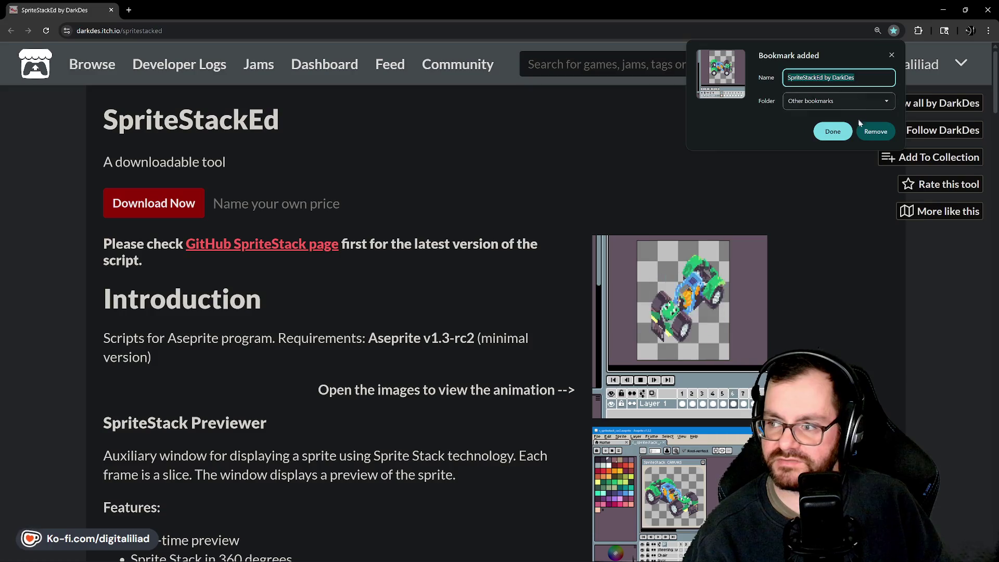
pyautogui.click(831, 132)
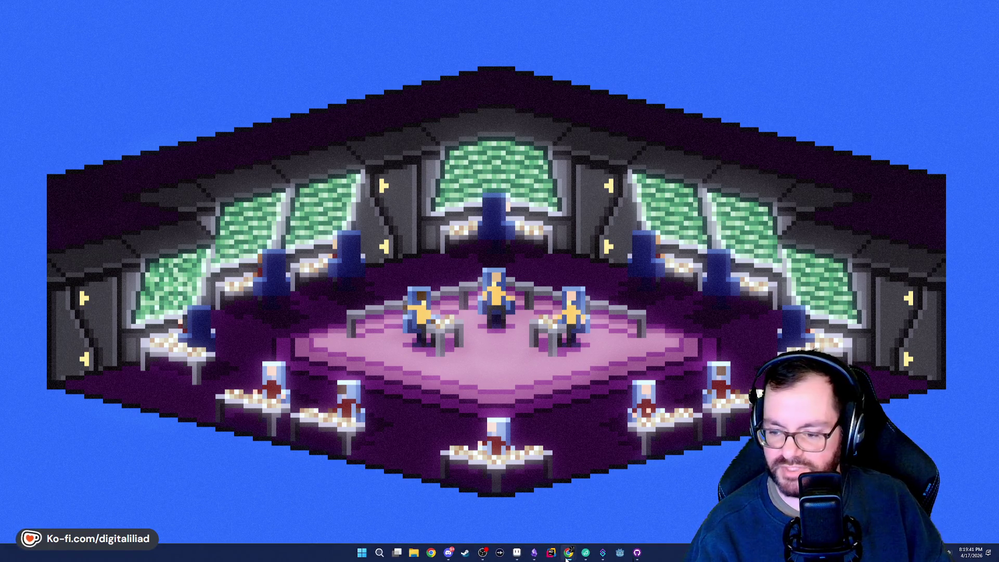
# Bring up Obsidian from the taskbar, showing the Red Light Green Light note.
pyautogui.click(568, 555)
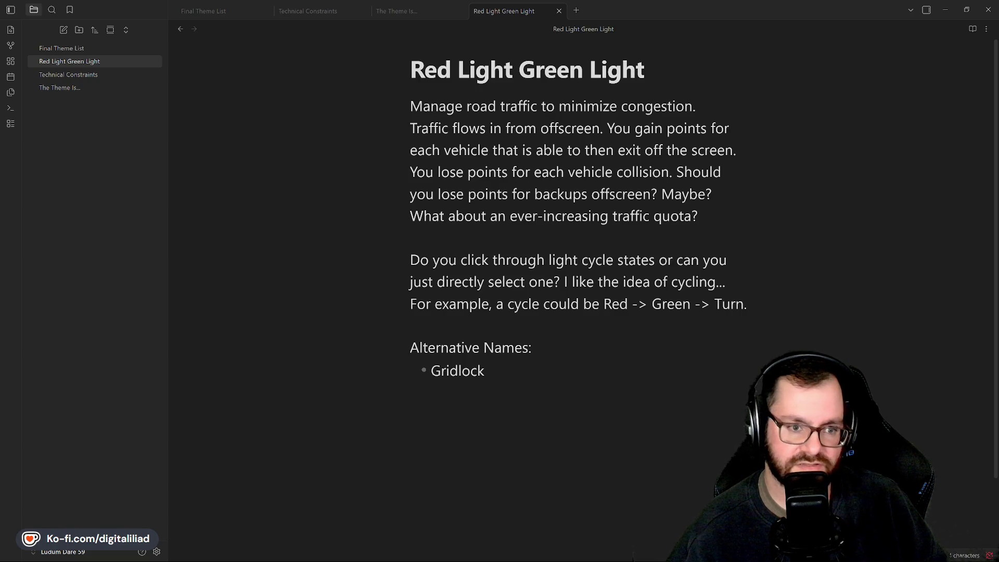
pyautogui.hotkey('shift', 'Right')
pyautogui.hotkey('shift', 'Right')
pyautogui.hotkey('shift', 'Right')
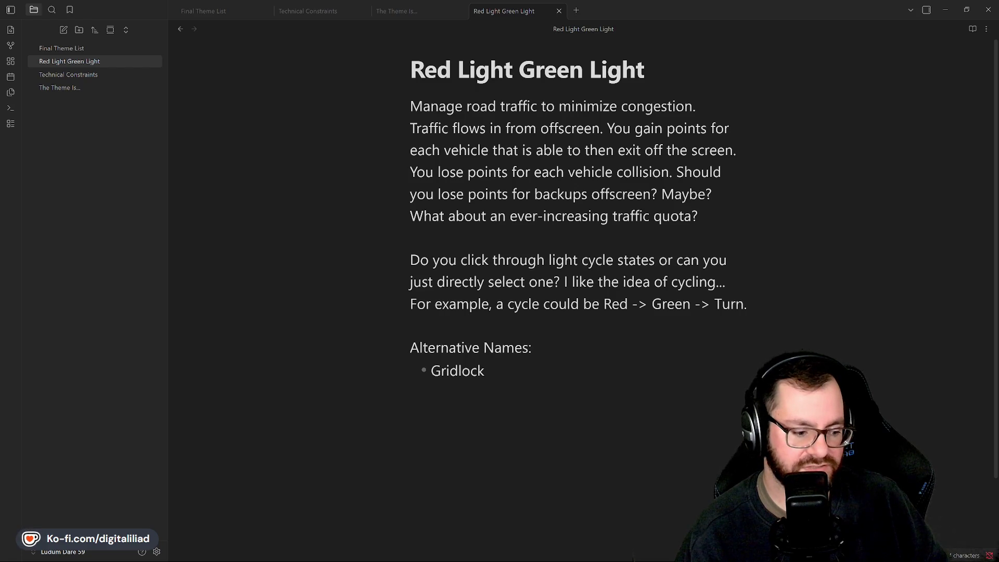